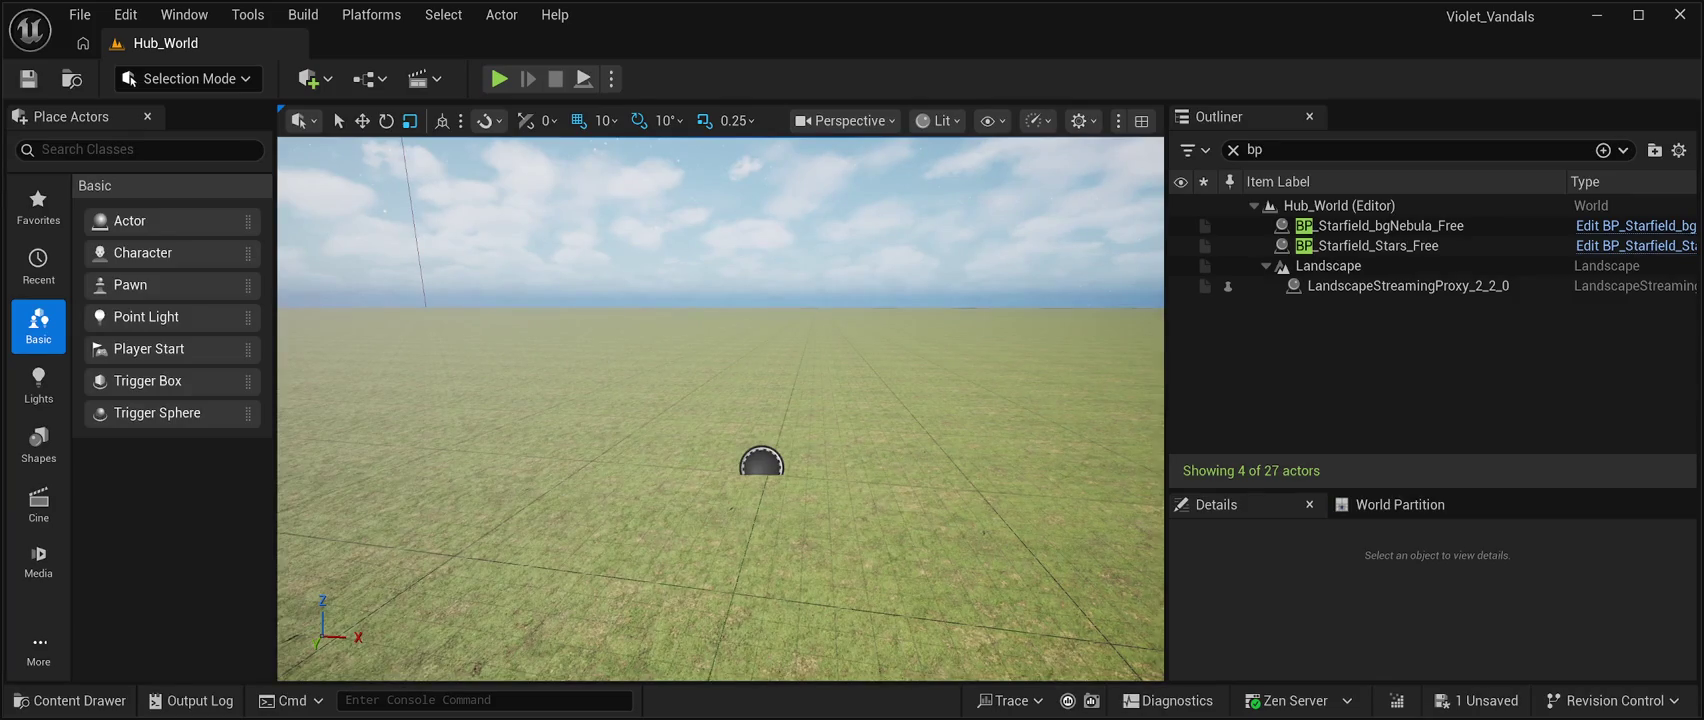
Browse EuropeanBeech Textures > Trunk > Trunk_06, then return to the Textures folder.
{"action": "left_click", "coordinate": [70, 700]}
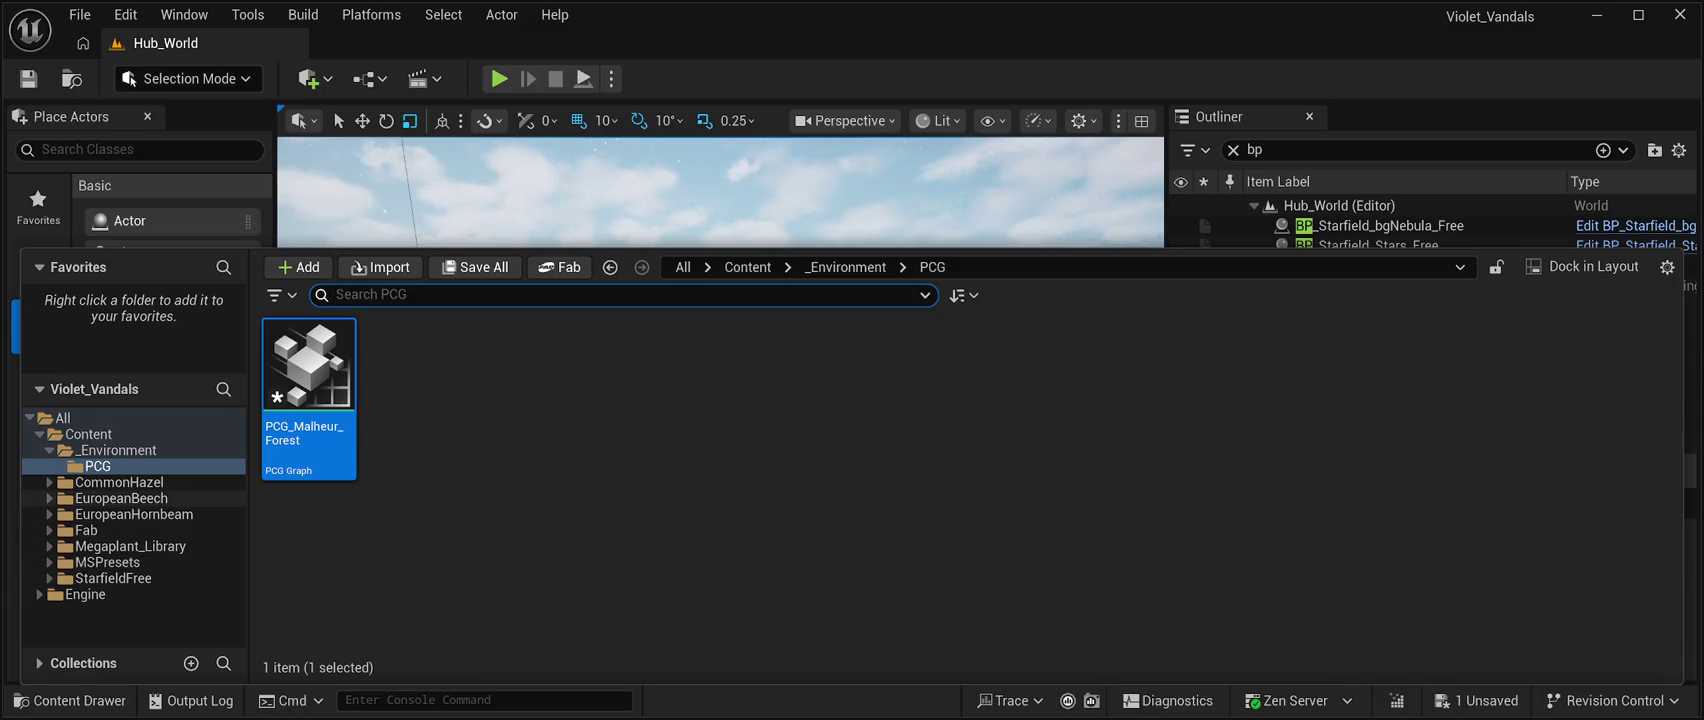
{"action": "left_click", "coordinate": [120, 498]}
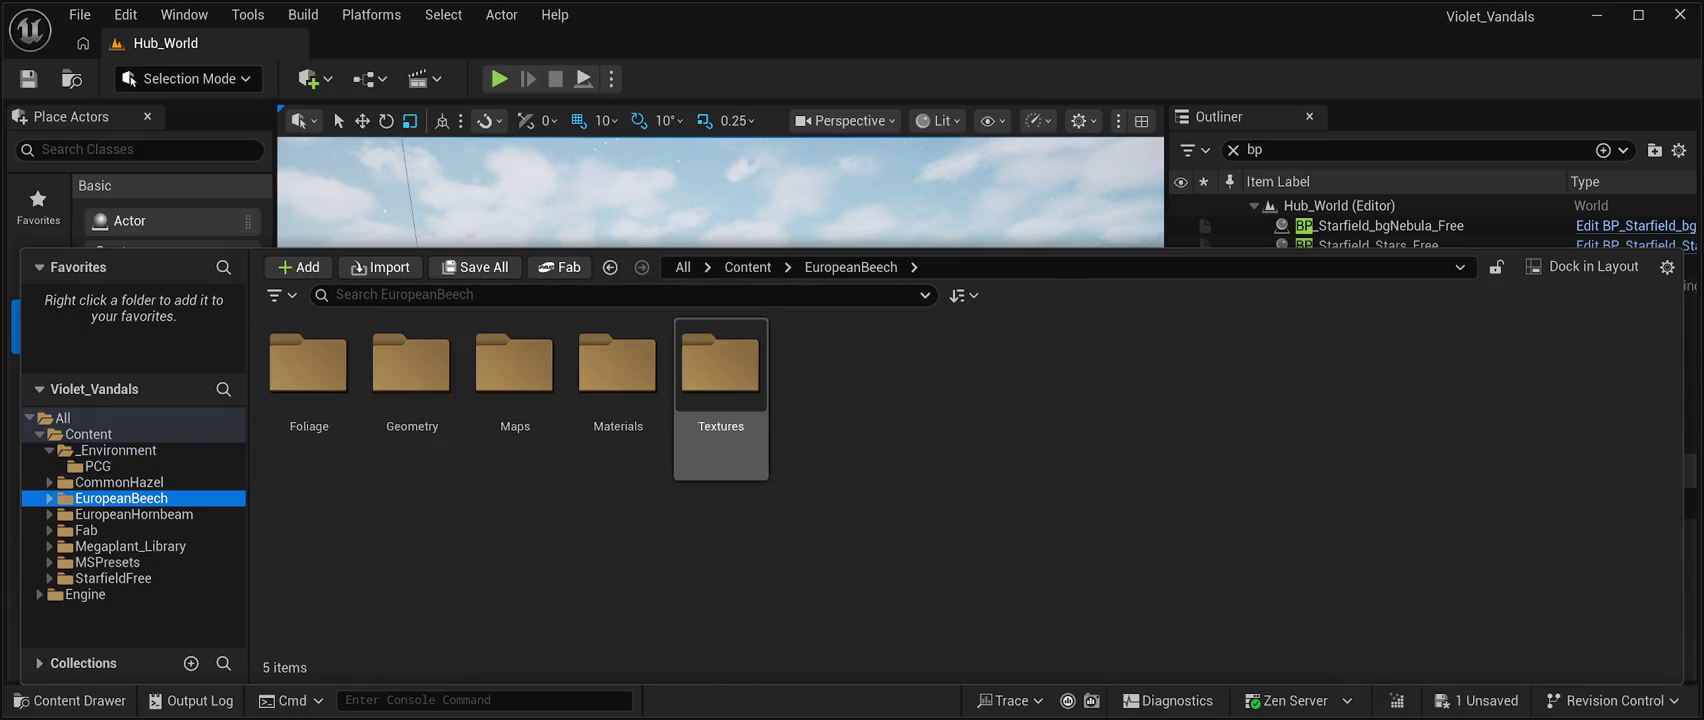
{"action": "double_click", "coordinate": [721, 380]}
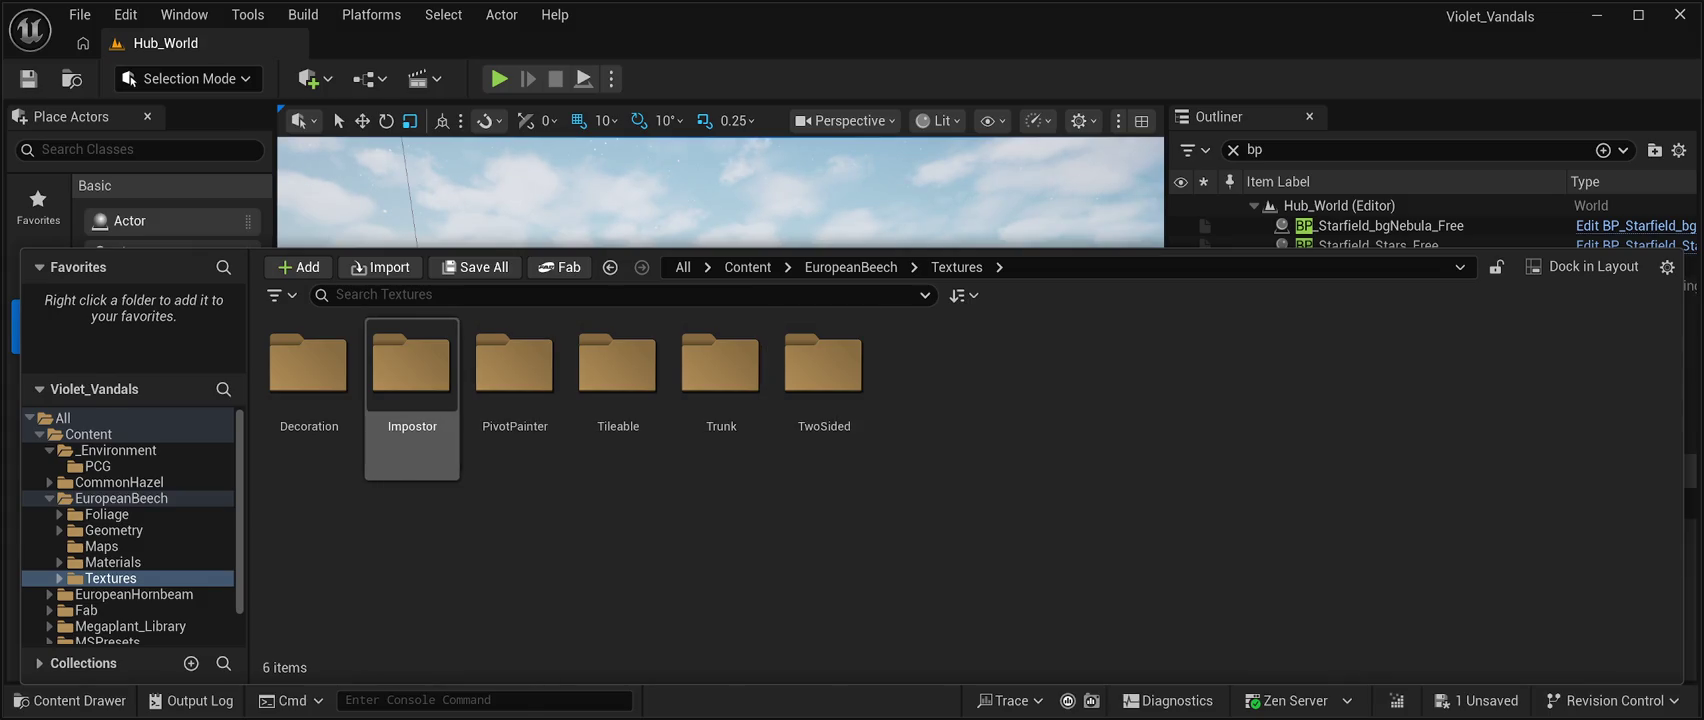
{"action": "left_click", "coordinate": [721, 380]}
{"action": "double_click", "coordinate": [721, 380]}
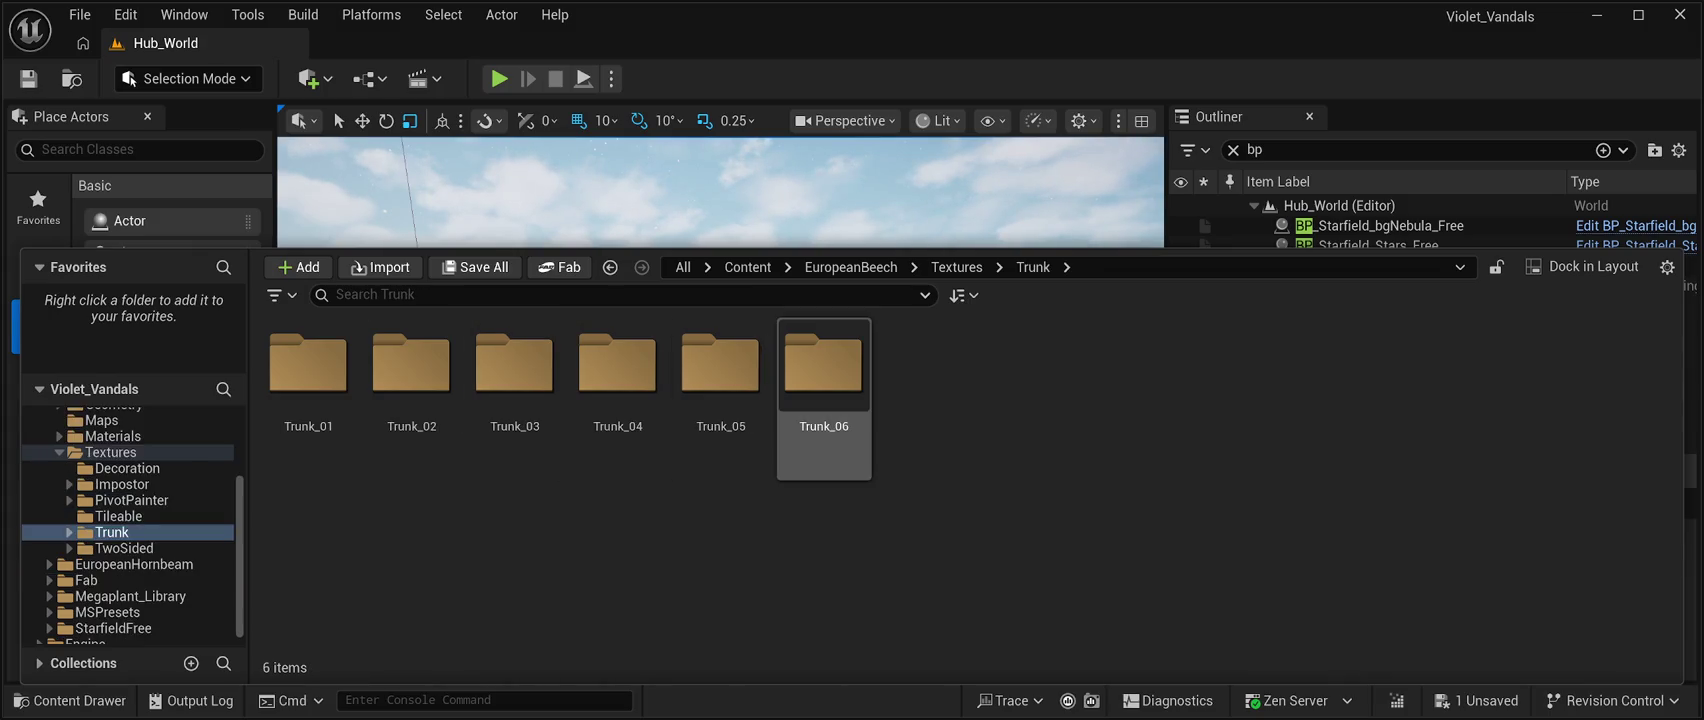
{"action": "double_click", "coordinate": [824, 370]}
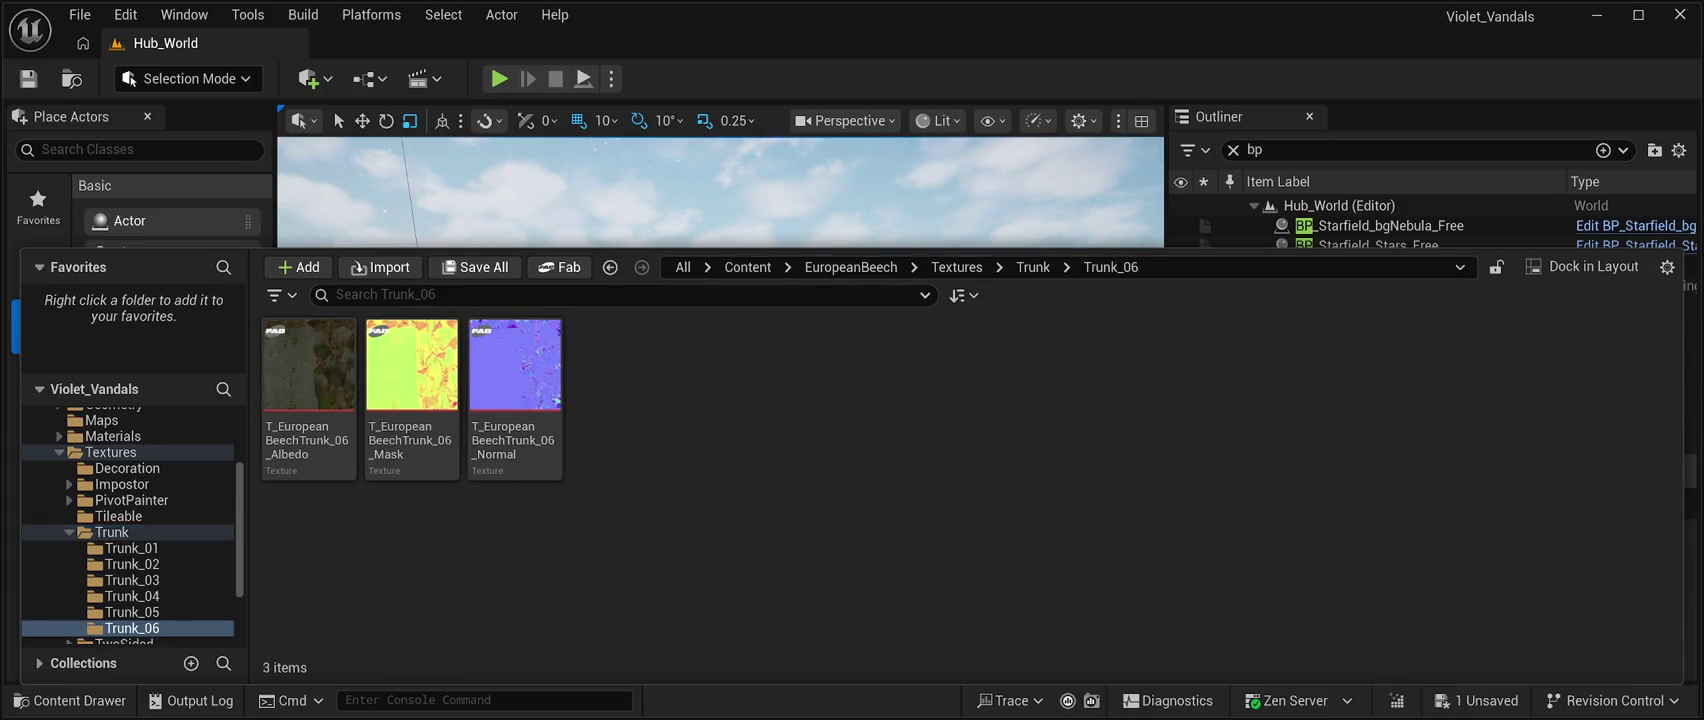
{"action": "left_click", "coordinate": [957, 267]}
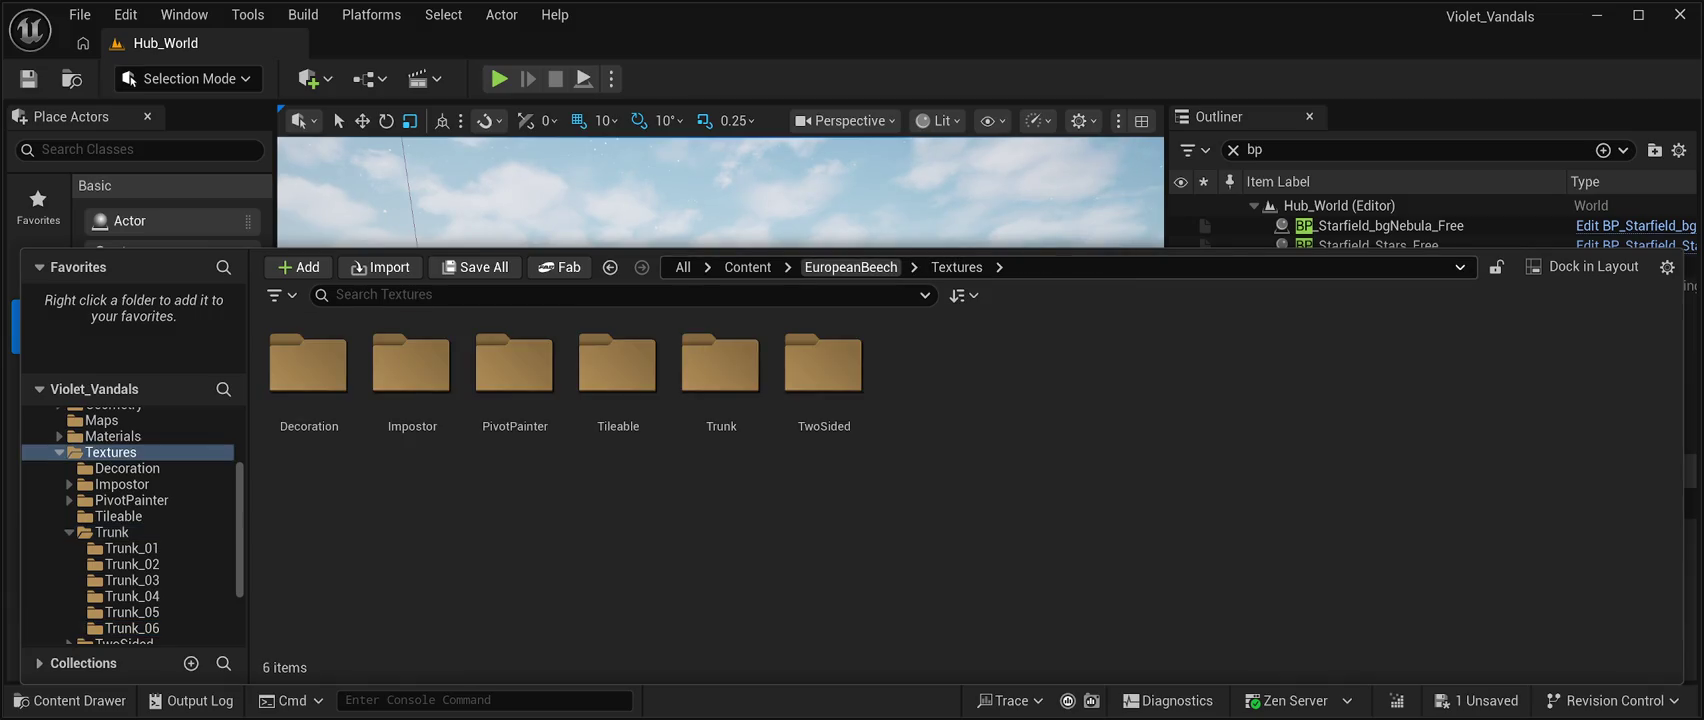
Review the EuropeanBeech Materials > Impostor folder, then return to Materials.
{"action": "left_click", "coordinate": [851, 267]}
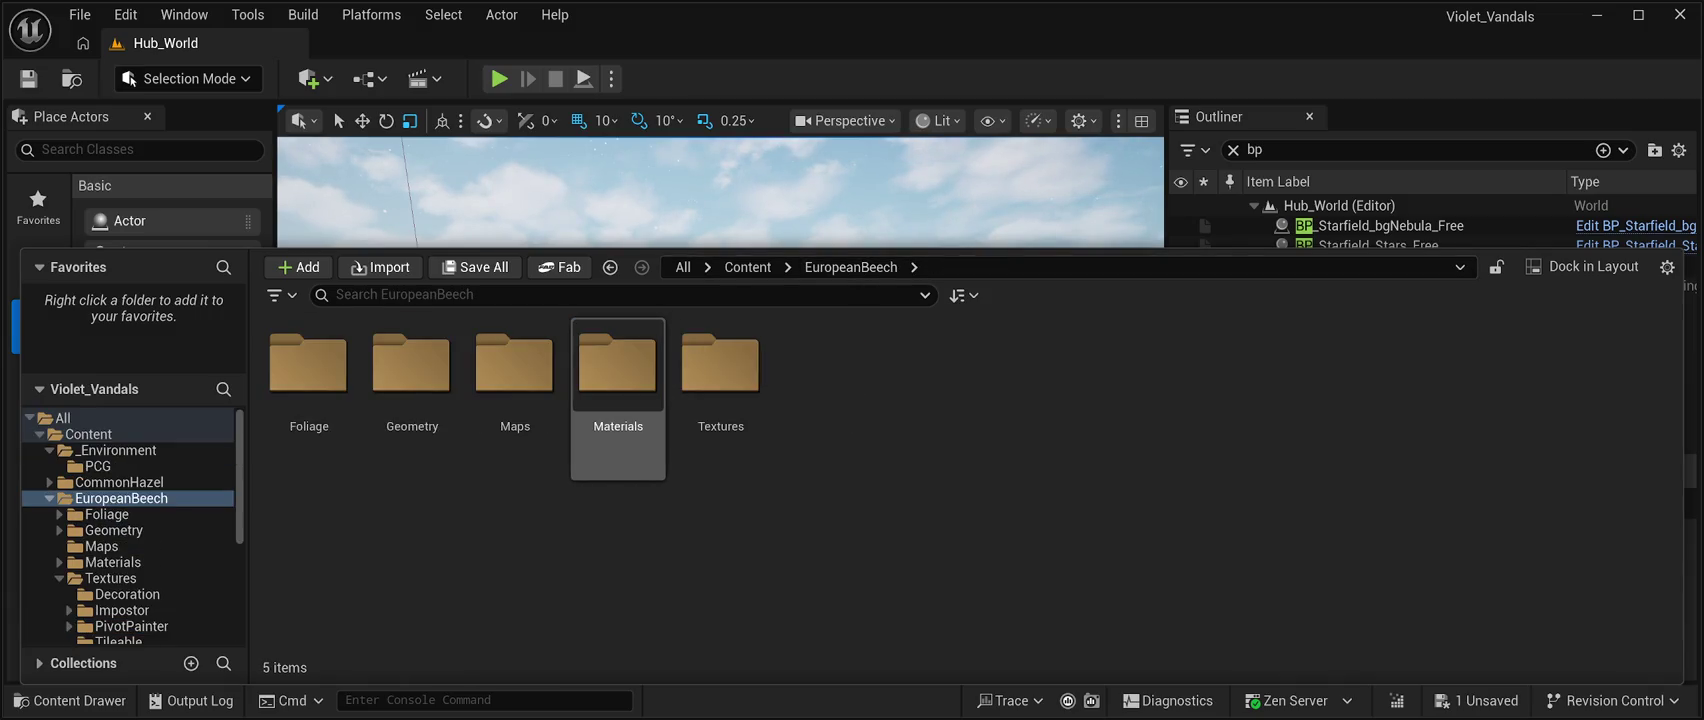
{"action": "double_click", "coordinate": [617, 365]}
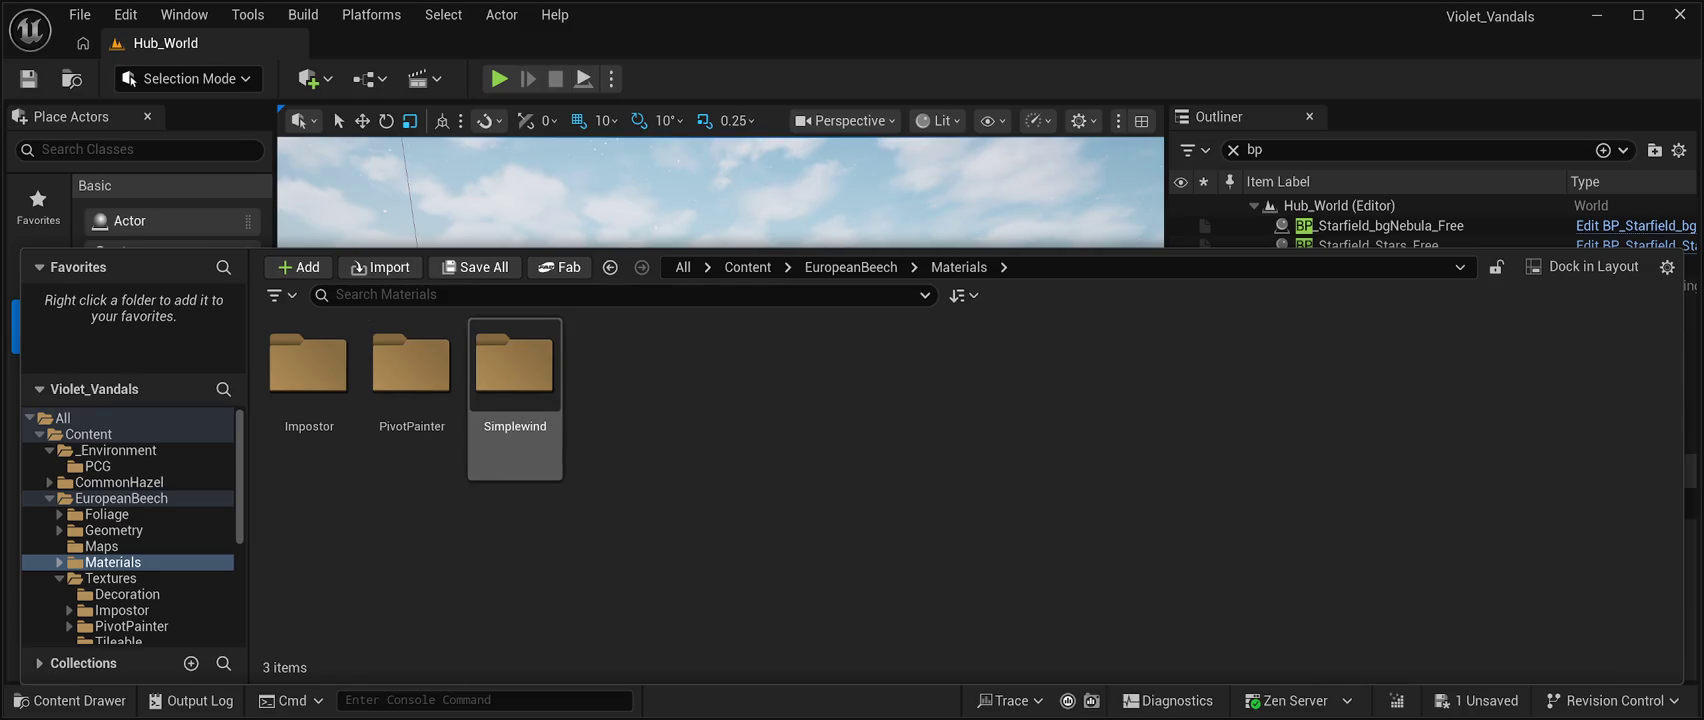
{"action": "double_click", "coordinate": [308, 365]}
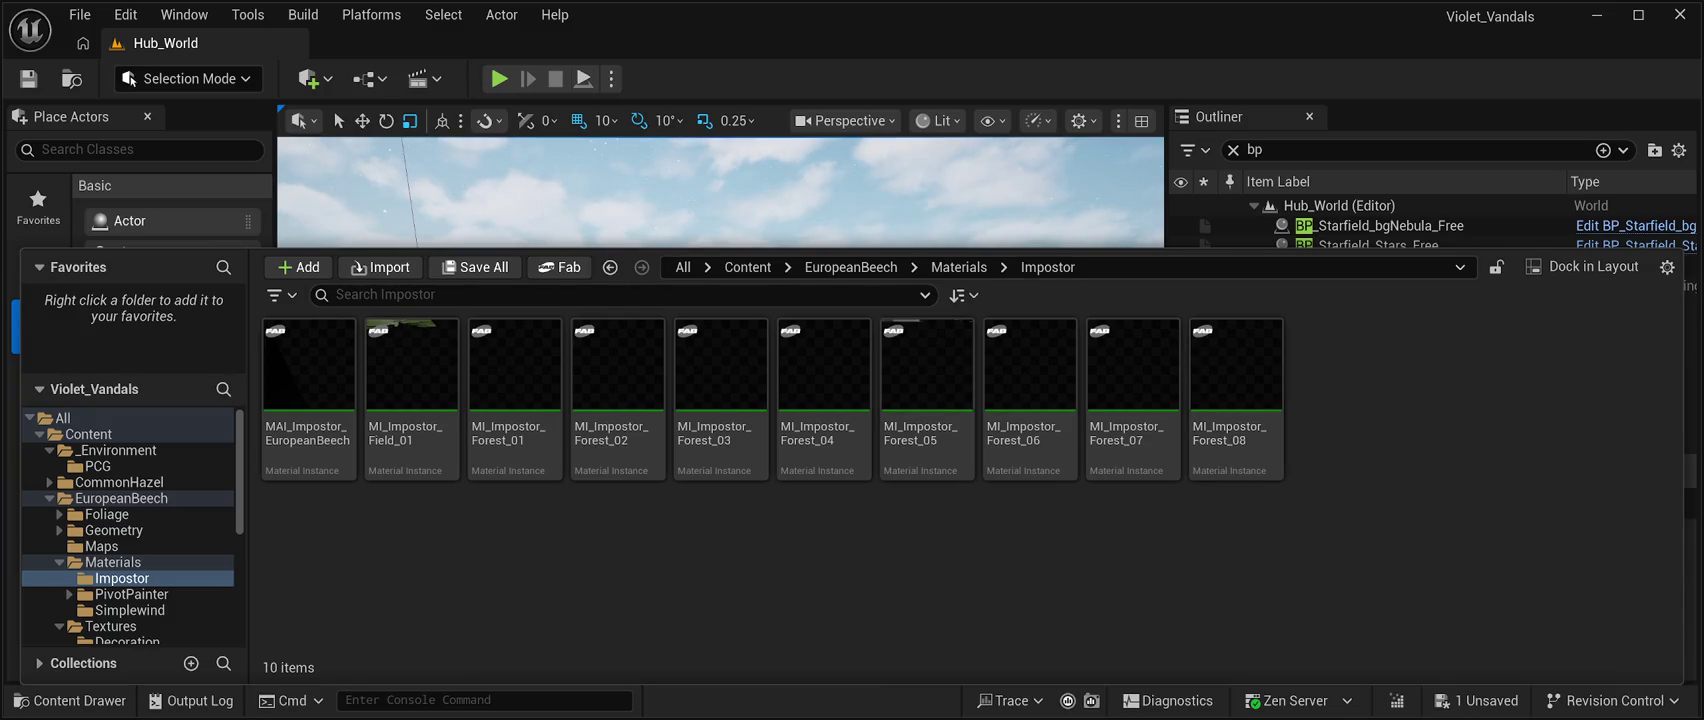
{"action": "left_click", "coordinate": [958, 267]}
Inspect the PivotPainter > Forest > Forest_01 material instances, then go back to PivotPainter.
{"action": "double_click", "coordinate": [411, 365]}
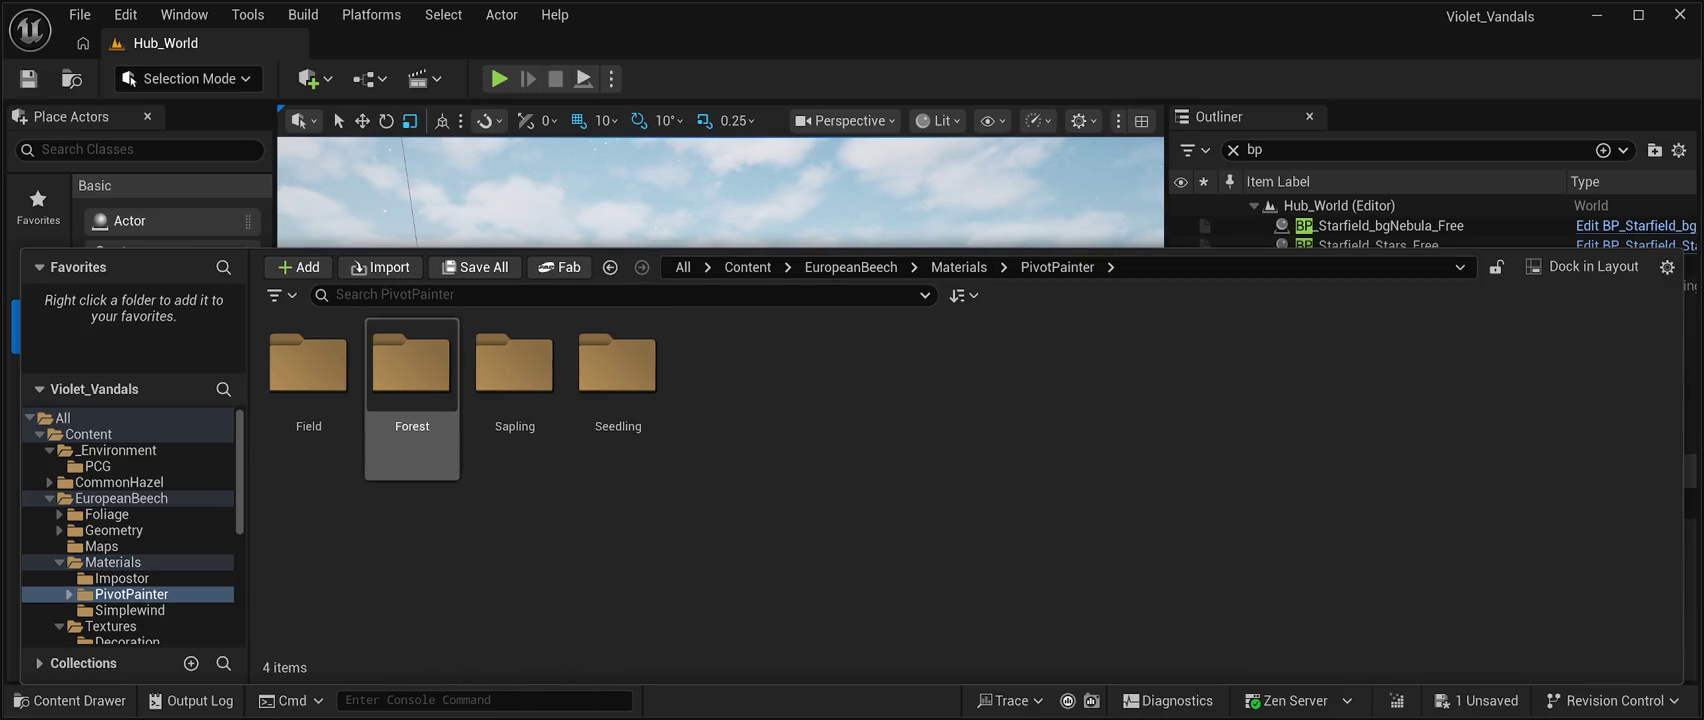
{"action": "double_click", "coordinate": [411, 365]}
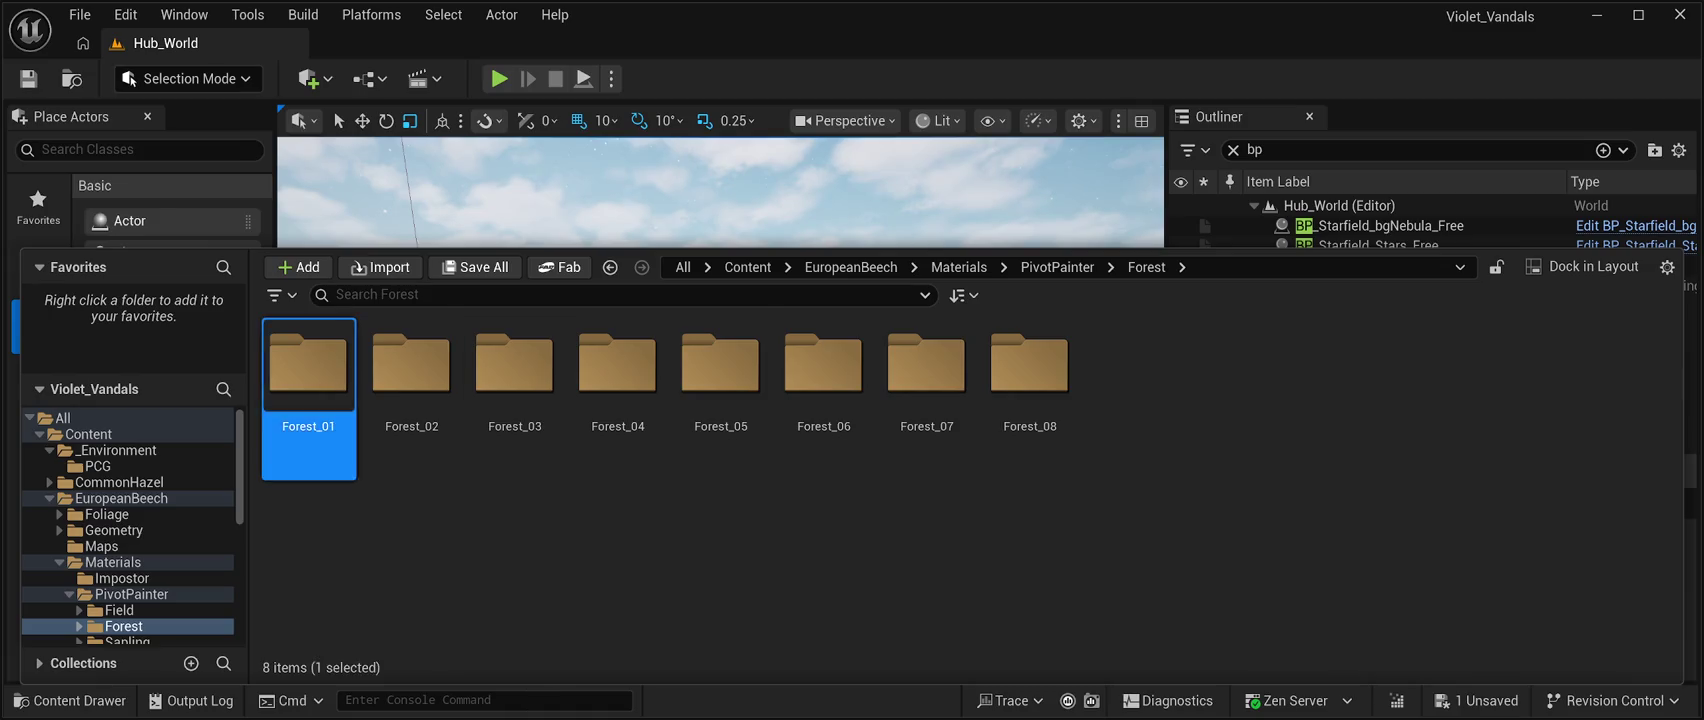
{"action": "double_click", "coordinate": [308, 362]}
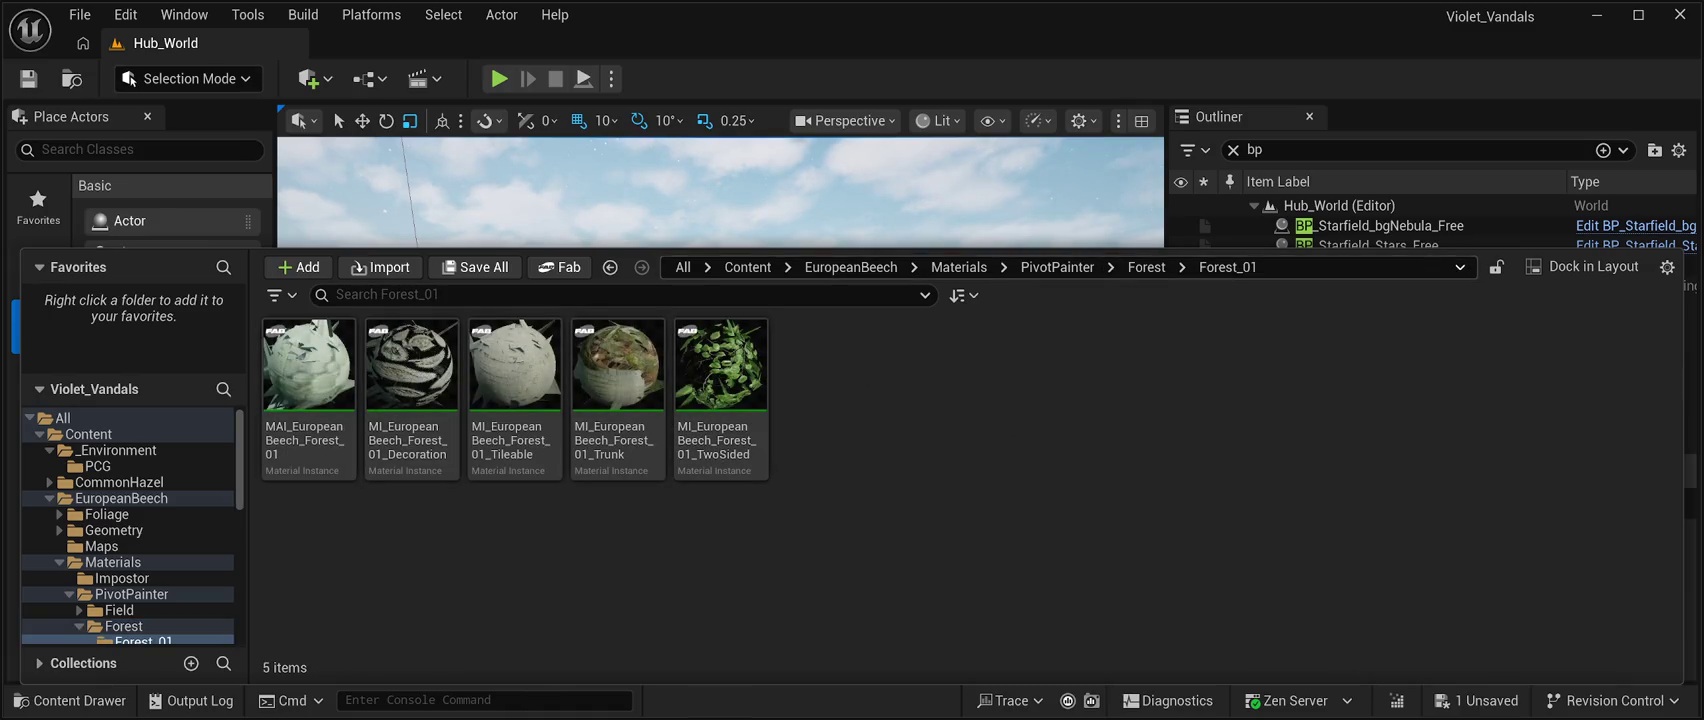
{"action": "left_click", "coordinate": [1146, 267]}
{"action": "left_click", "coordinate": [1057, 267]}
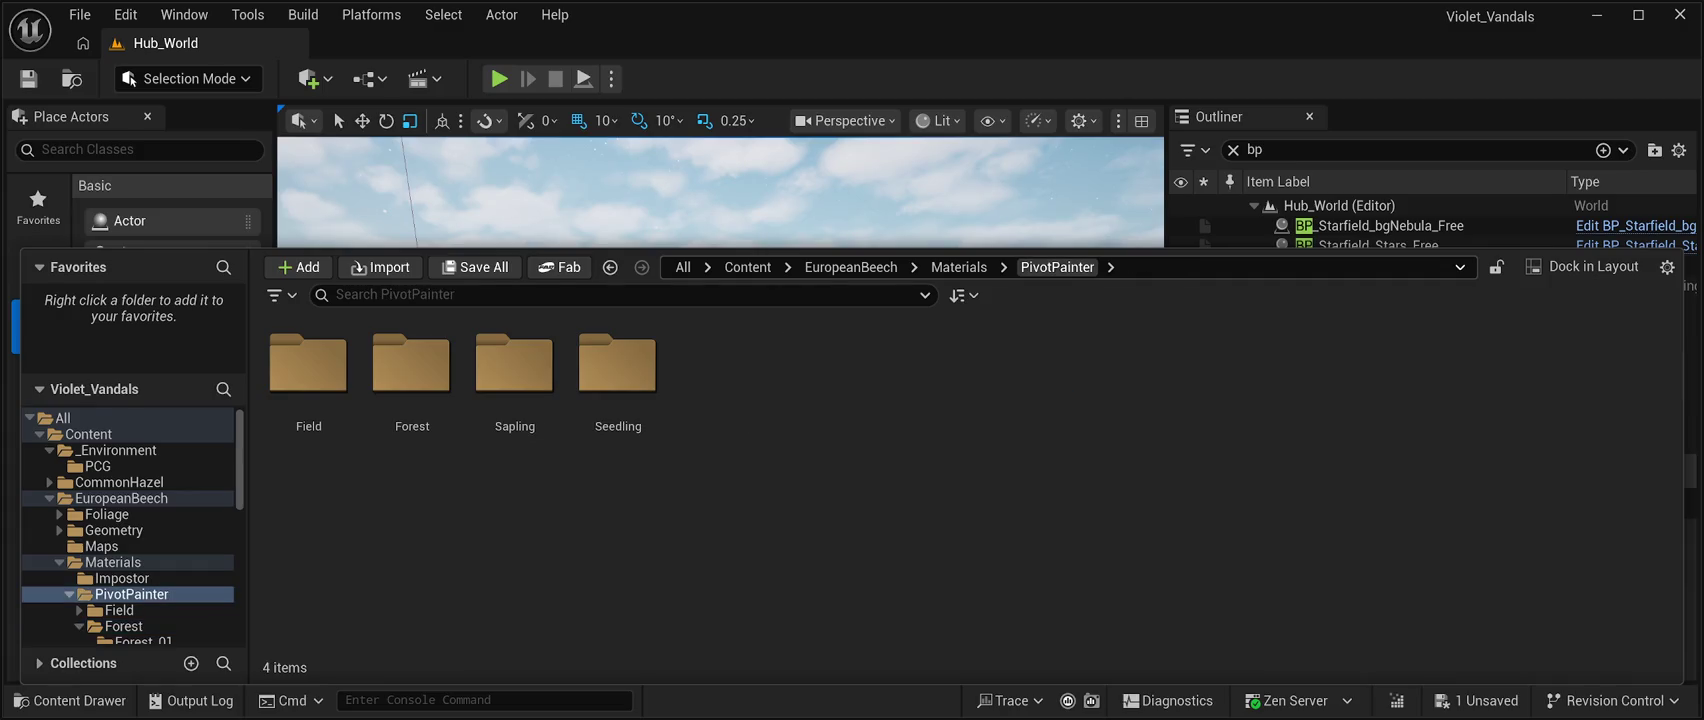
Inspect the Seedling_01 material instances, then go back up to the EuropeanBeech folder.
{"action": "left_click", "coordinate": [618, 370]}
{"action": "double_click", "coordinate": [618, 370]}
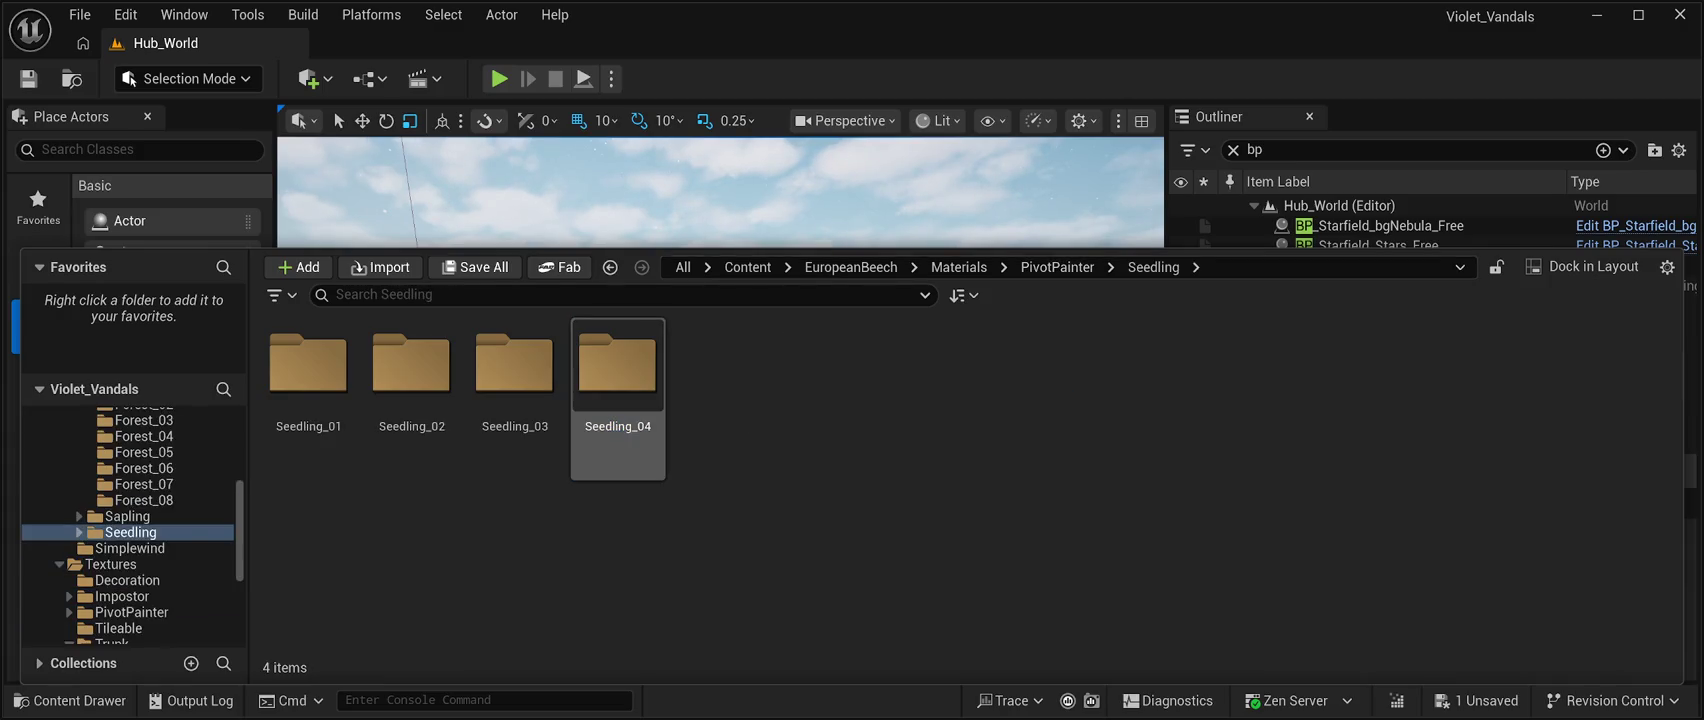
{"action": "double_click", "coordinate": [308, 365]}
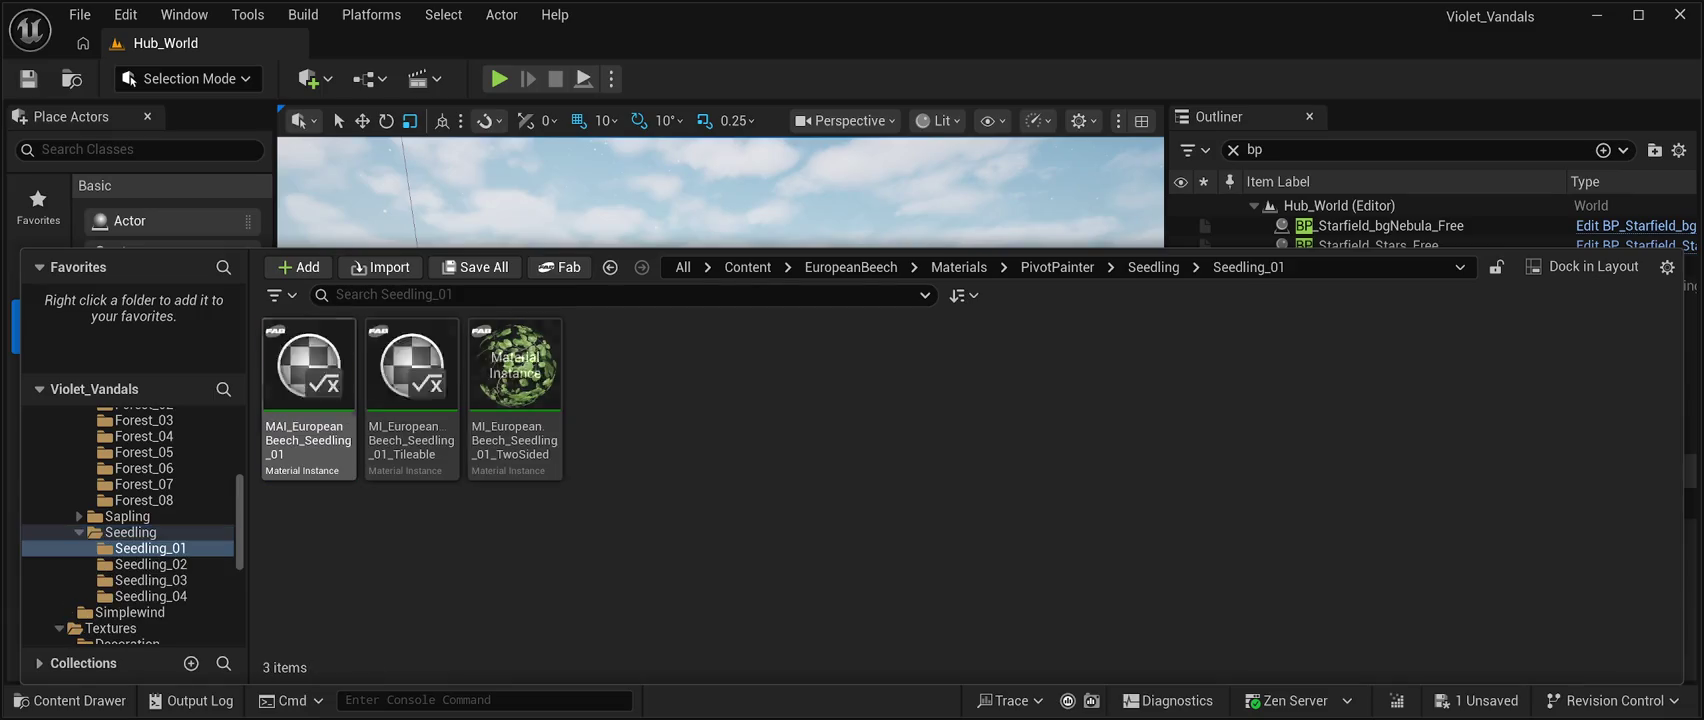
{"action": "left_click", "coordinate": [1153, 267]}
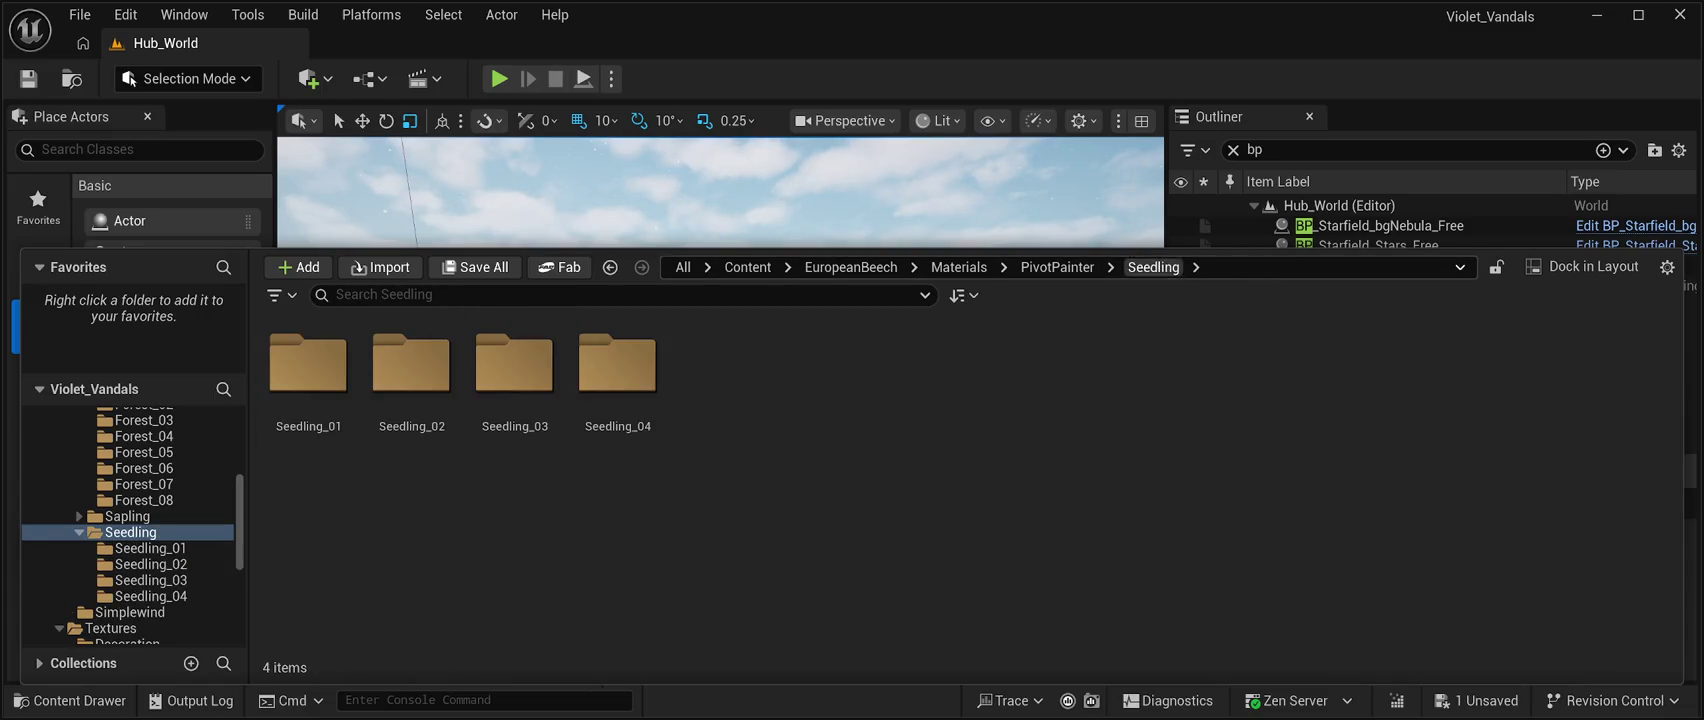
{"action": "left_click", "coordinate": [1057, 267]}
{"action": "left_click", "coordinate": [958, 267]}
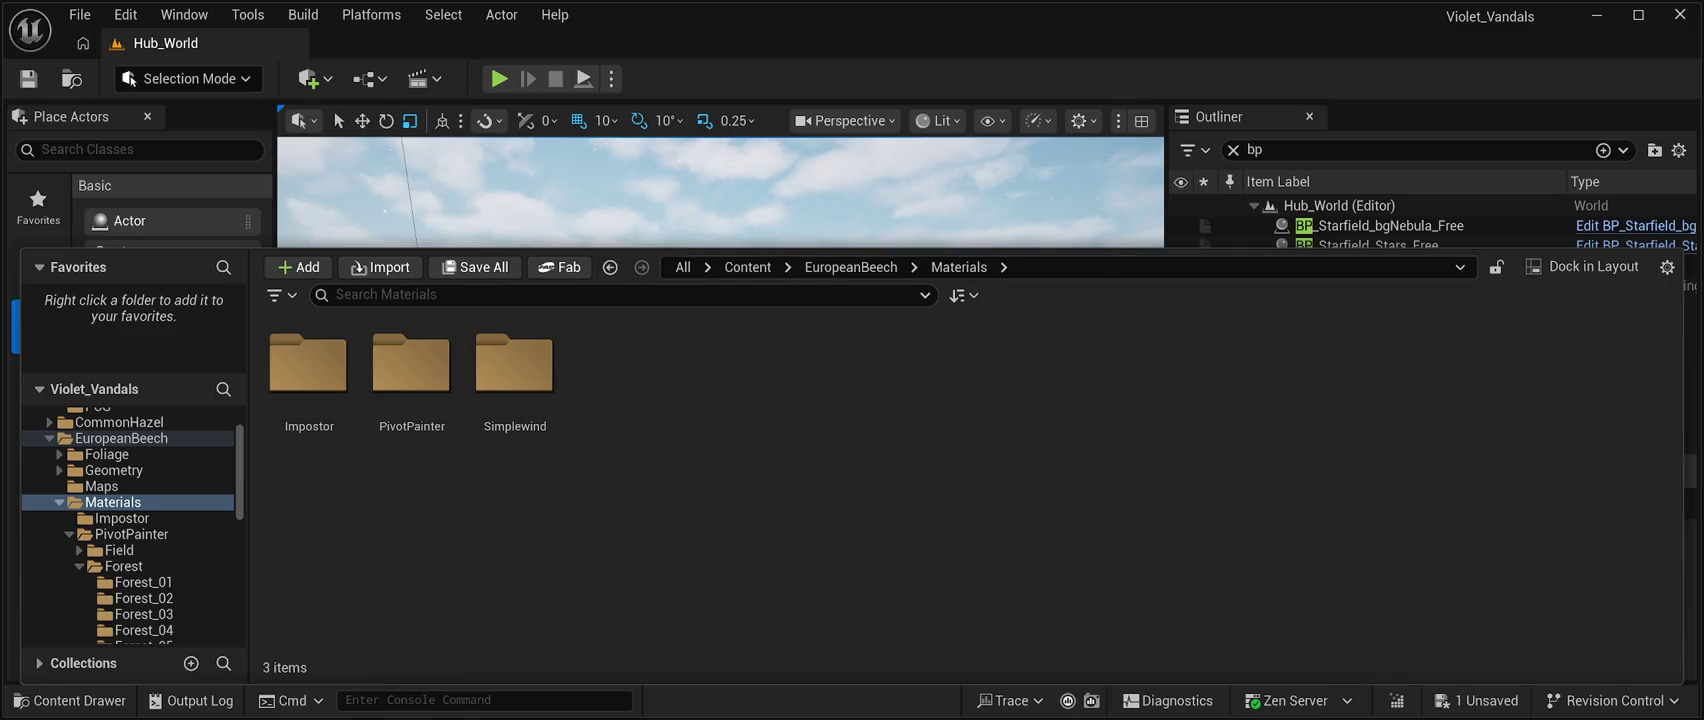
{"action": "left_click", "coordinate": [851, 267]}
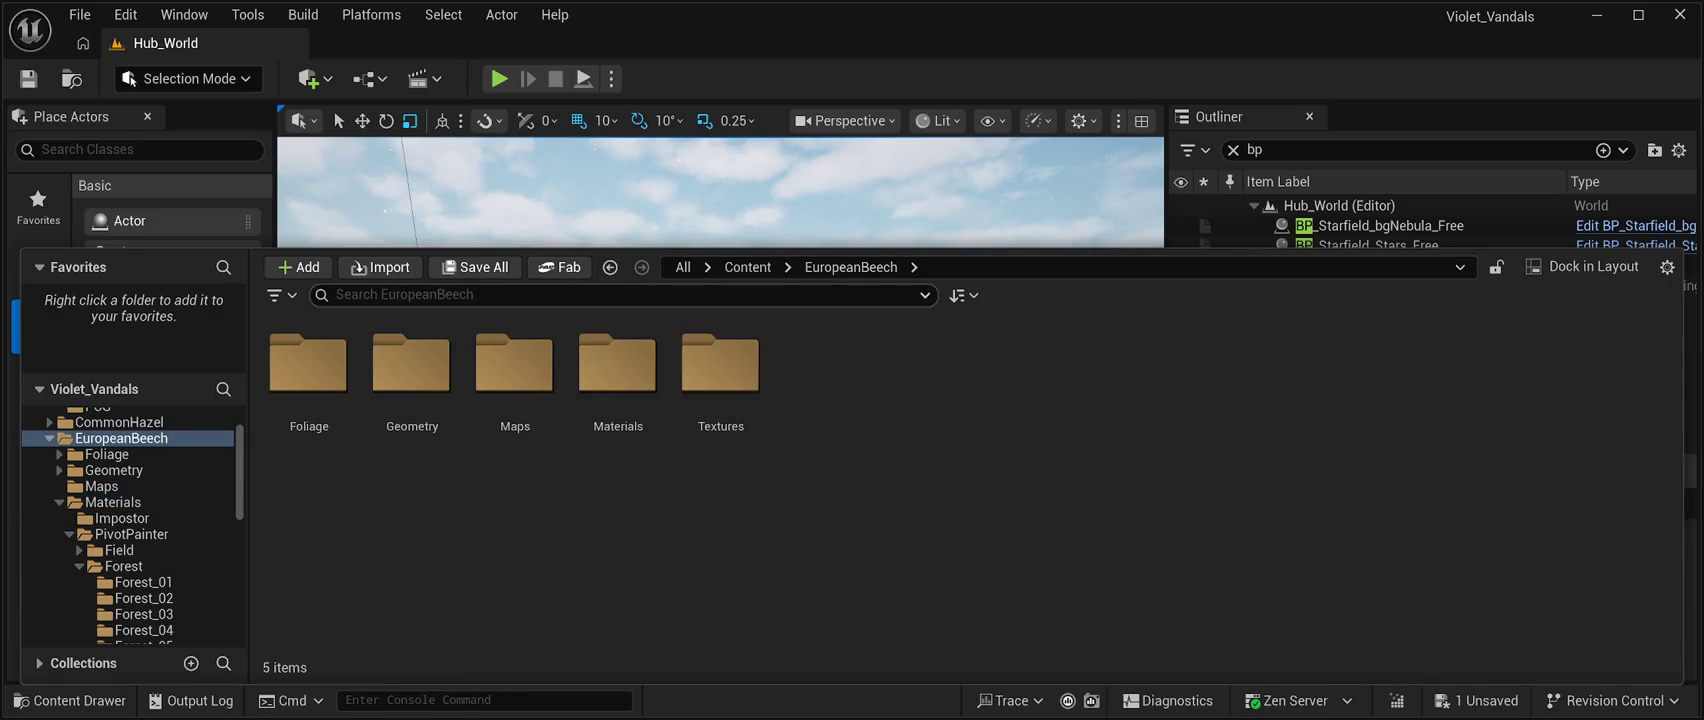
Look through Foliage > SimpleWind, then switch to _Environment/PCG showing PCG_Malheur_Forest.
{"action": "double_click", "coordinate": [308, 365]}
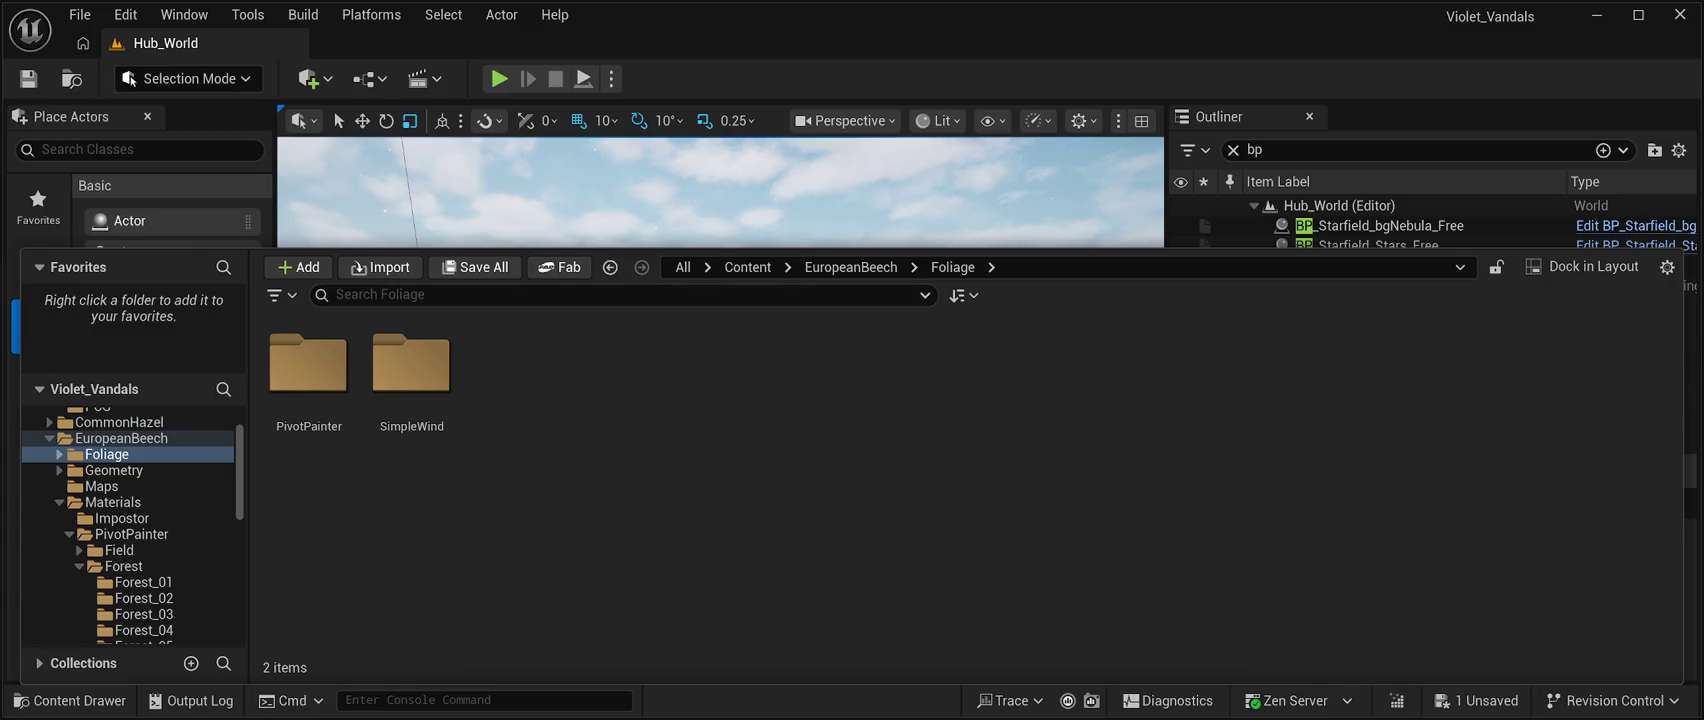
{"action": "double_click", "coordinate": [411, 365]}
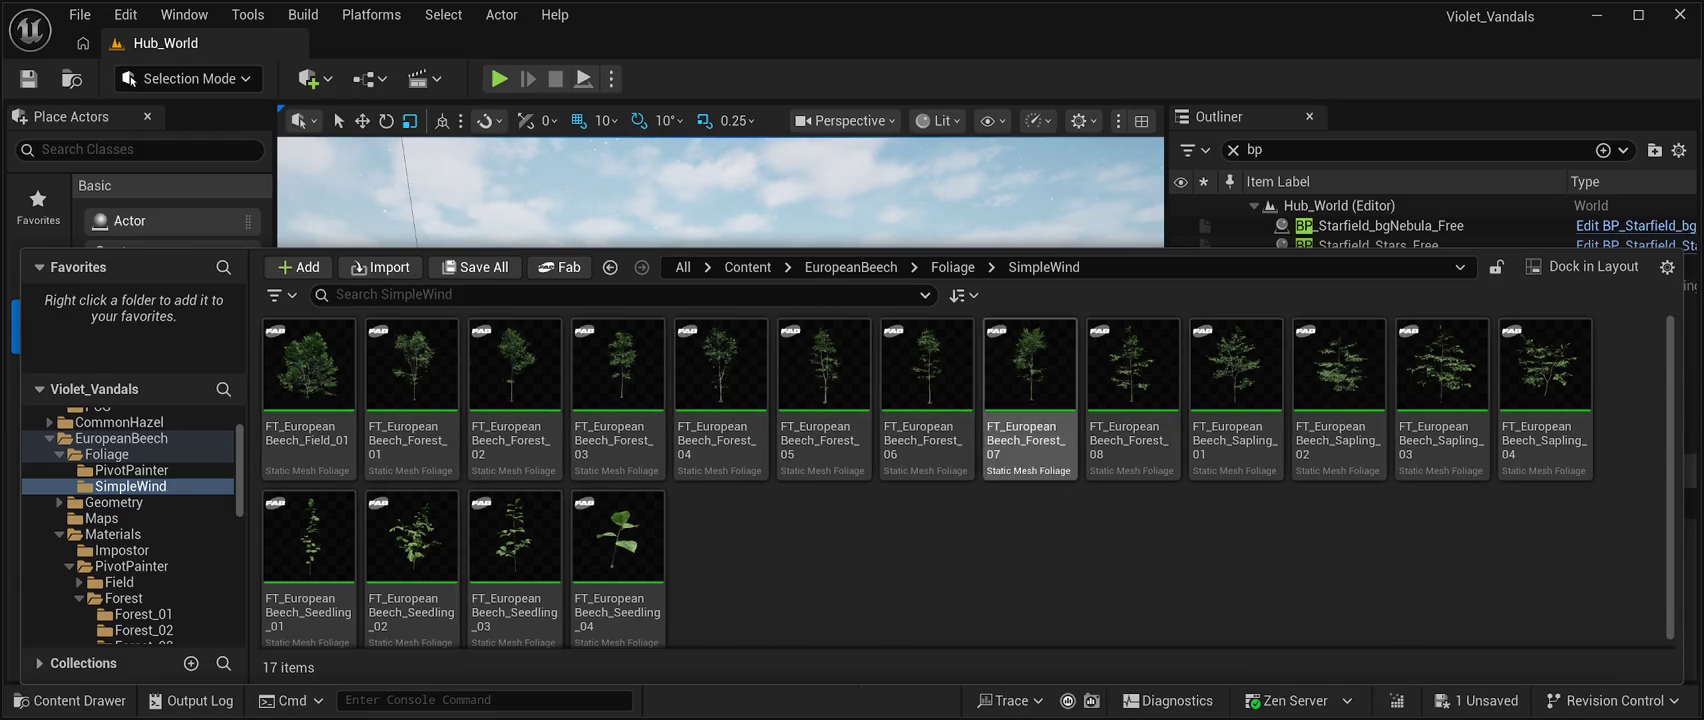
{"action": "scroll", "coordinate": [130, 566], "scroll_direction": "down", "scroll_amount": 3}
{"action": "scroll", "coordinate": [130, 566], "scroll_direction": "up", "scroll_amount": 1}
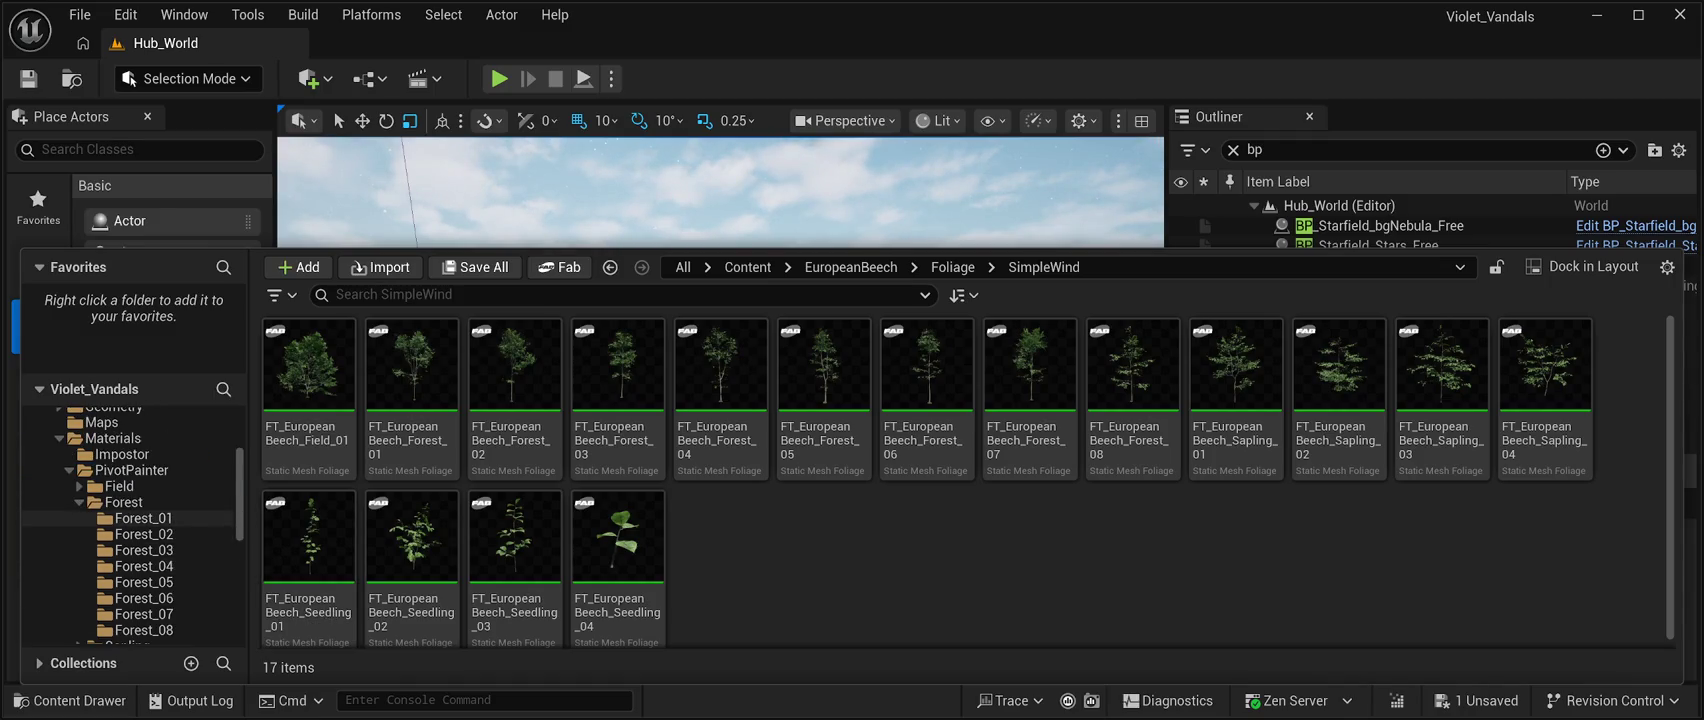
{"action": "scroll", "coordinate": [130, 490], "scroll_direction": "up", "scroll_amount": 2}
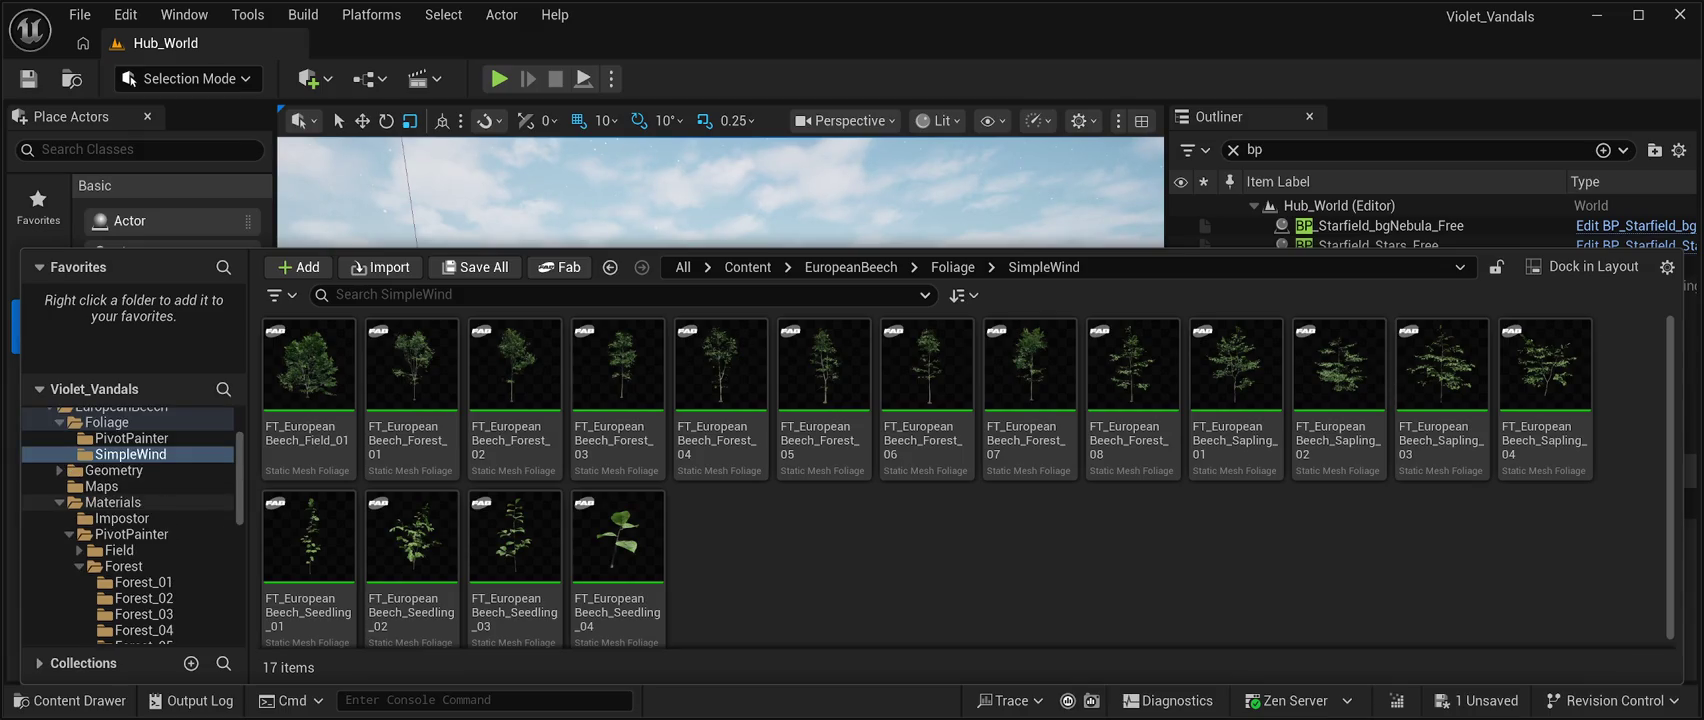
{"action": "scroll", "coordinate": [130, 490], "scroll_direction": "up", "scroll_amount": 1}
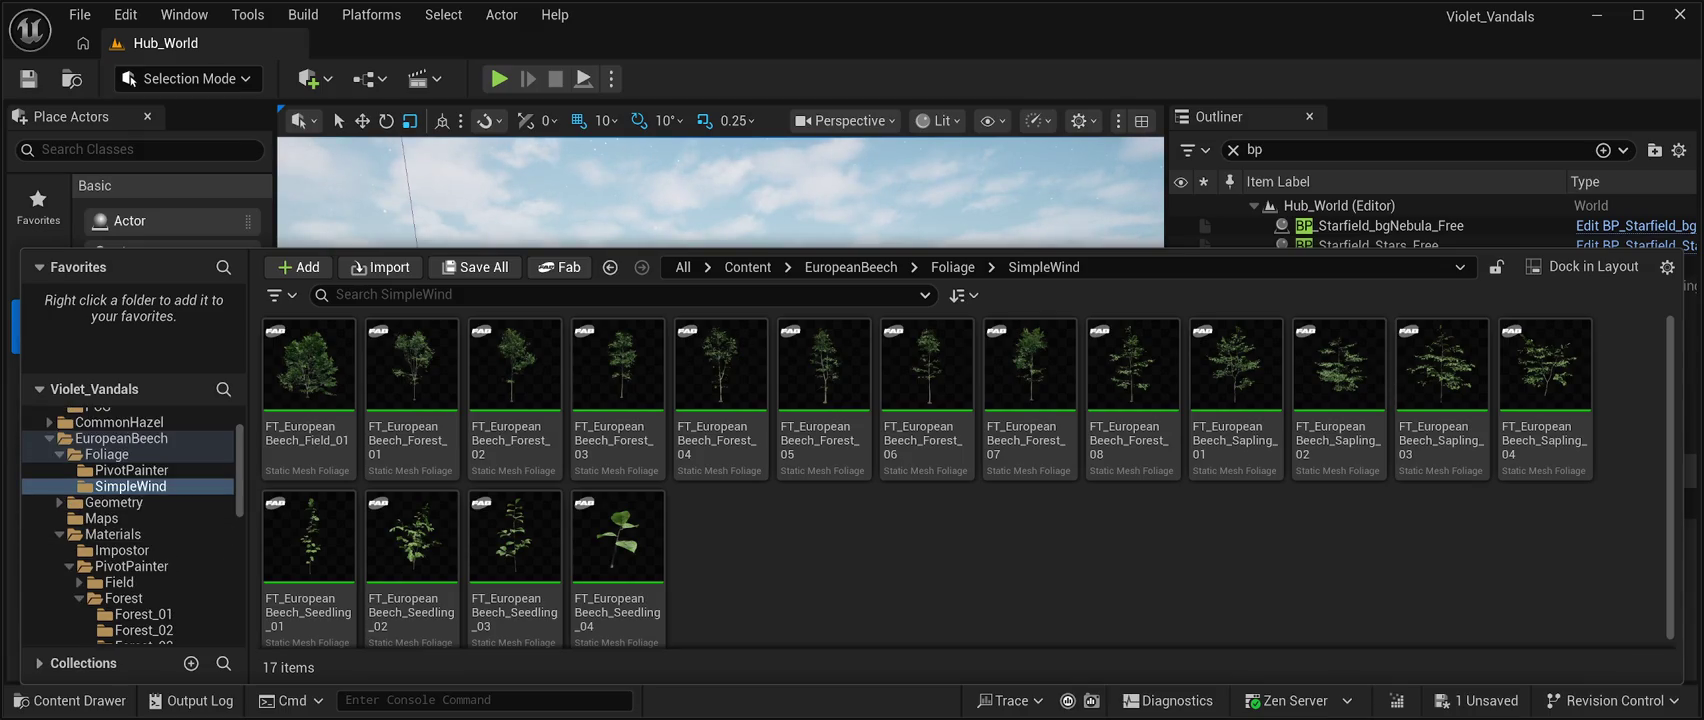
{"action": "left_click", "coordinate": [120, 438]}
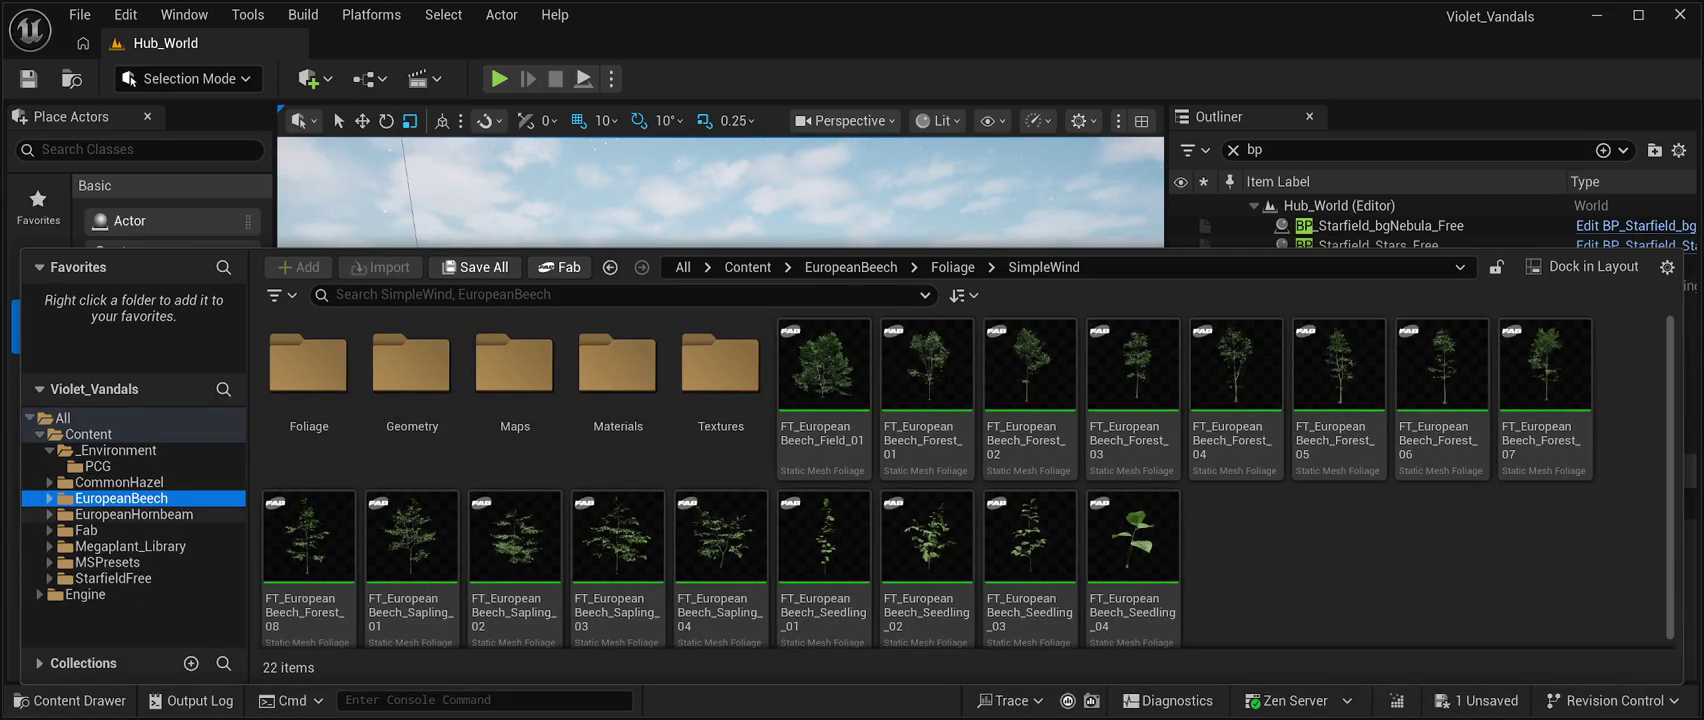
{"action": "left_click", "coordinate": [97, 466]}
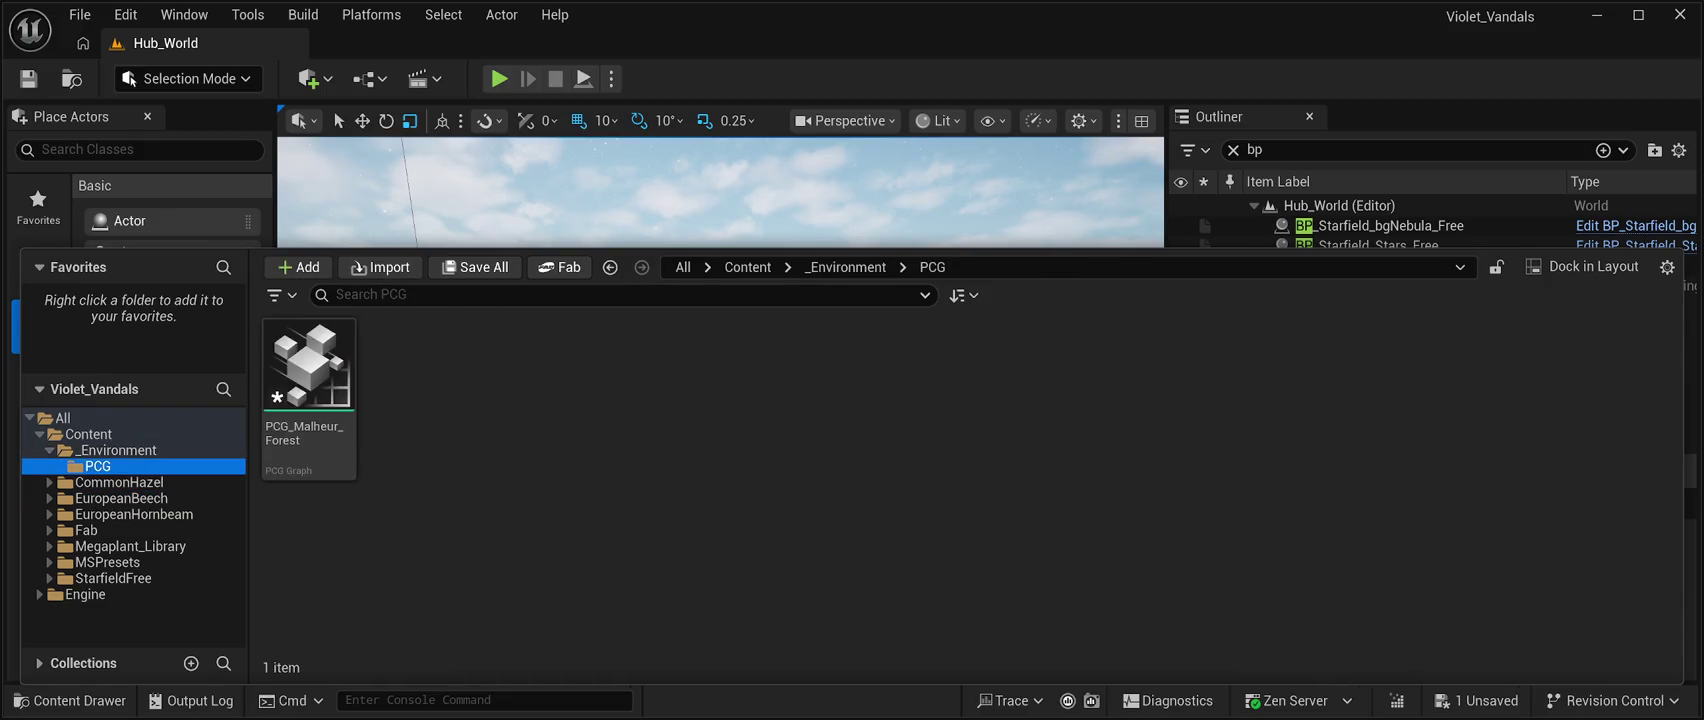
View the CommonHazel and EuropeanHornbeam packs, then list the Megaplant_Library tree packs.
{"action": "left_click", "coordinate": [115, 450]}
{"action": "left_click", "coordinate": [119, 482]}
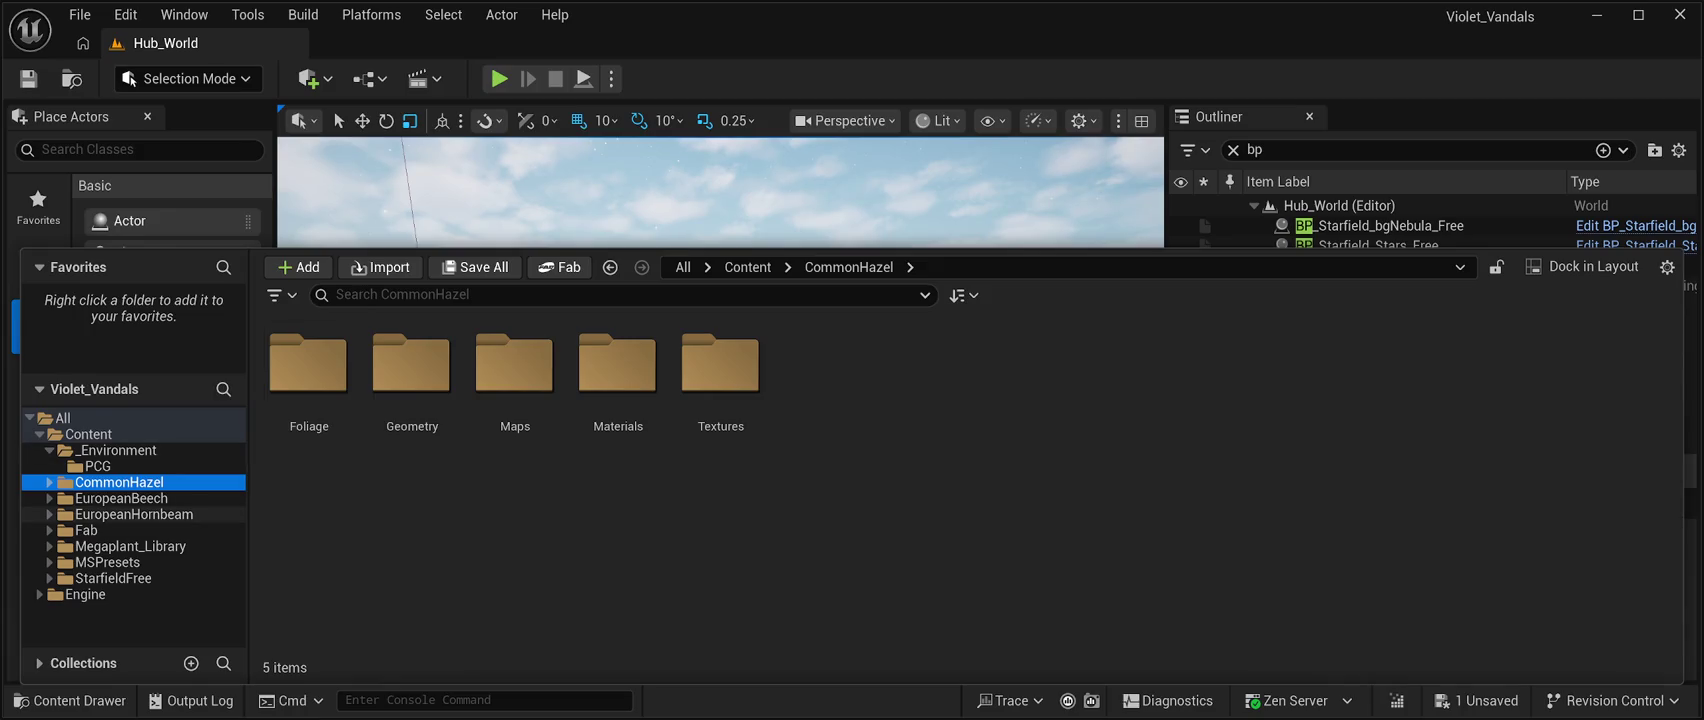
{"action": "left_click", "coordinate": [134, 514]}
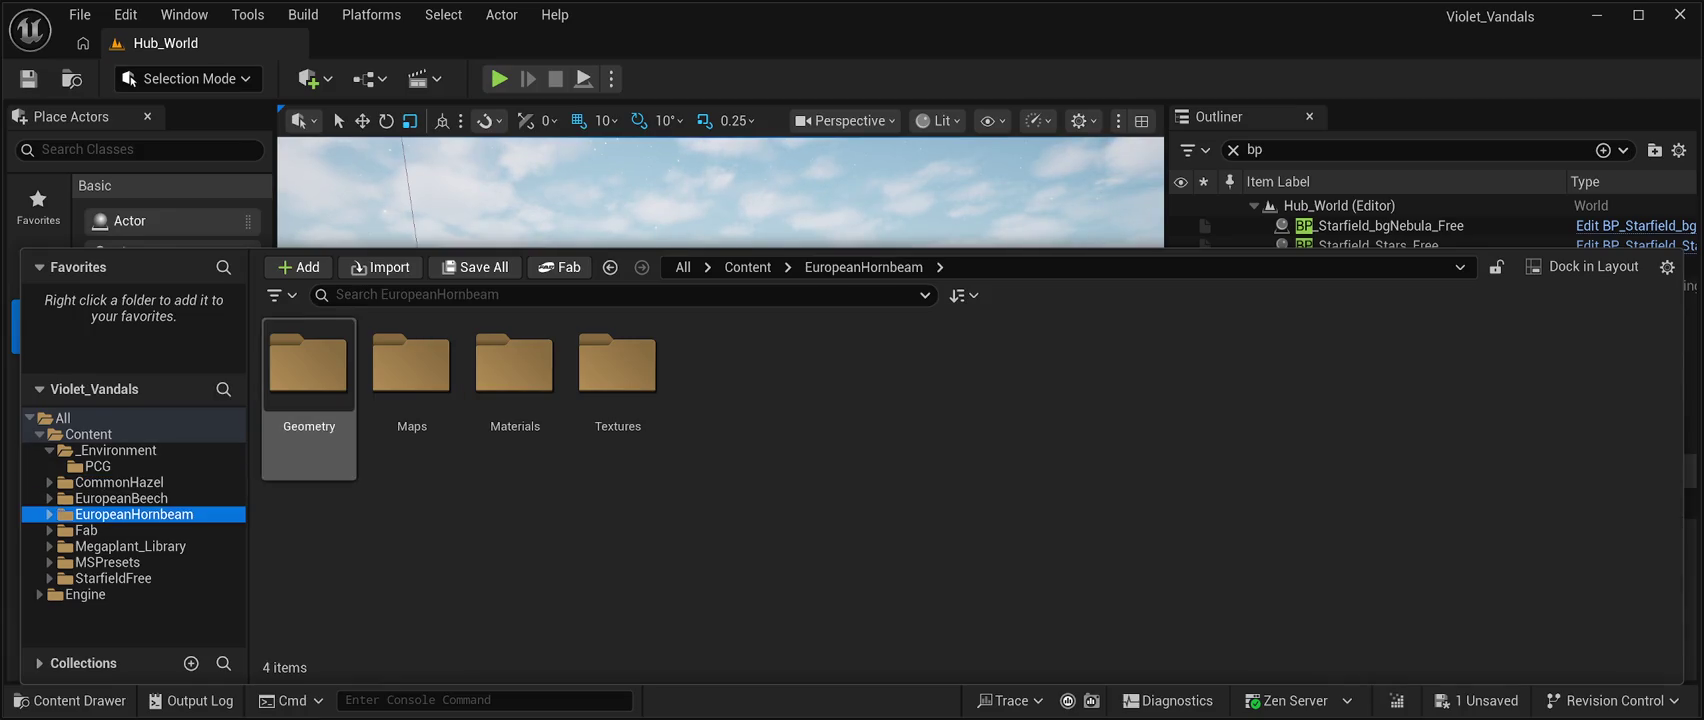
{"action": "left_click", "coordinate": [130, 546]}
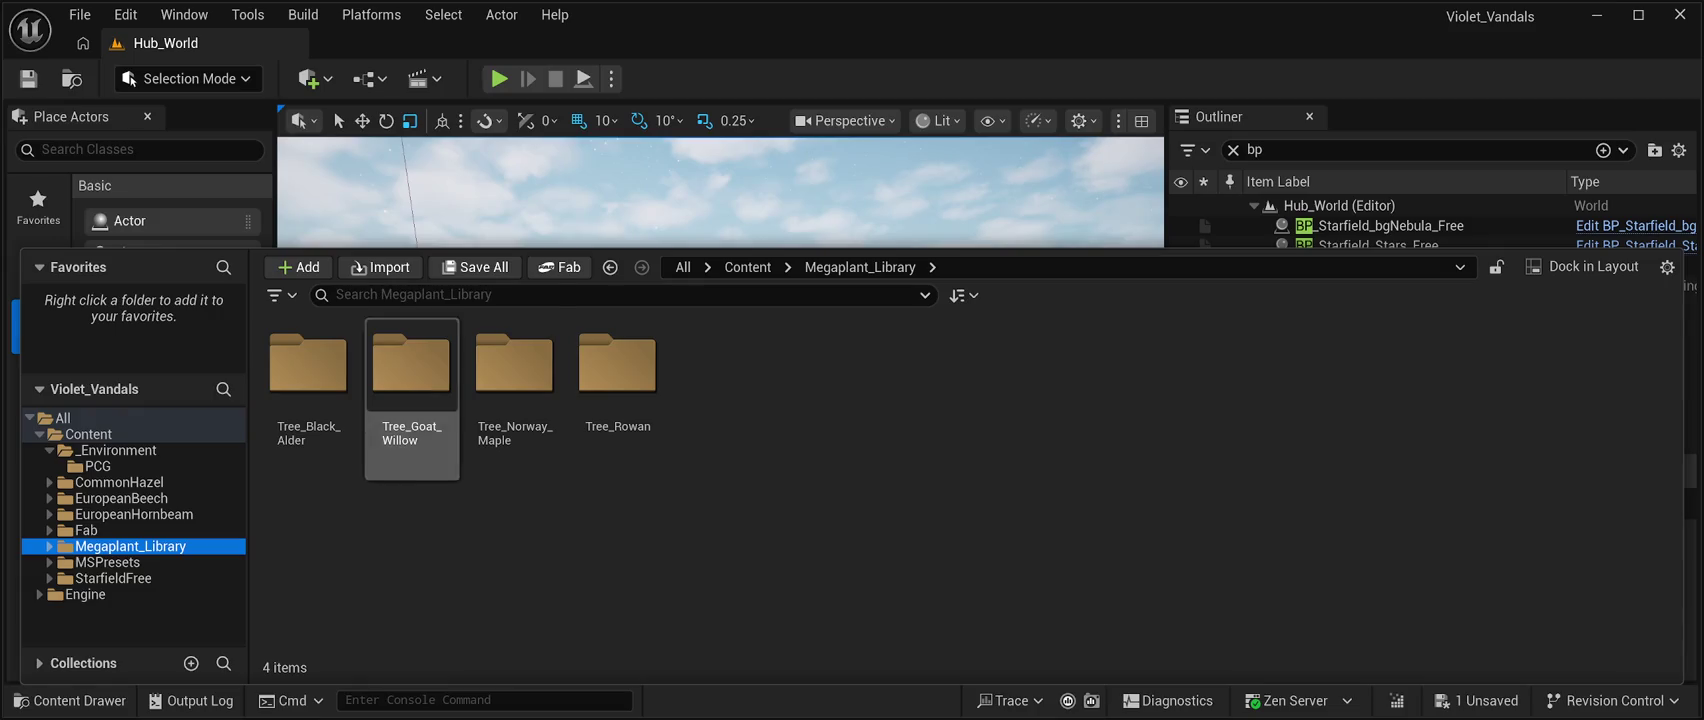
Browse Tree_Norway_Maple Instances and the Tree_Norway_Maple_Saplings_01 assets.
{"action": "double_click", "coordinate": [514, 375]}
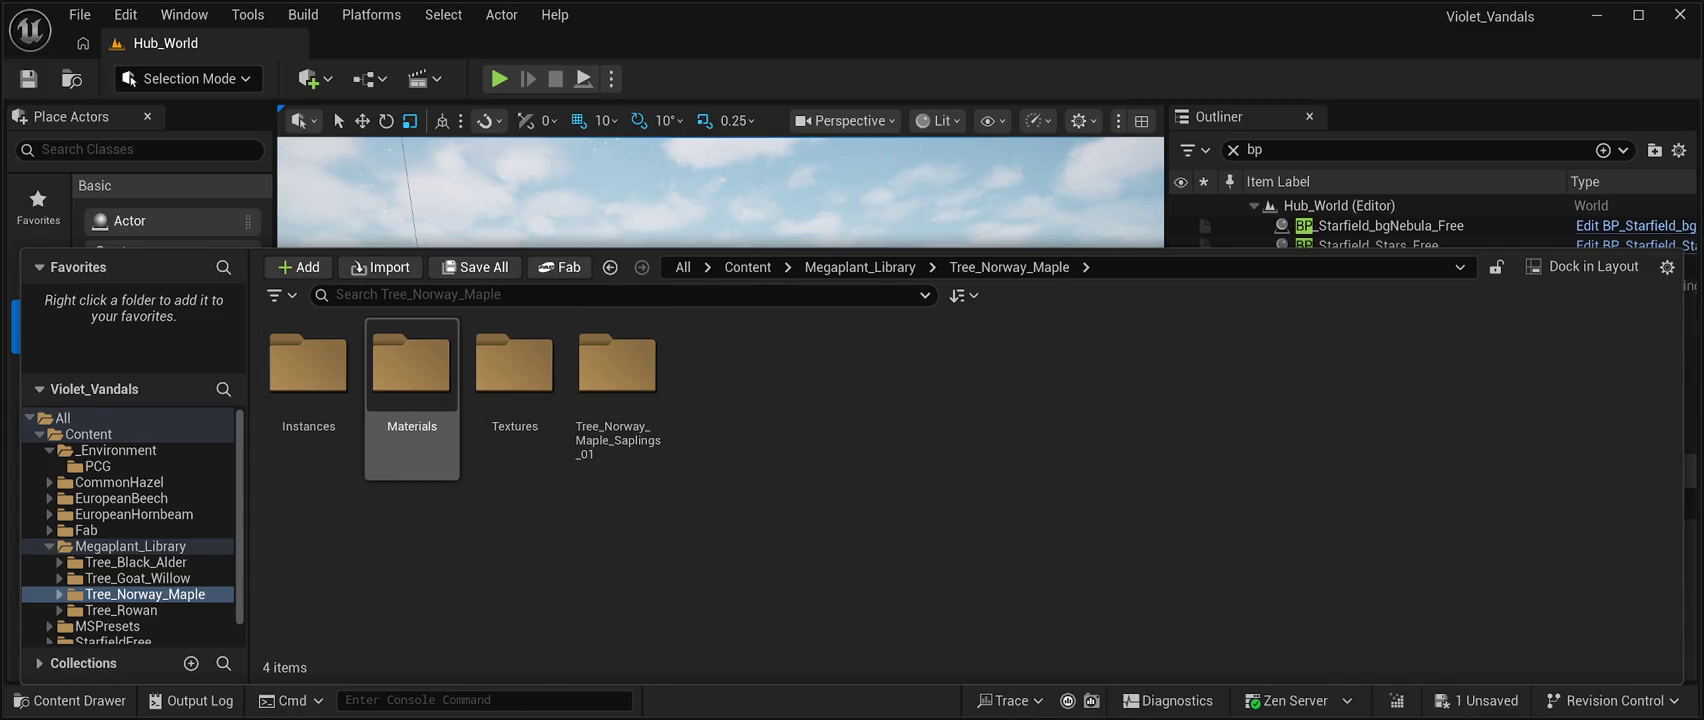
{"action": "left_click", "coordinate": [308, 375]}
{"action": "double_click", "coordinate": [308, 375]}
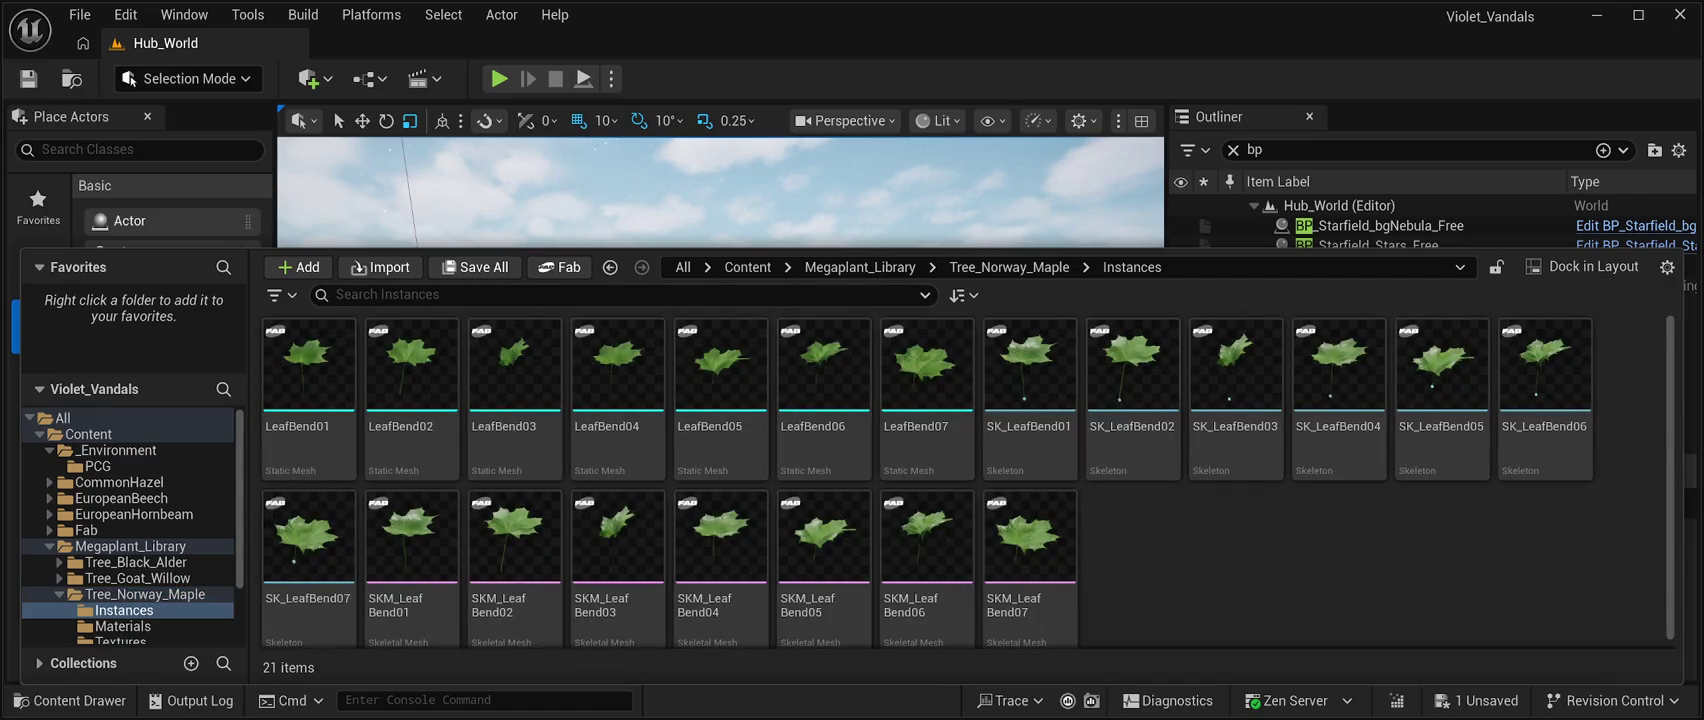
{"action": "scroll", "coordinate": [130, 594], "scroll_direction": "down", "scroll_amount": 3}
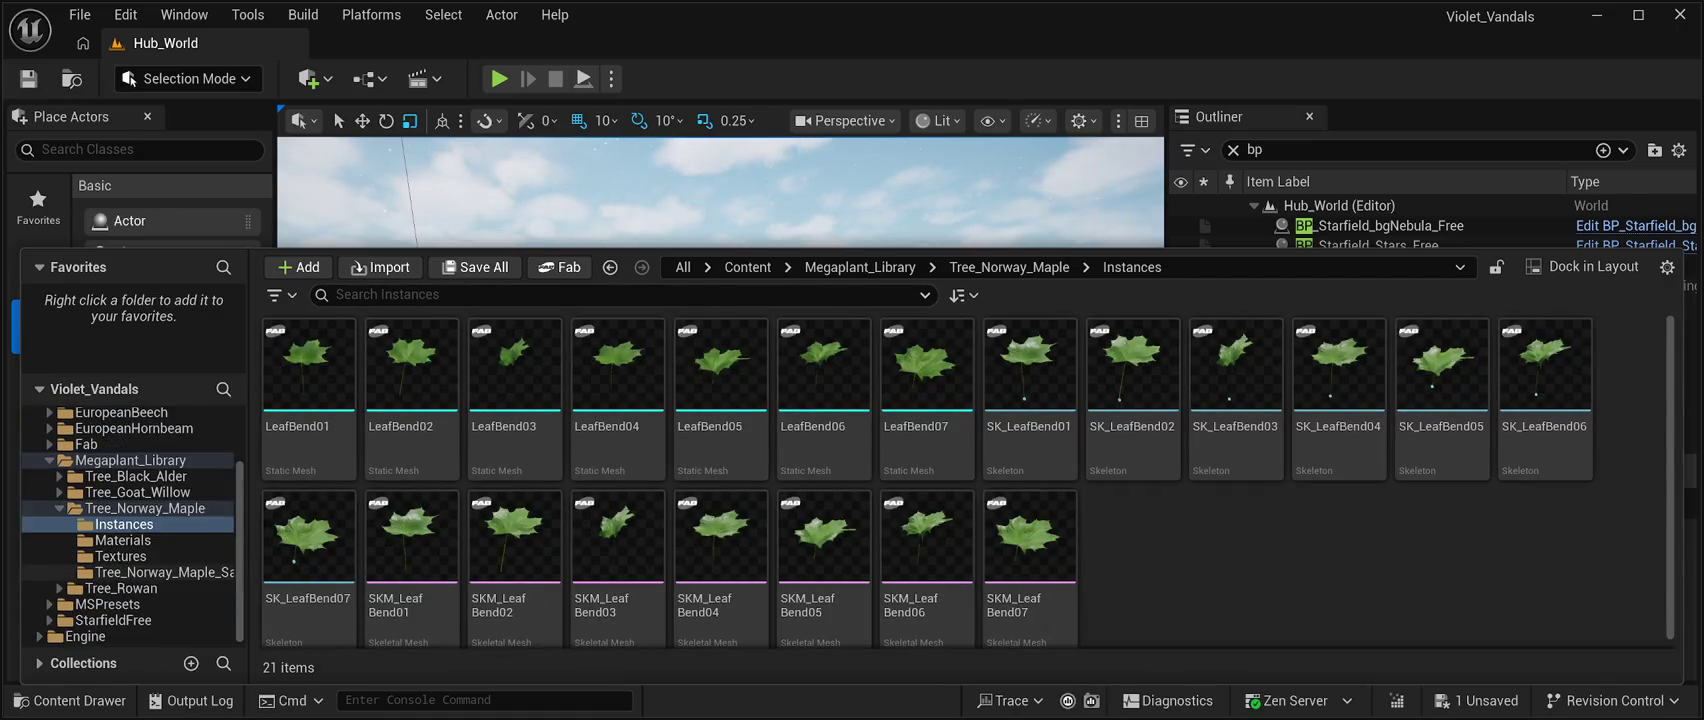
{"action": "left_click", "coordinate": [160, 572]}
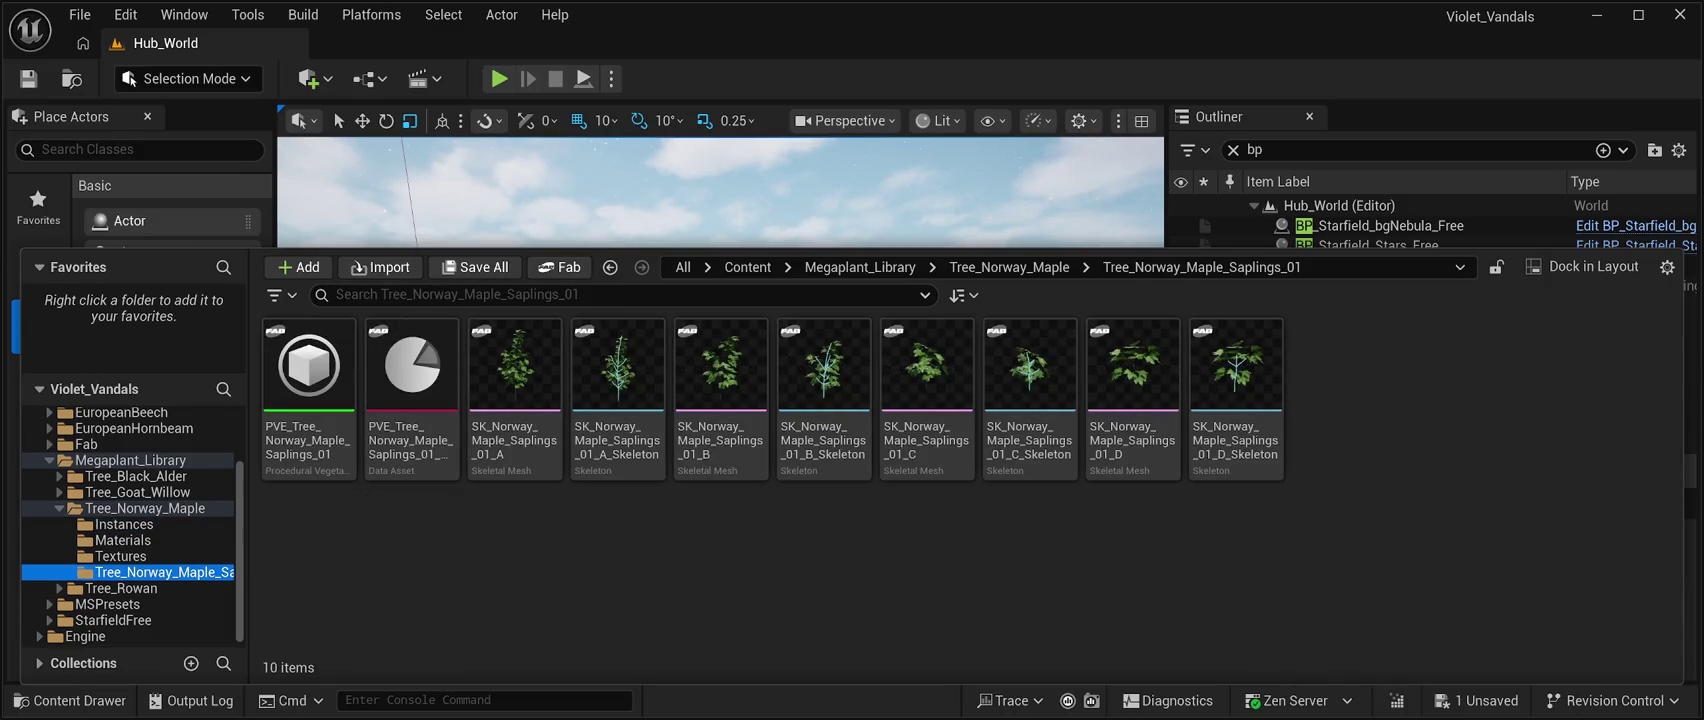
Browse Rowan Sapling_01 and Black Alder_01, select SK_Black_Alder_01_A, and close the Content Drawer.
{"action": "left_click", "coordinate": [120, 588]}
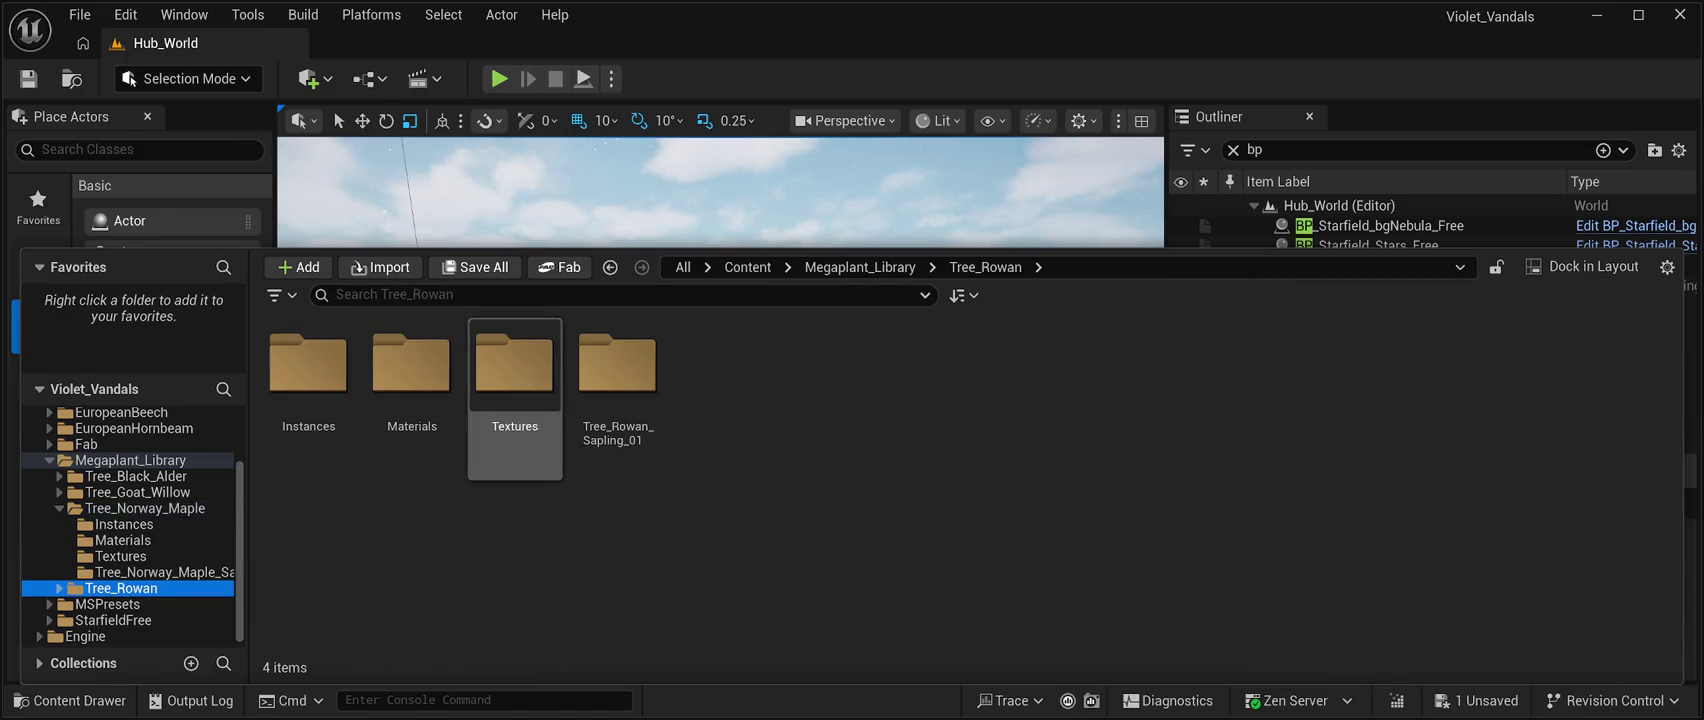
{"action": "double_click", "coordinate": [617, 370]}
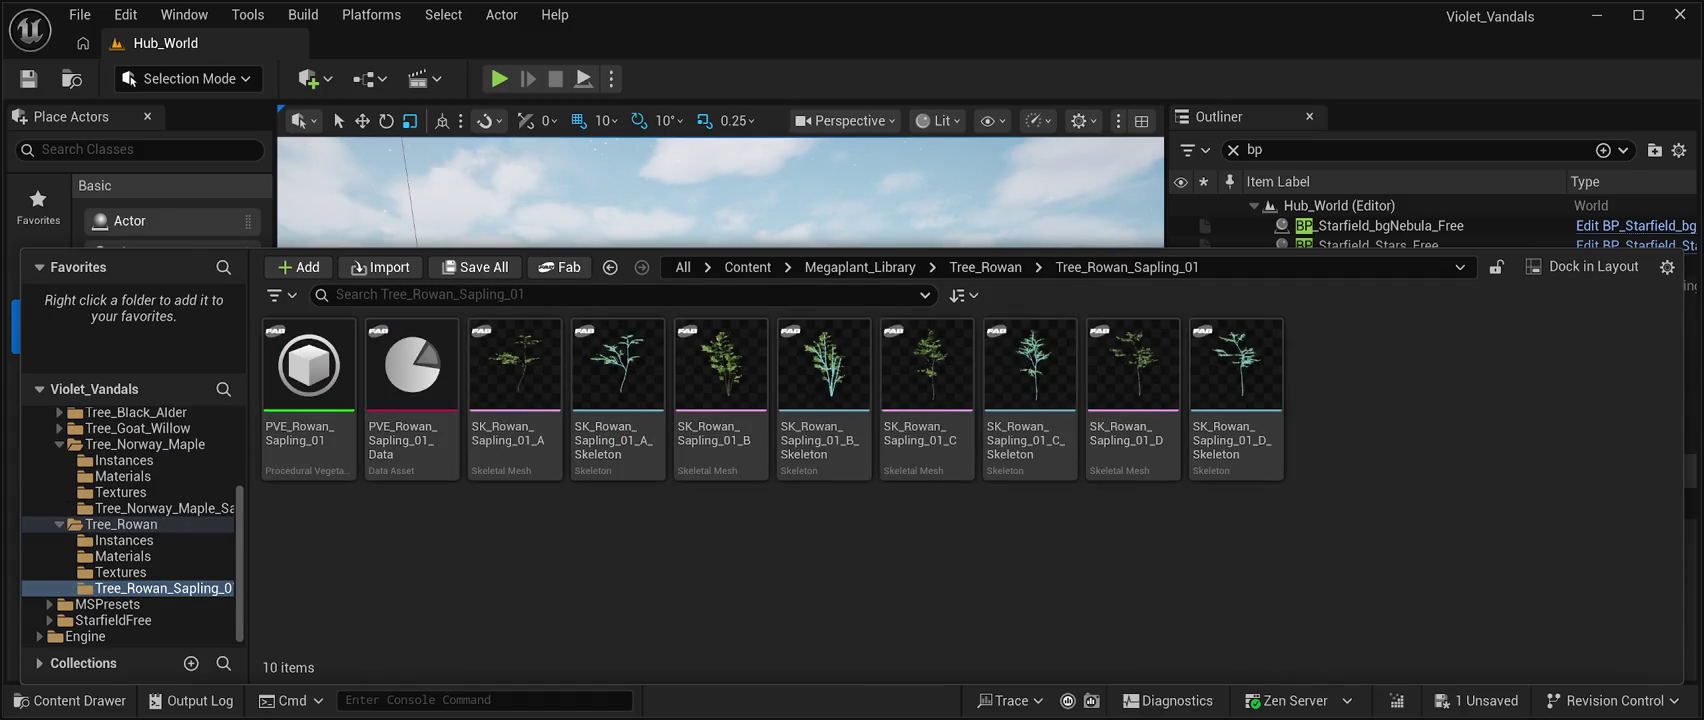
{"action": "scroll", "coordinate": [133, 524], "scroll_direction": "up", "scroll_amount": 3}
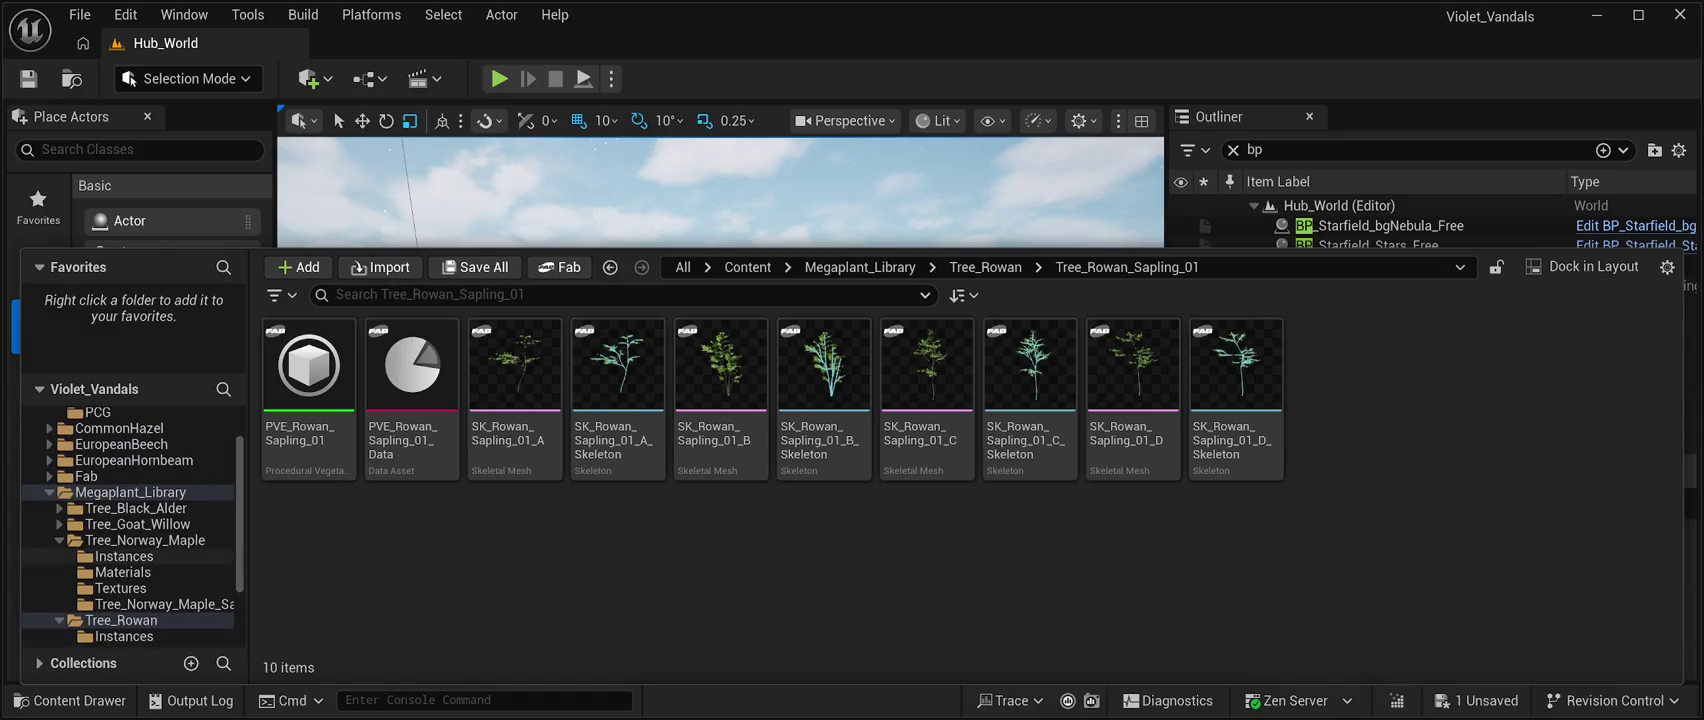
{"action": "left_click", "coordinate": [136, 508]}
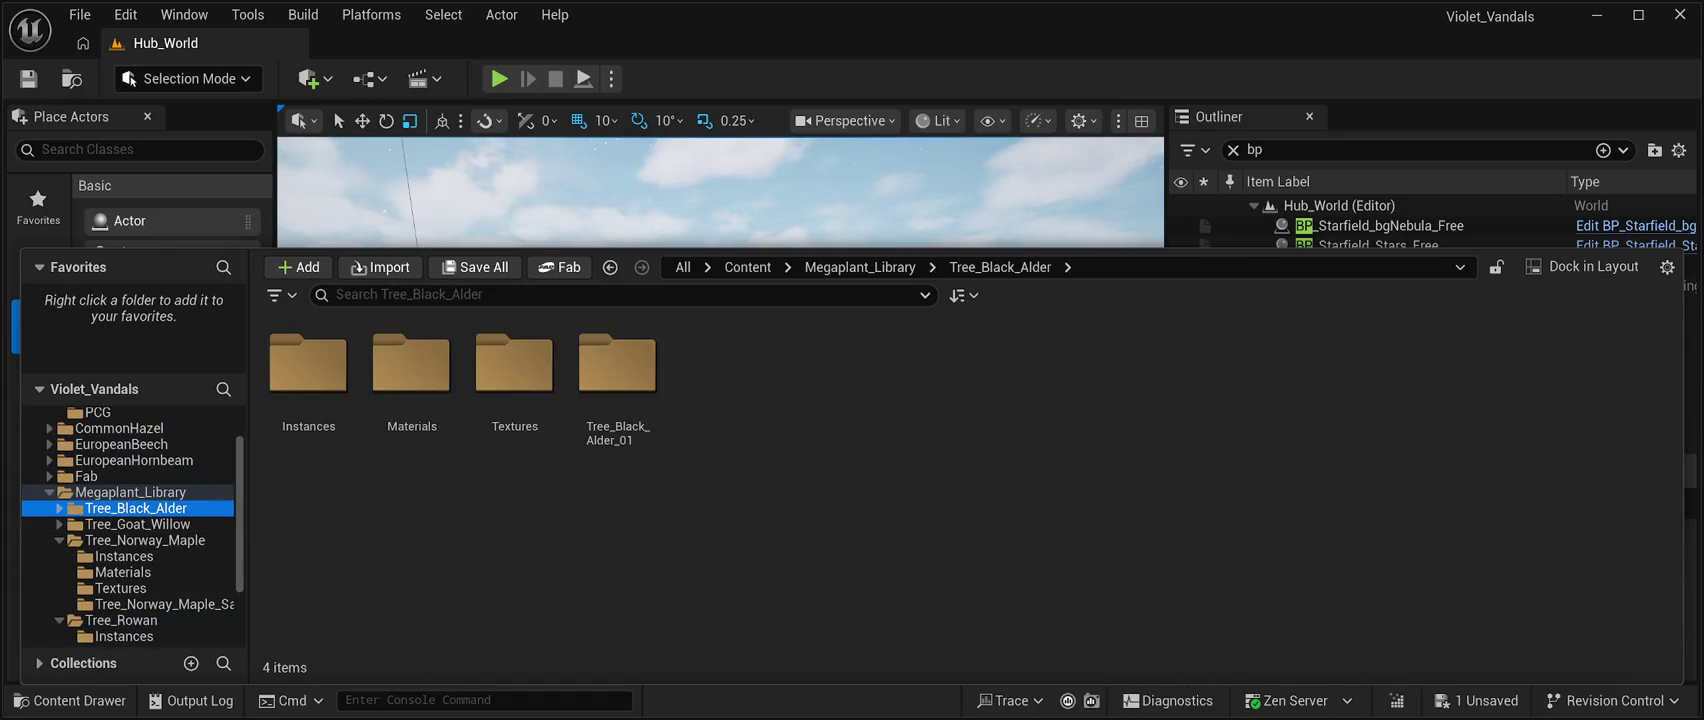
{"action": "double_click", "coordinate": [617, 375]}
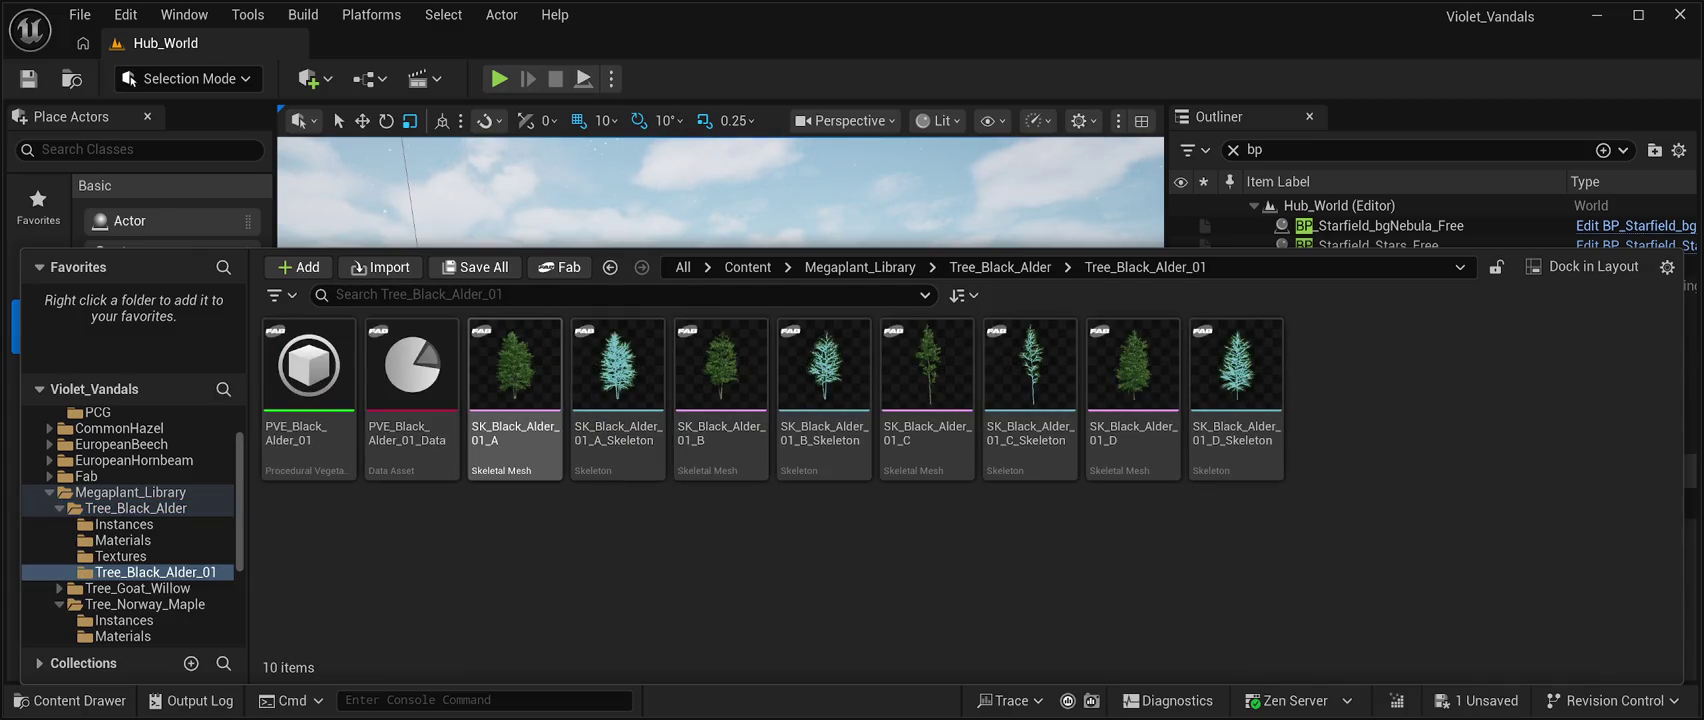
{"action": "left_click", "coordinate": [515, 390]}
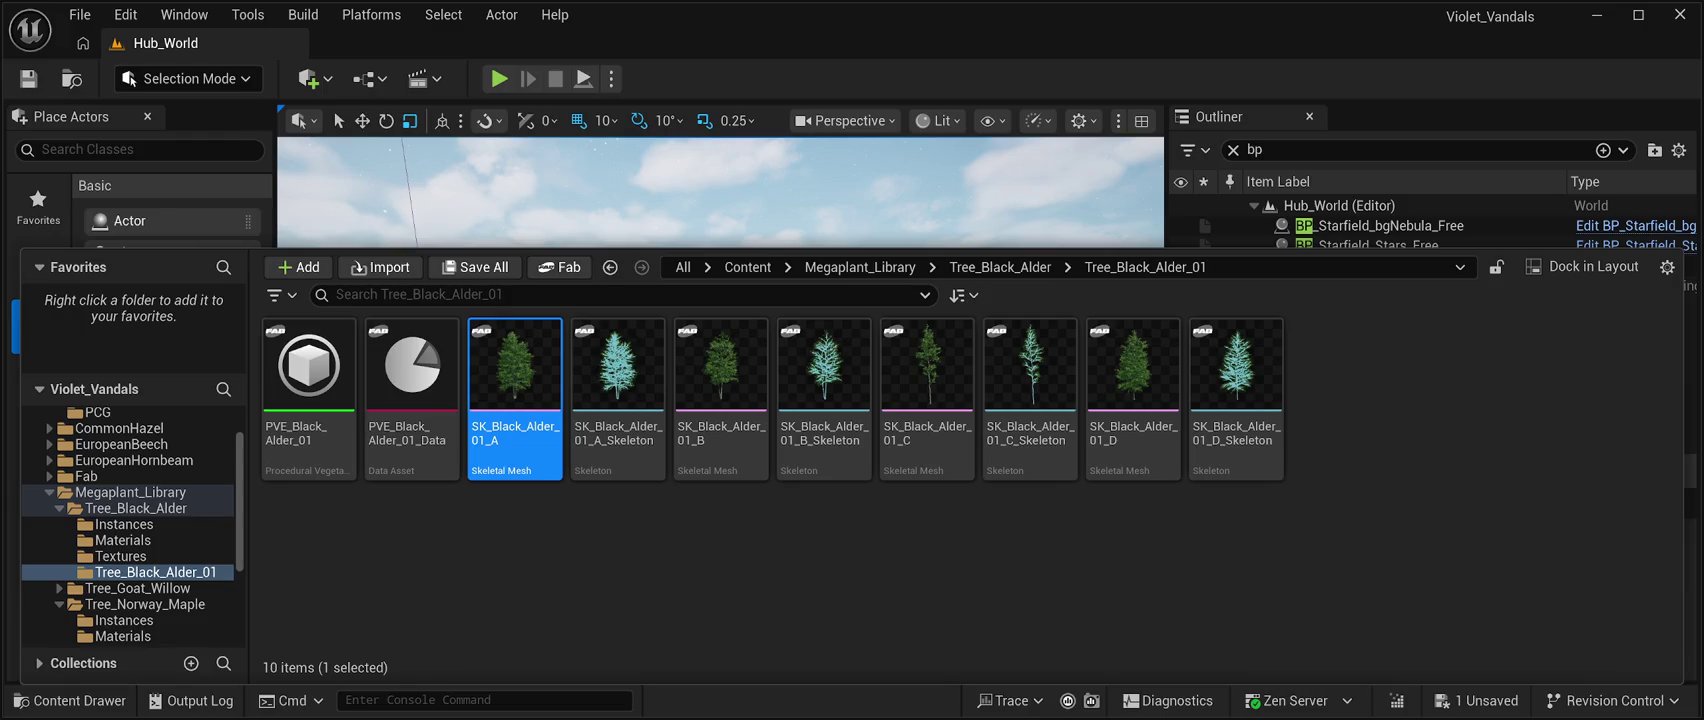
{"action": "key", "text": "ctrl+space"}
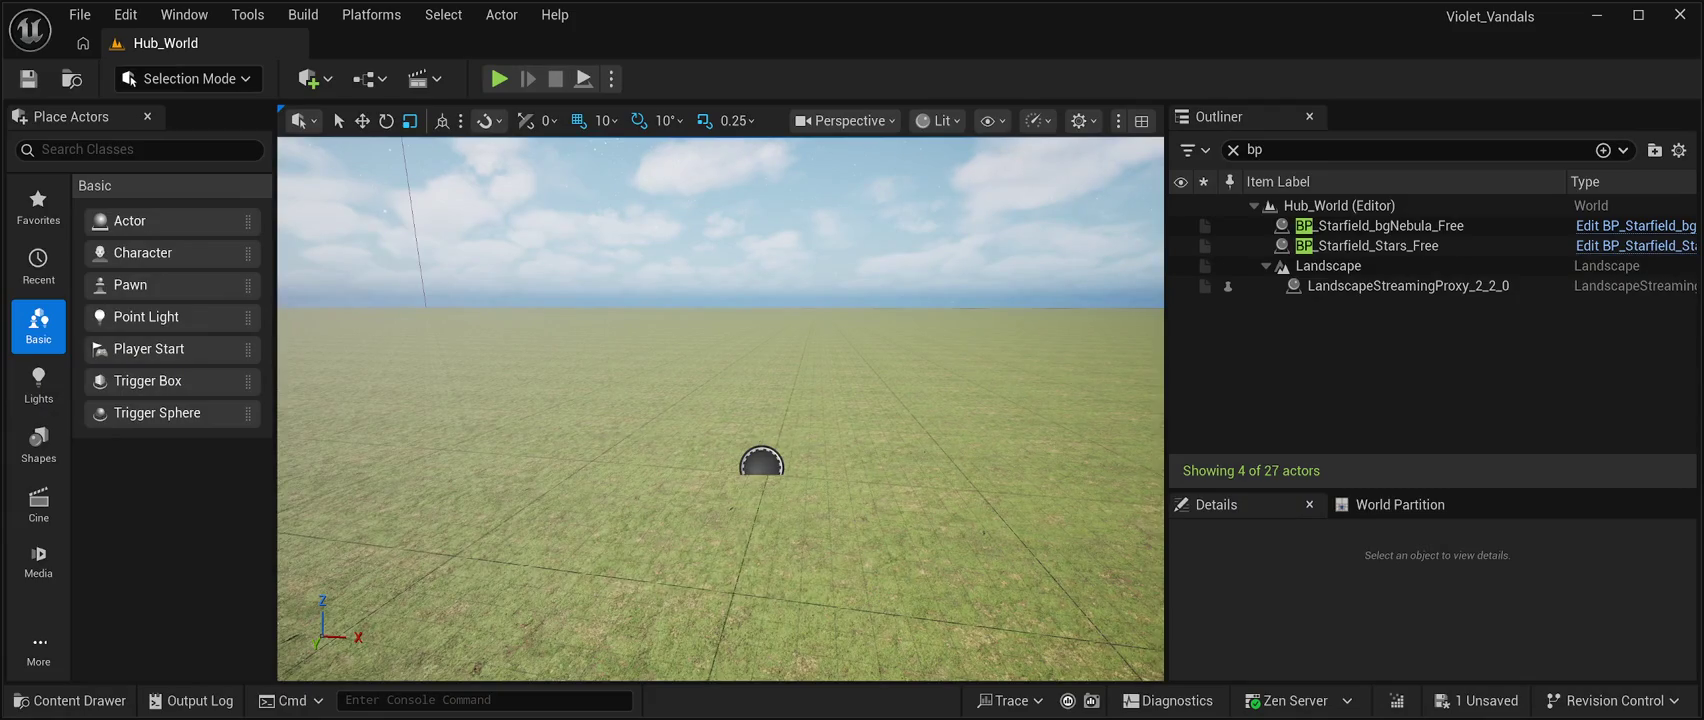
{"action": "mouse_move", "coordinate": [720, 400]}
{"action": "left_mouse_down"}
{"action": "mouse_move", "coordinate": [720, 430]}
{"action": "mouse_move", "coordinate": [720, 360]}
{"action": "left_mouse_up"}
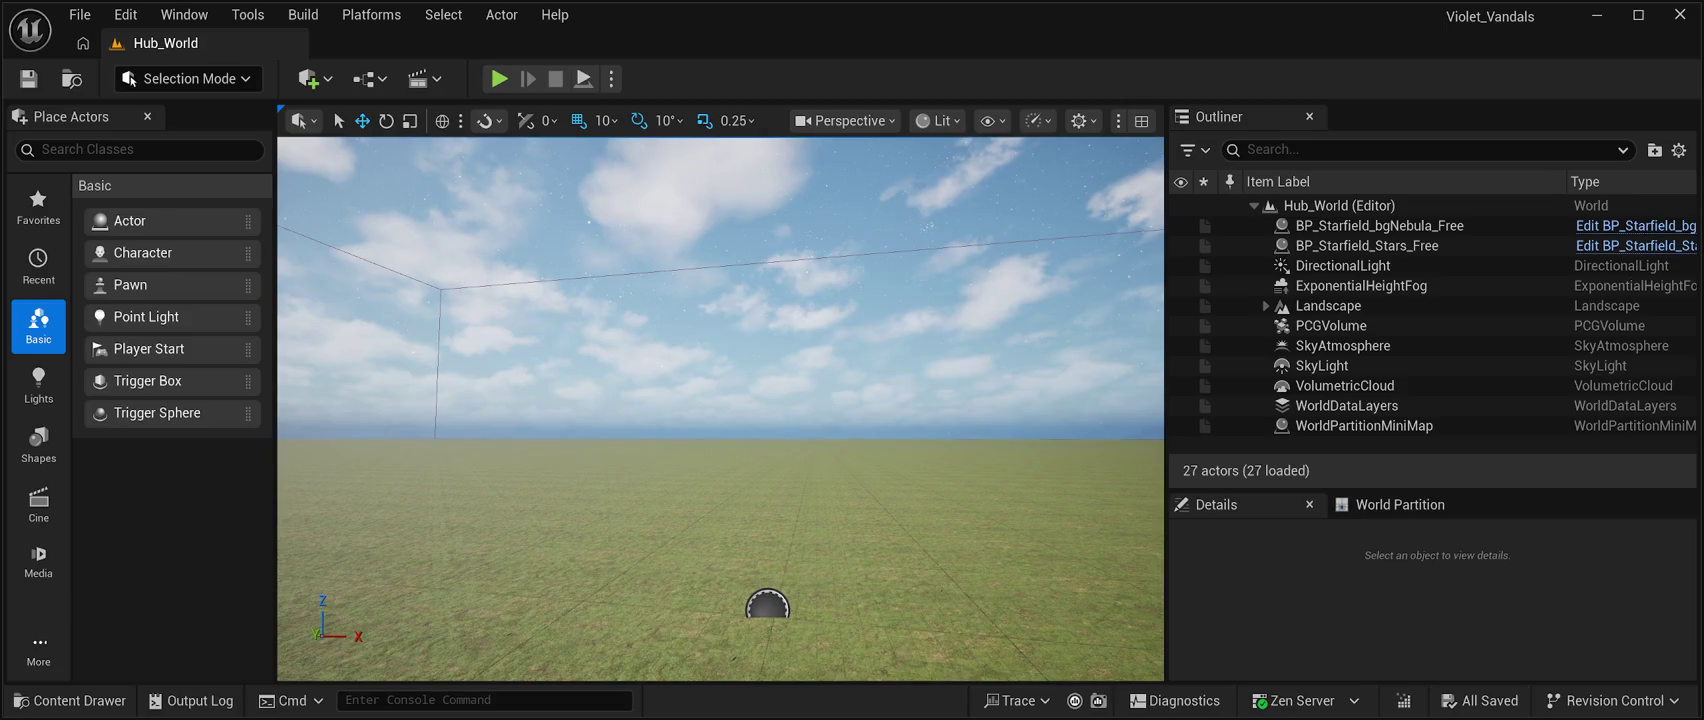
{"action": "left_click", "coordinate": [184, 14]}
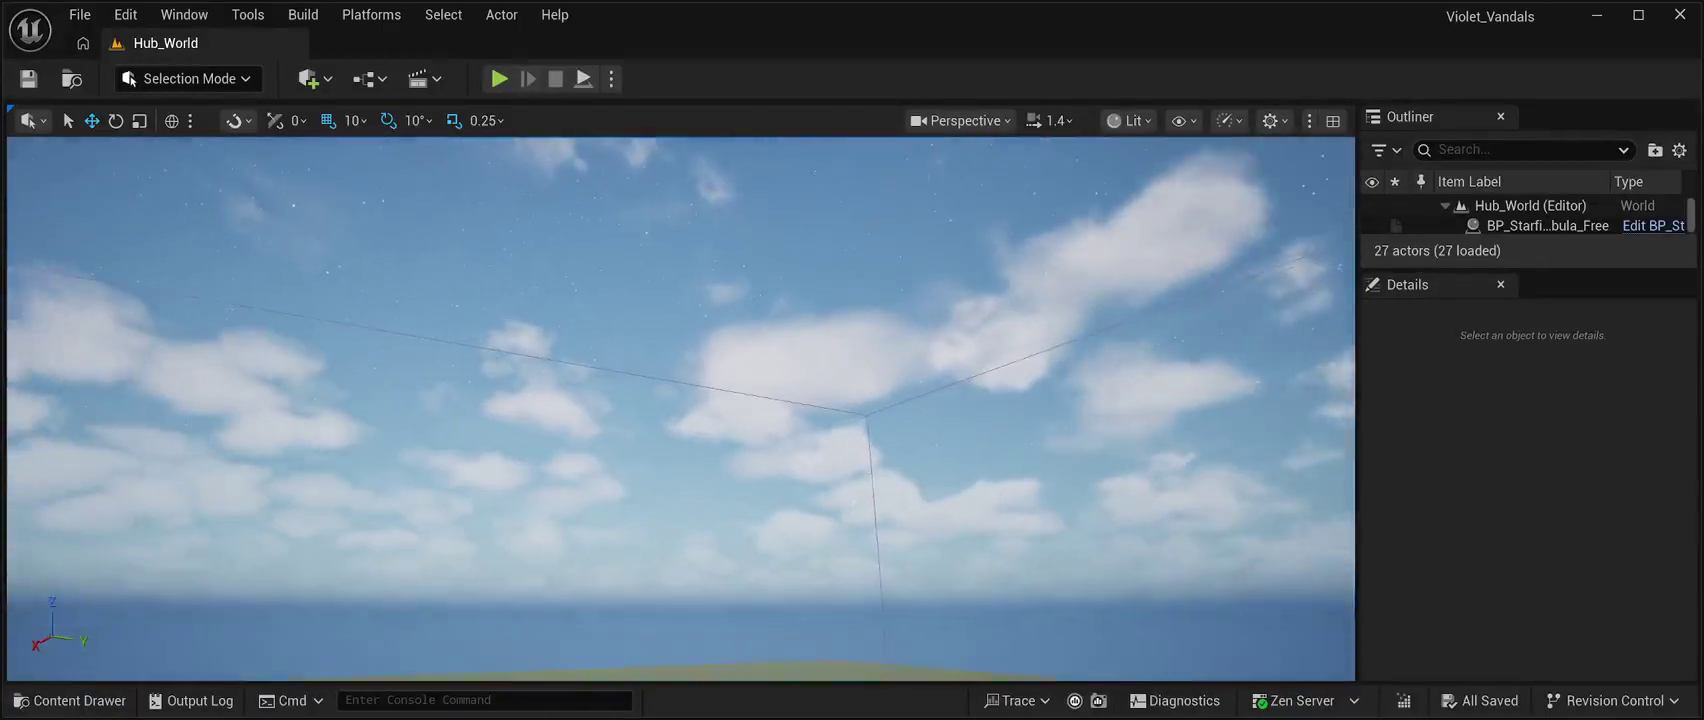
{"action": "key", "text": "alt+p"}
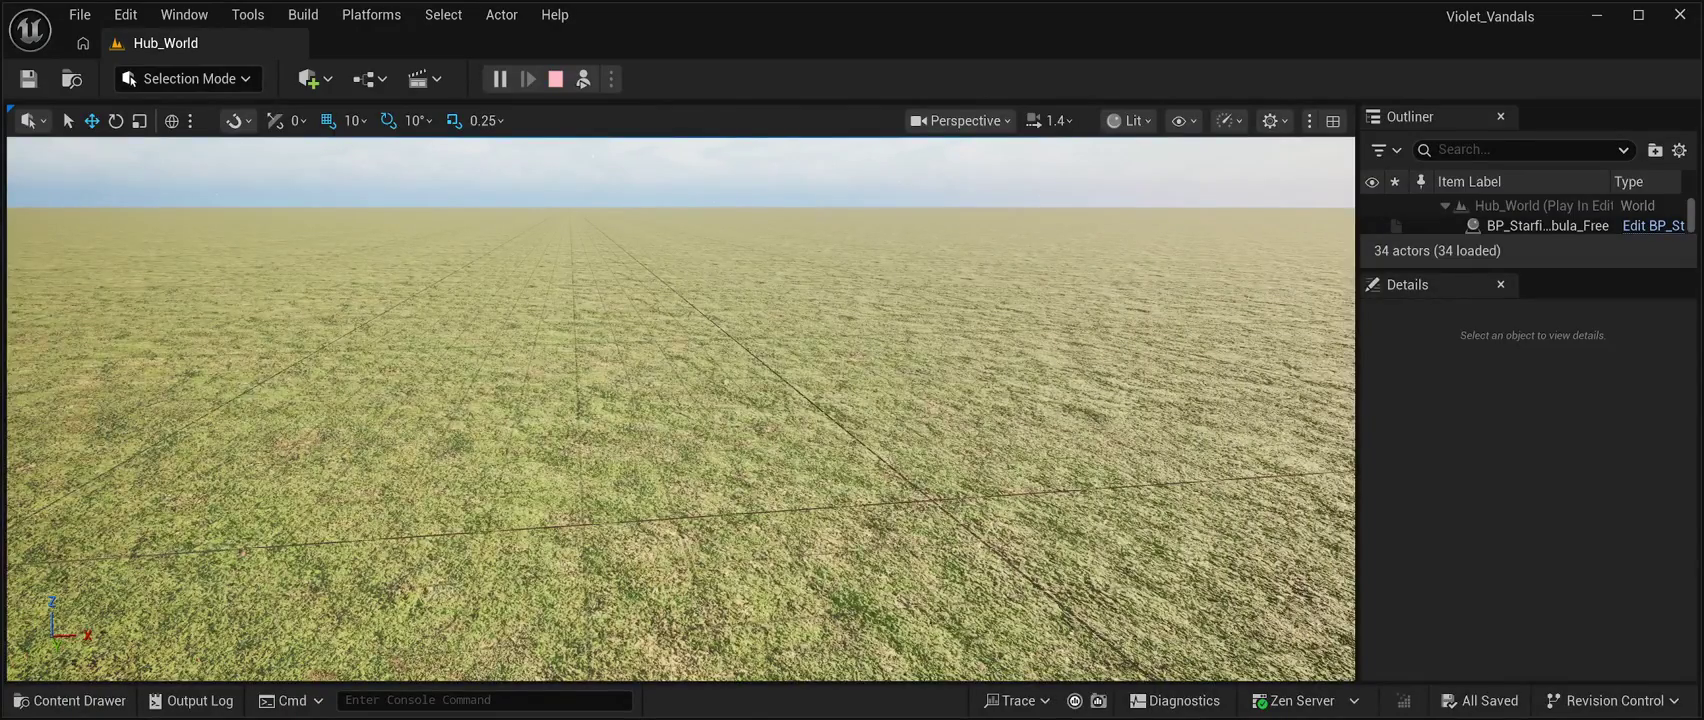
{"action": "left_click", "coordinate": [555, 79]}
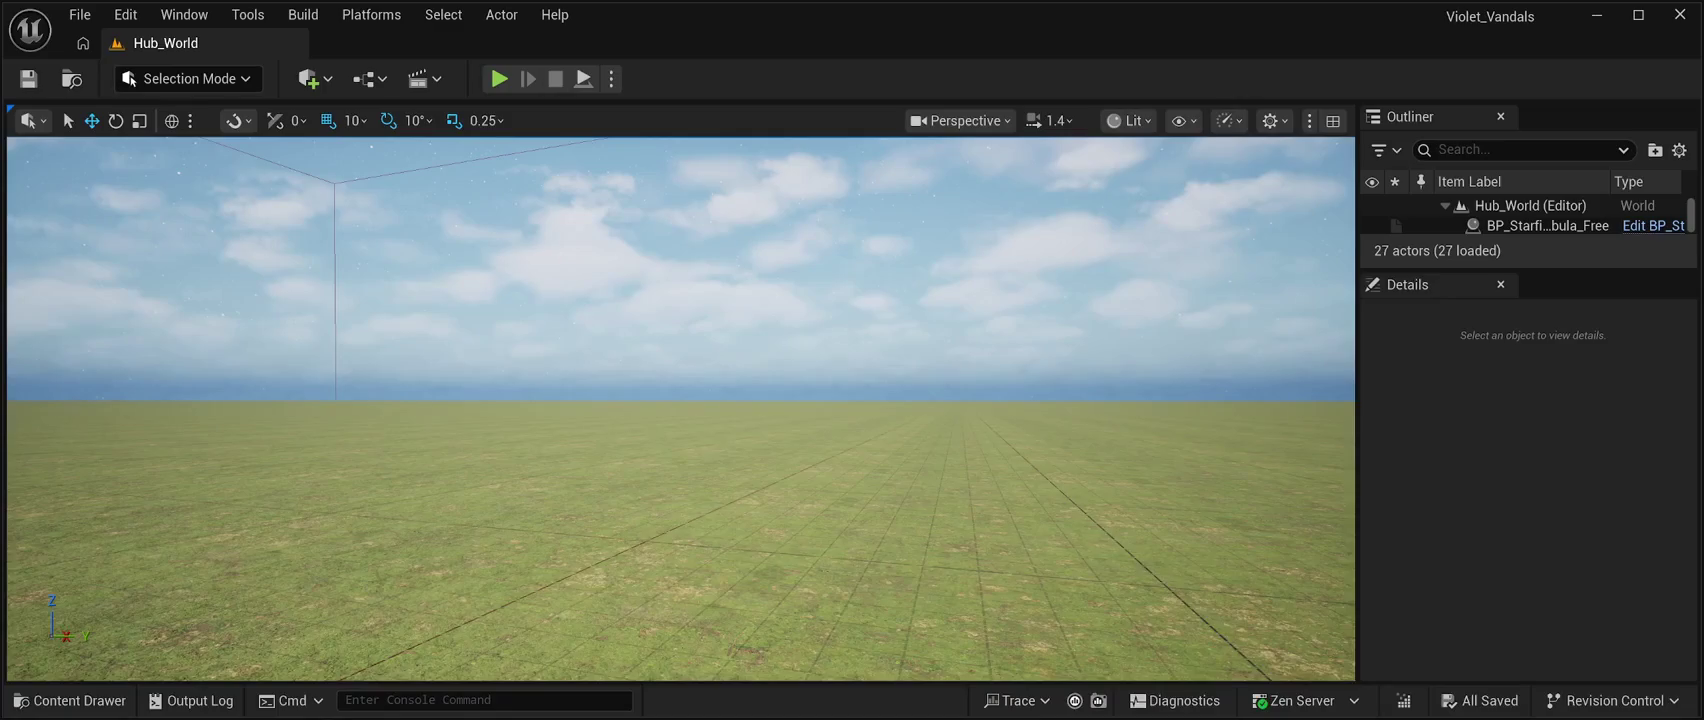
{"action": "left_click", "coordinate": [680, 540]}
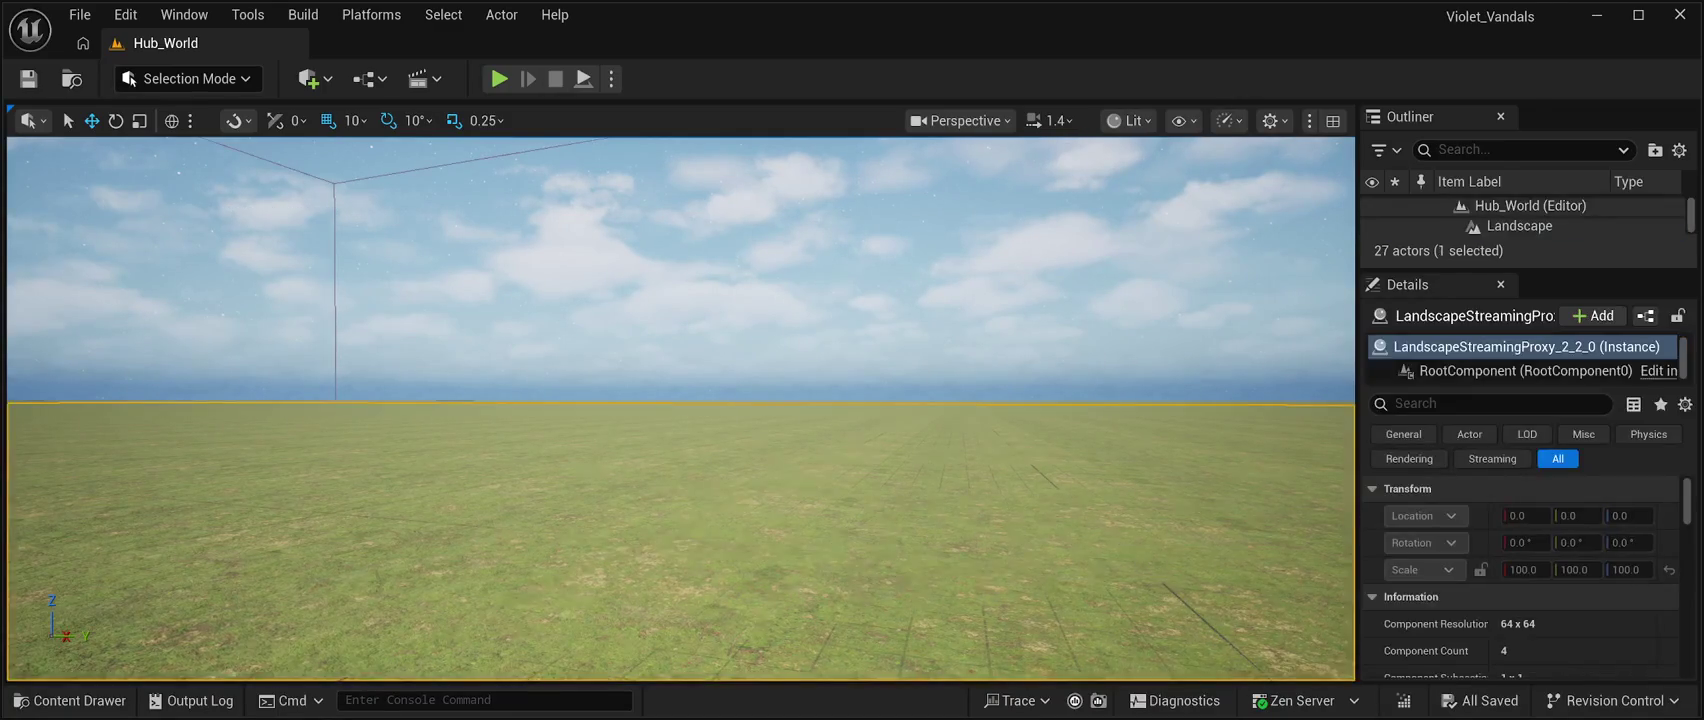
{"action": "left_click", "coordinate": [680, 250]}
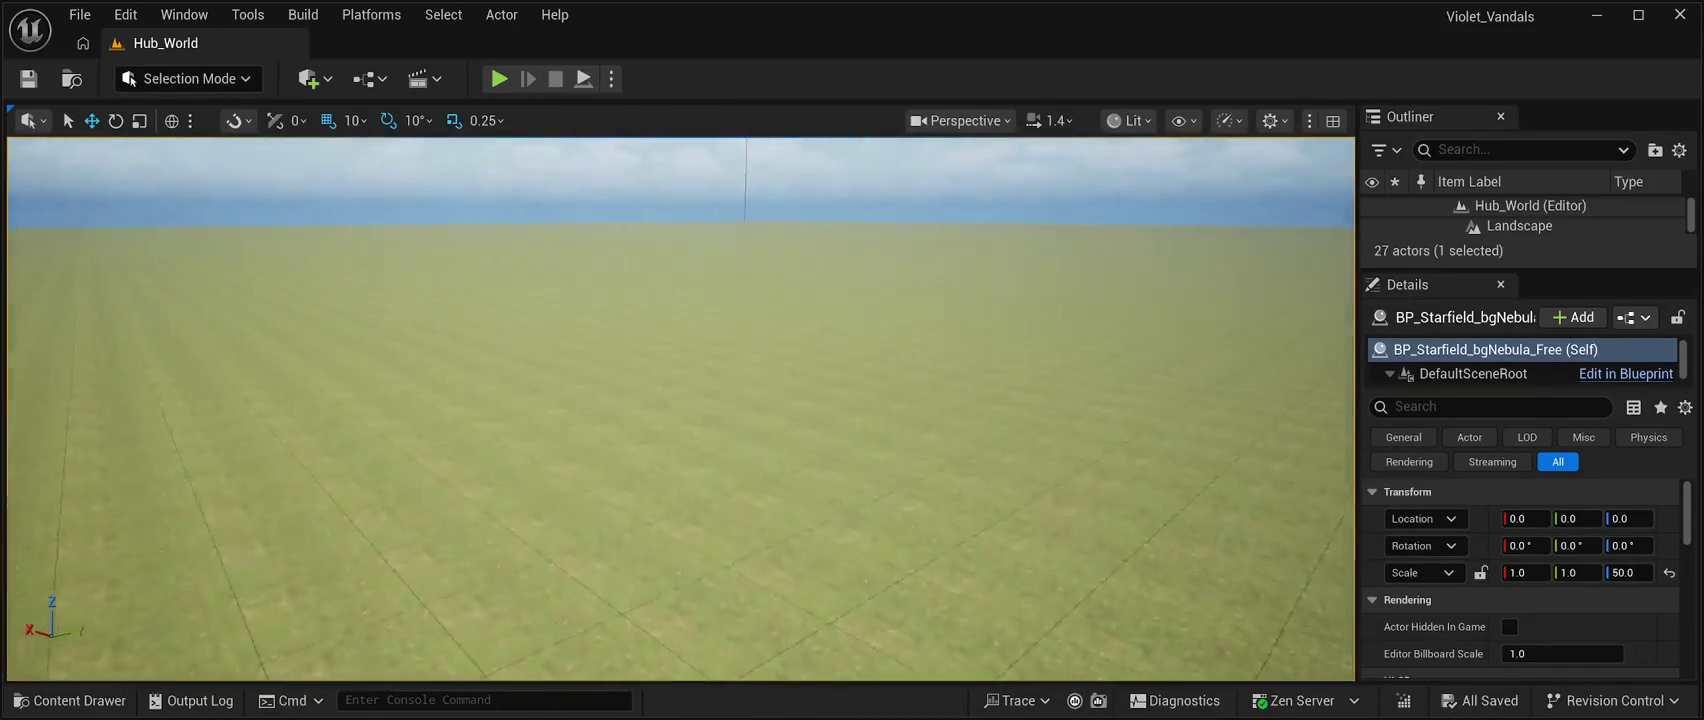
{"action": "key", "text": "ctrl+space"}
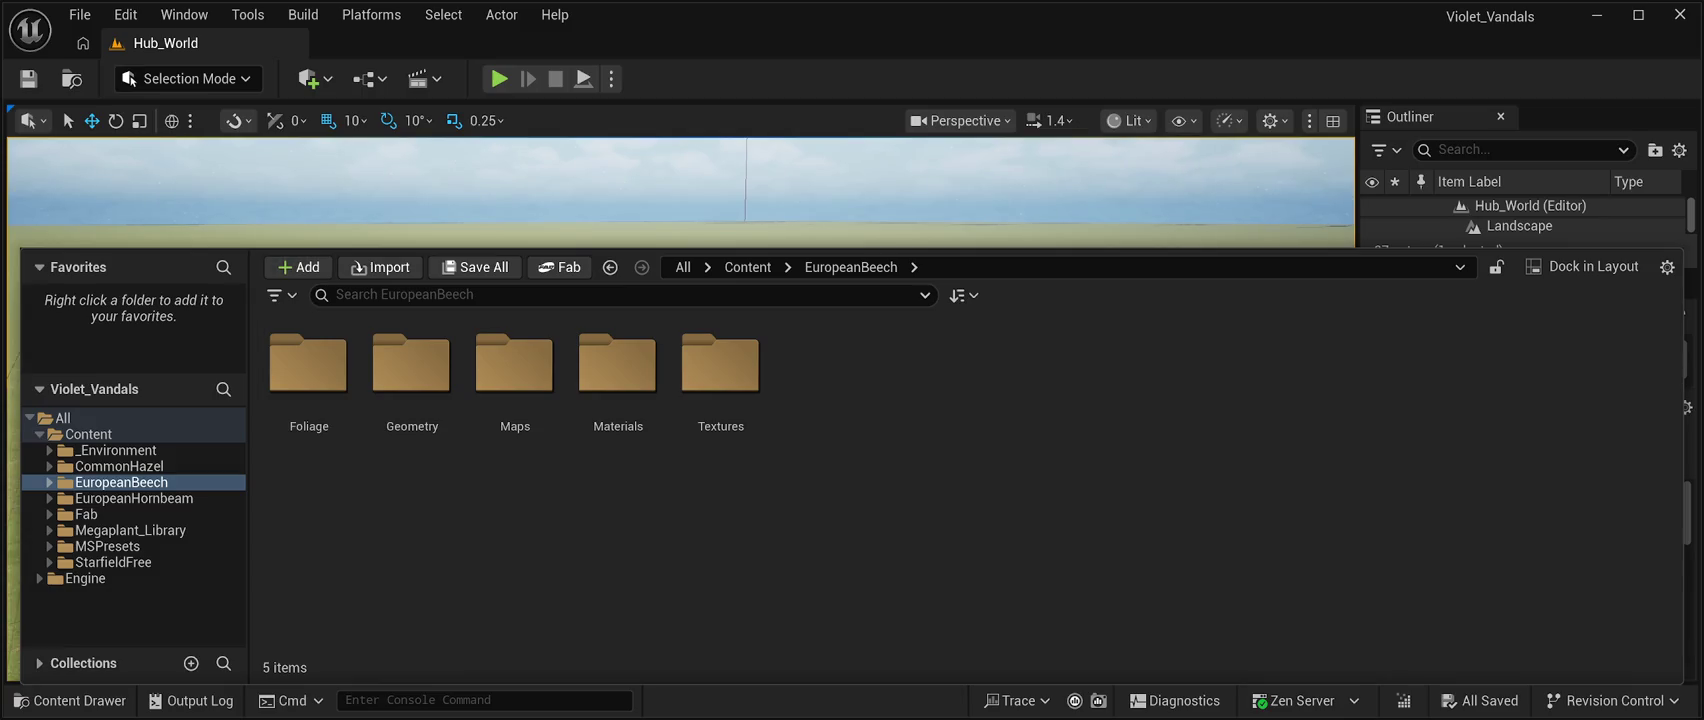
{"action": "key", "text": "ctrl+space"}
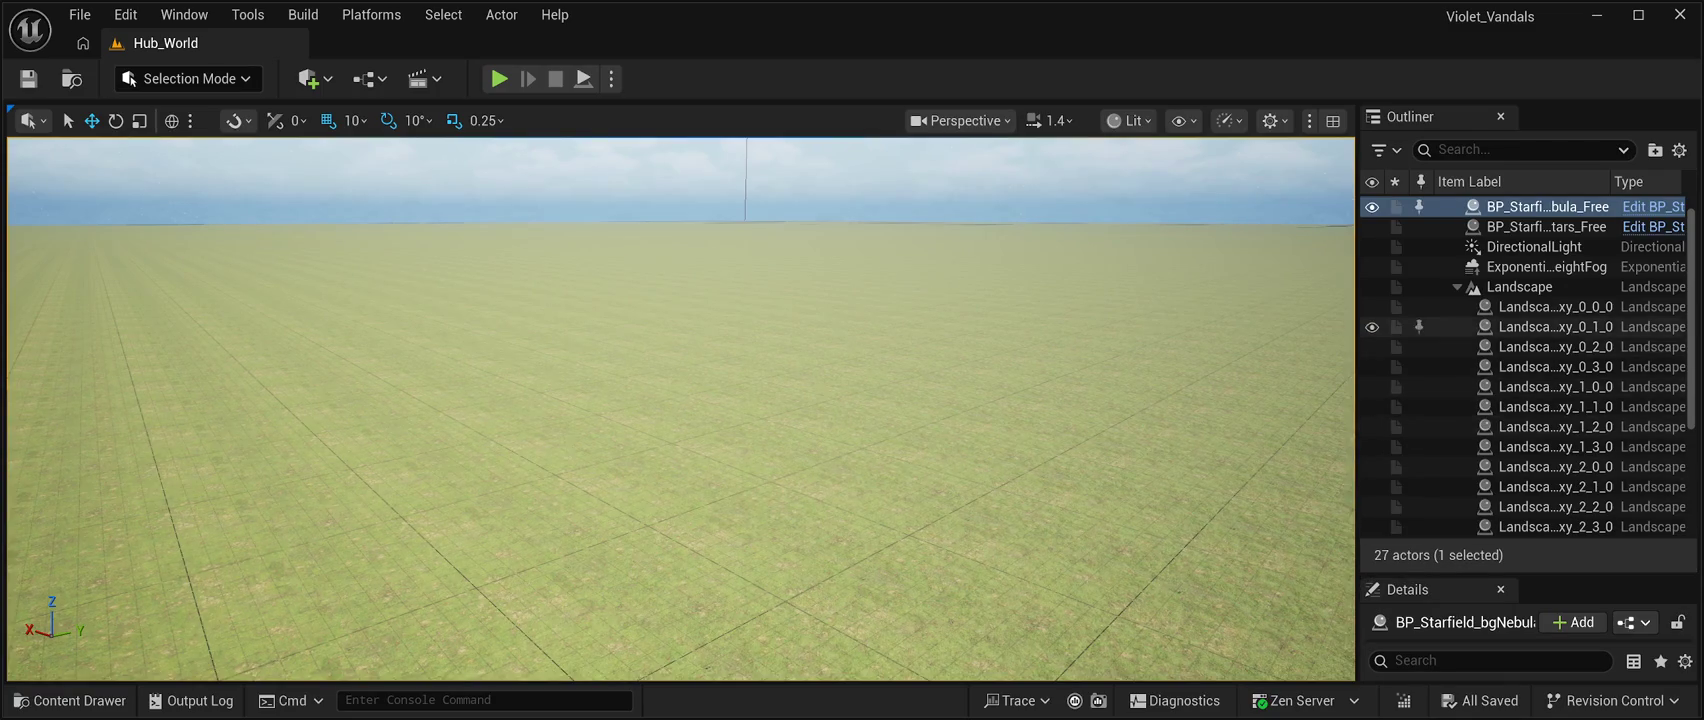
Select the whole Landscape actor in the Outliner instead of its streaming sections.
{"action": "left_click", "coordinate": [1555, 306]}
{"action": "left_click", "coordinate": [1555, 366]}
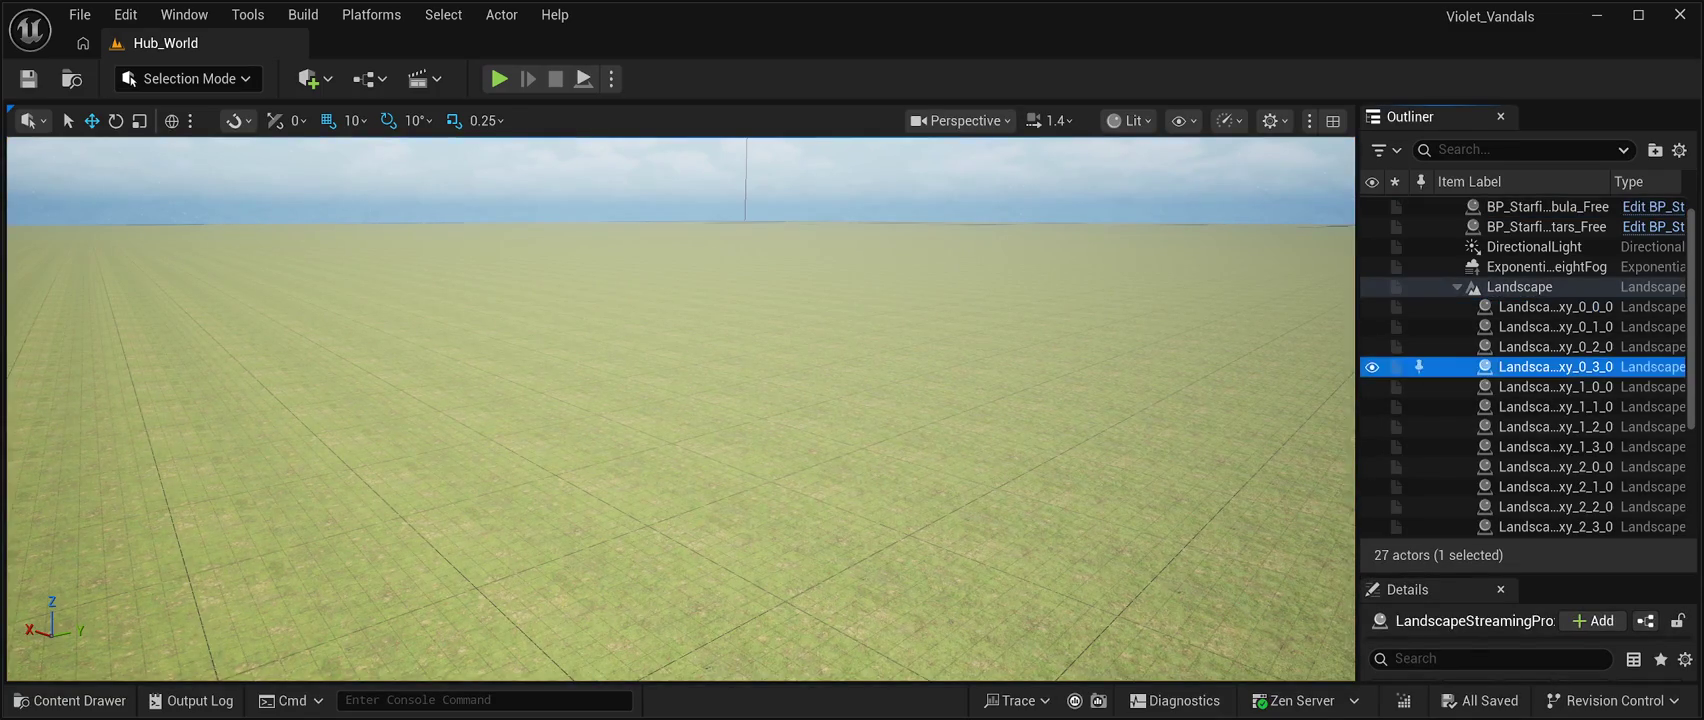
{"action": "left_click", "coordinate": [1555, 406]}
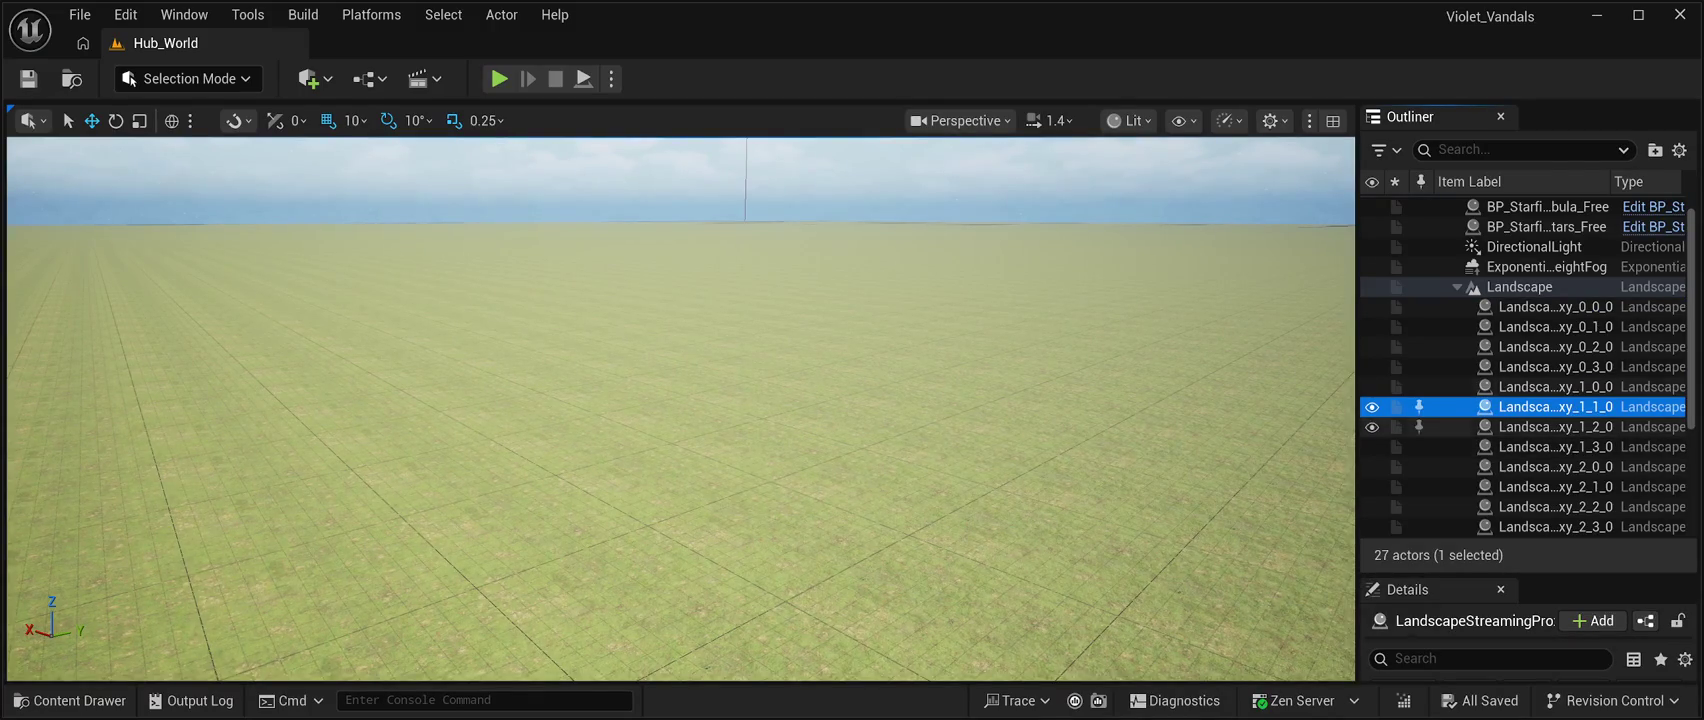
{"action": "scroll", "coordinate": [1520, 330], "scroll_direction": "up", "scroll_amount": 1}
{"action": "left_click", "coordinate": [1520, 305]}
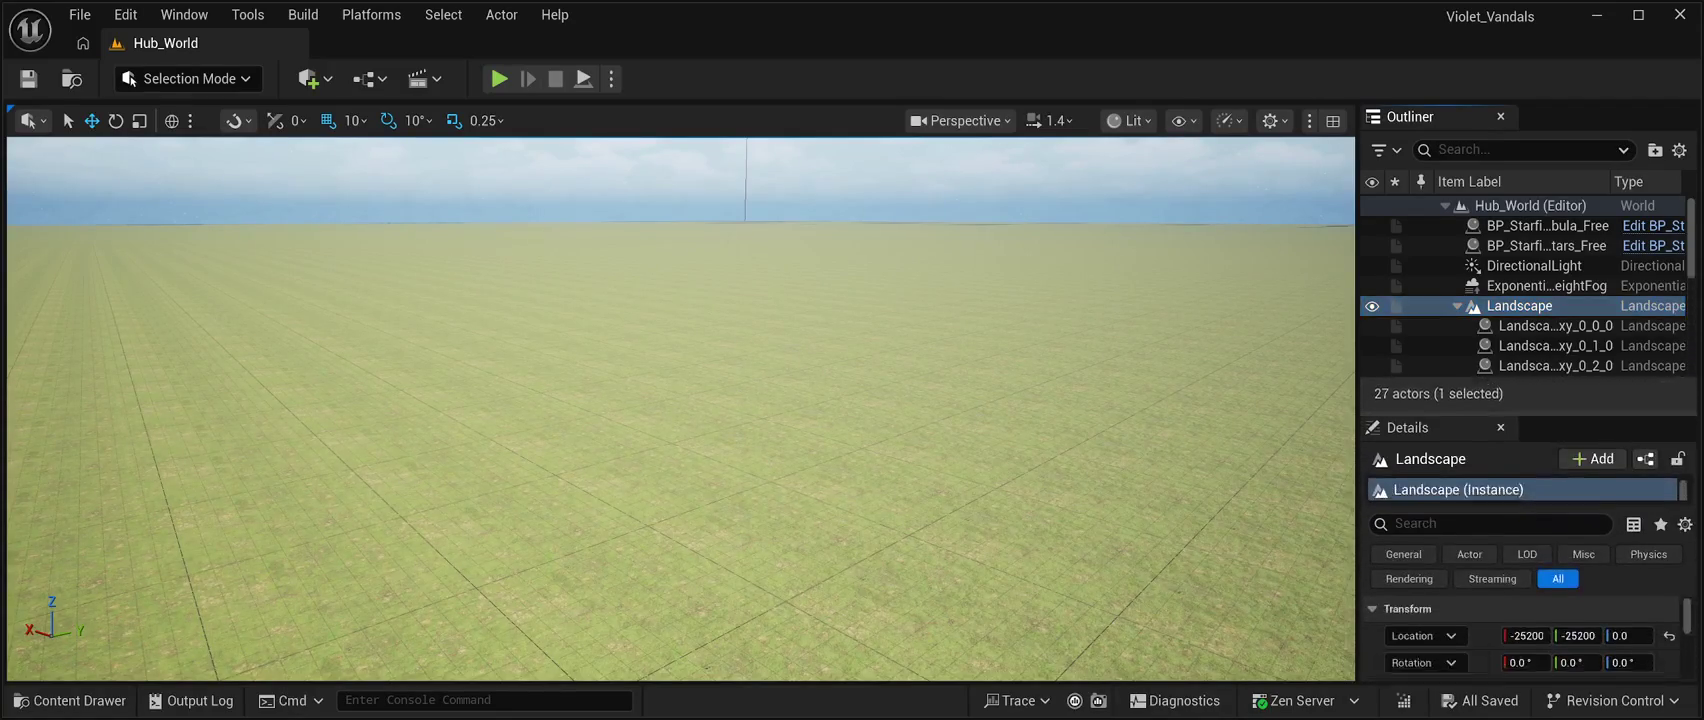
Confirm in Details that the Landscape Material is MI_vfylbge, then bring up the Content Drawer.
{"action": "scroll", "coordinate": [1520, 560], "scroll_direction": "down", "scroll_amount": 6}
{"action": "scroll", "coordinate": [1520, 560], "scroll_direction": "down", "scroll_amount": 3}
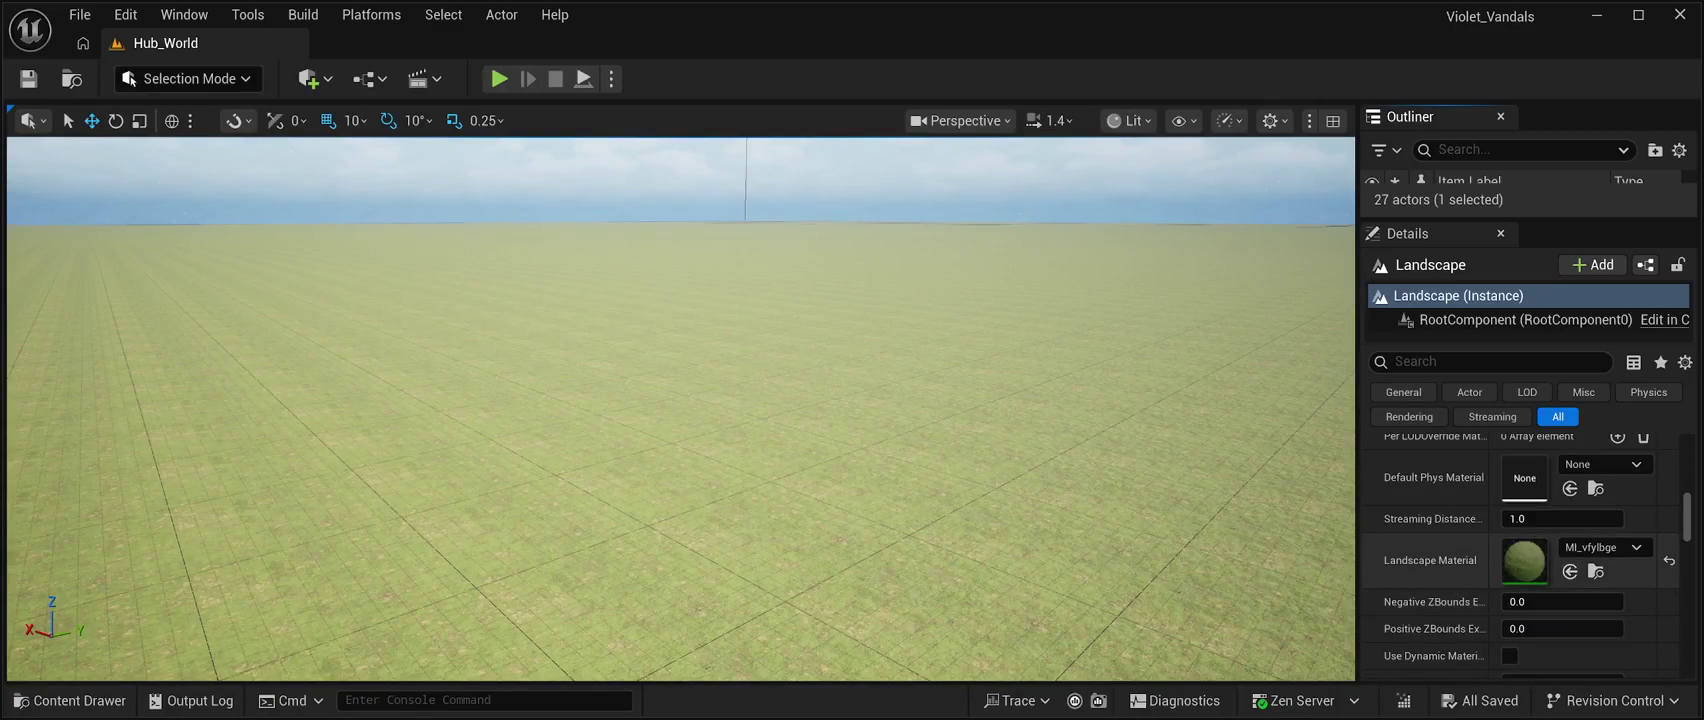
{"action": "scroll", "coordinate": [1520, 555], "scroll_direction": "up", "scroll_amount": 1}
{"action": "scroll", "coordinate": [1520, 555], "scroll_direction": "down", "scroll_amount": 1}
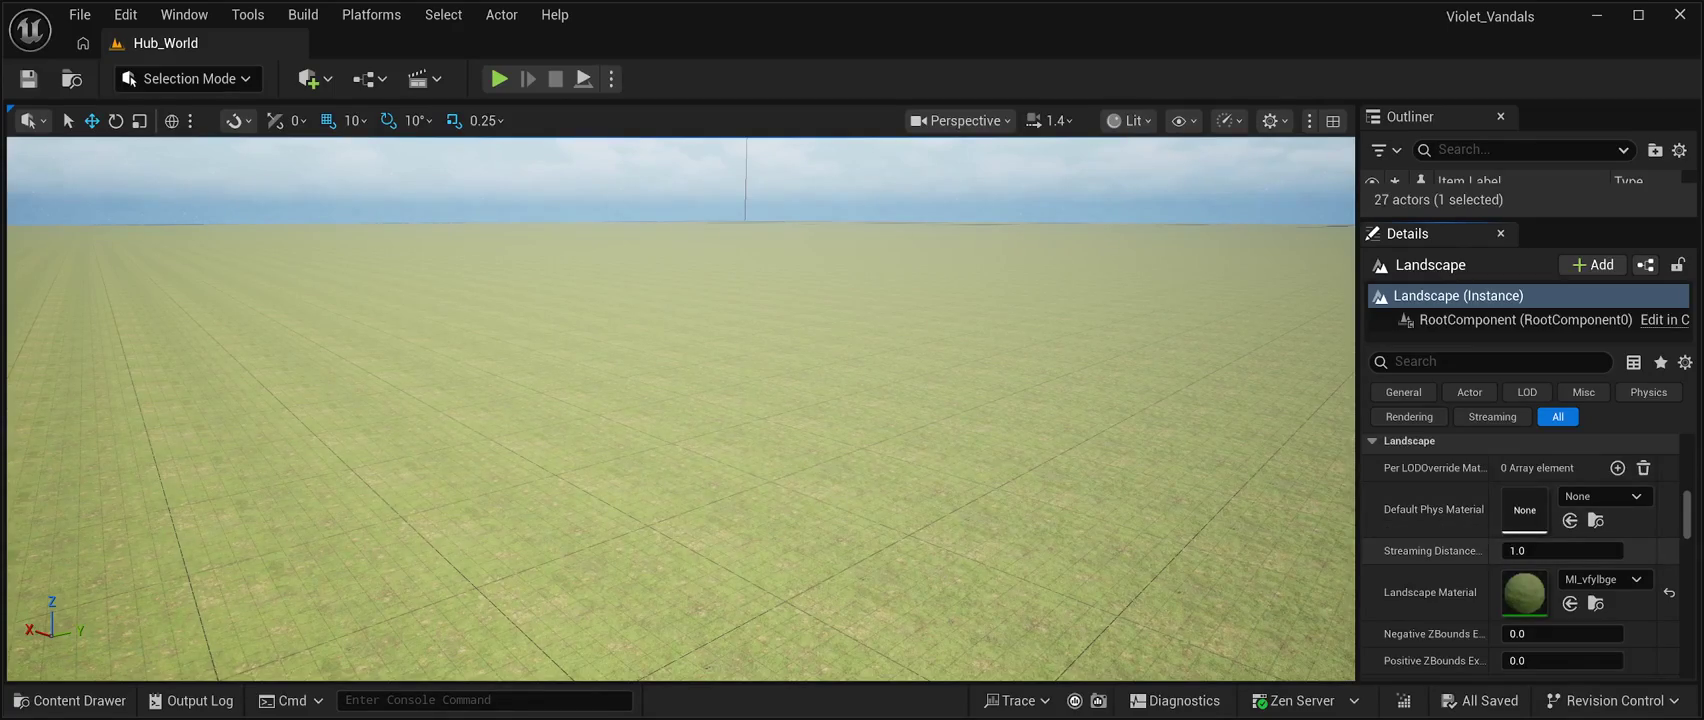
{"action": "scroll", "coordinate": [1520, 553], "scroll_direction": "down", "scroll_amount": 5}
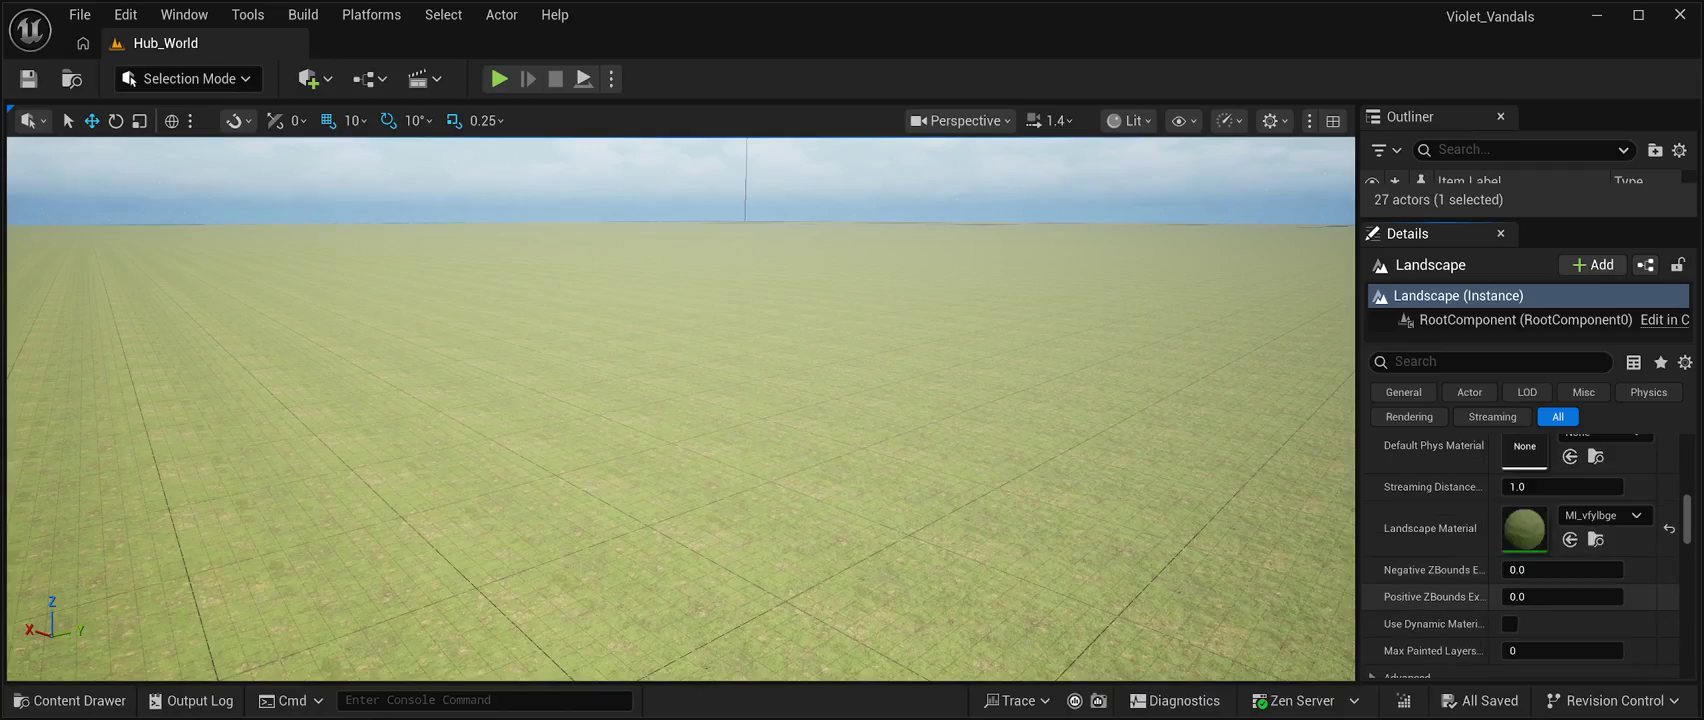
{"action": "scroll", "coordinate": [1520, 553], "scroll_direction": "up", "scroll_amount": 5}
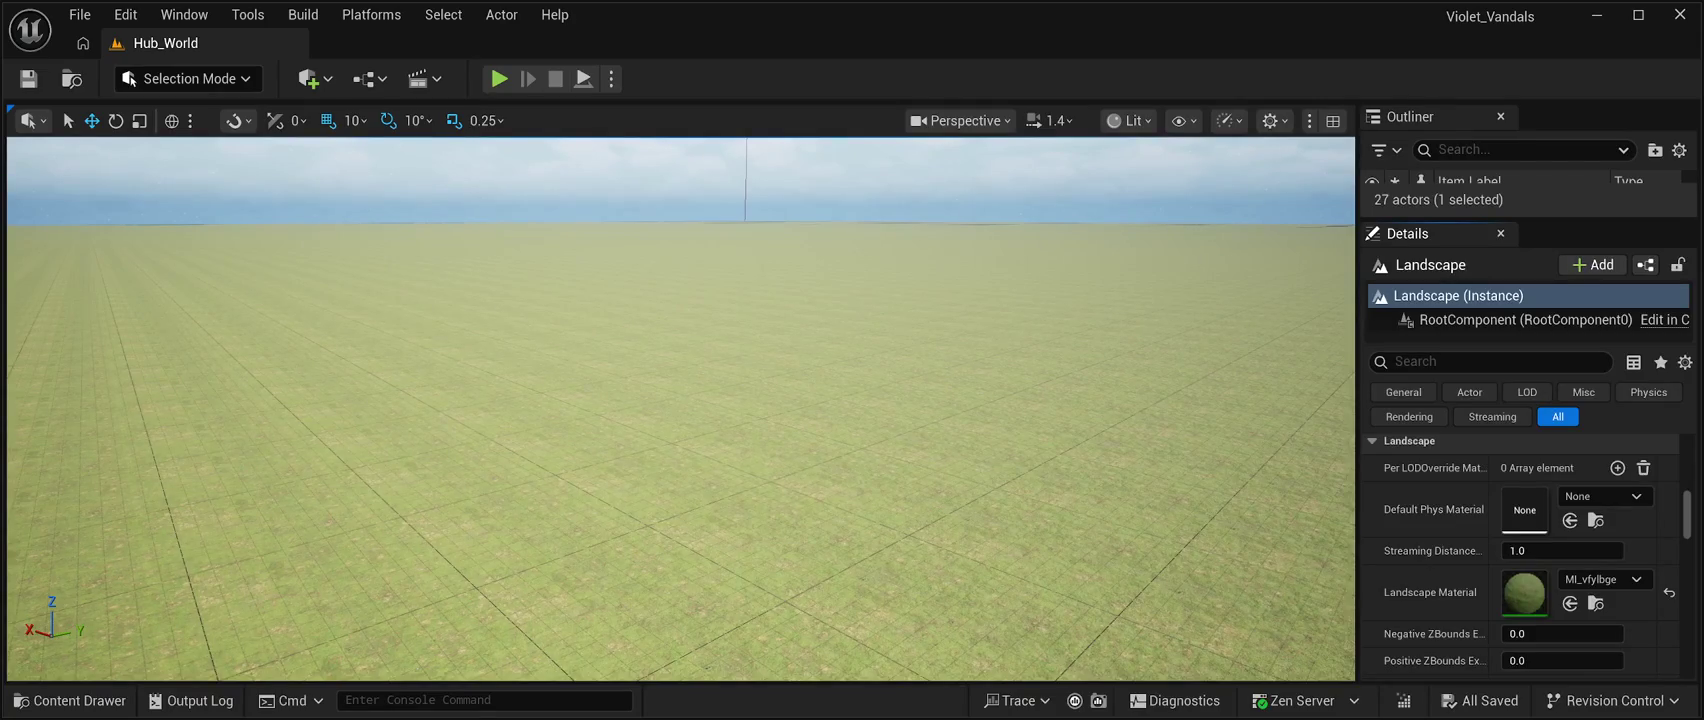
{"action": "key", "text": "ctrl+space"}
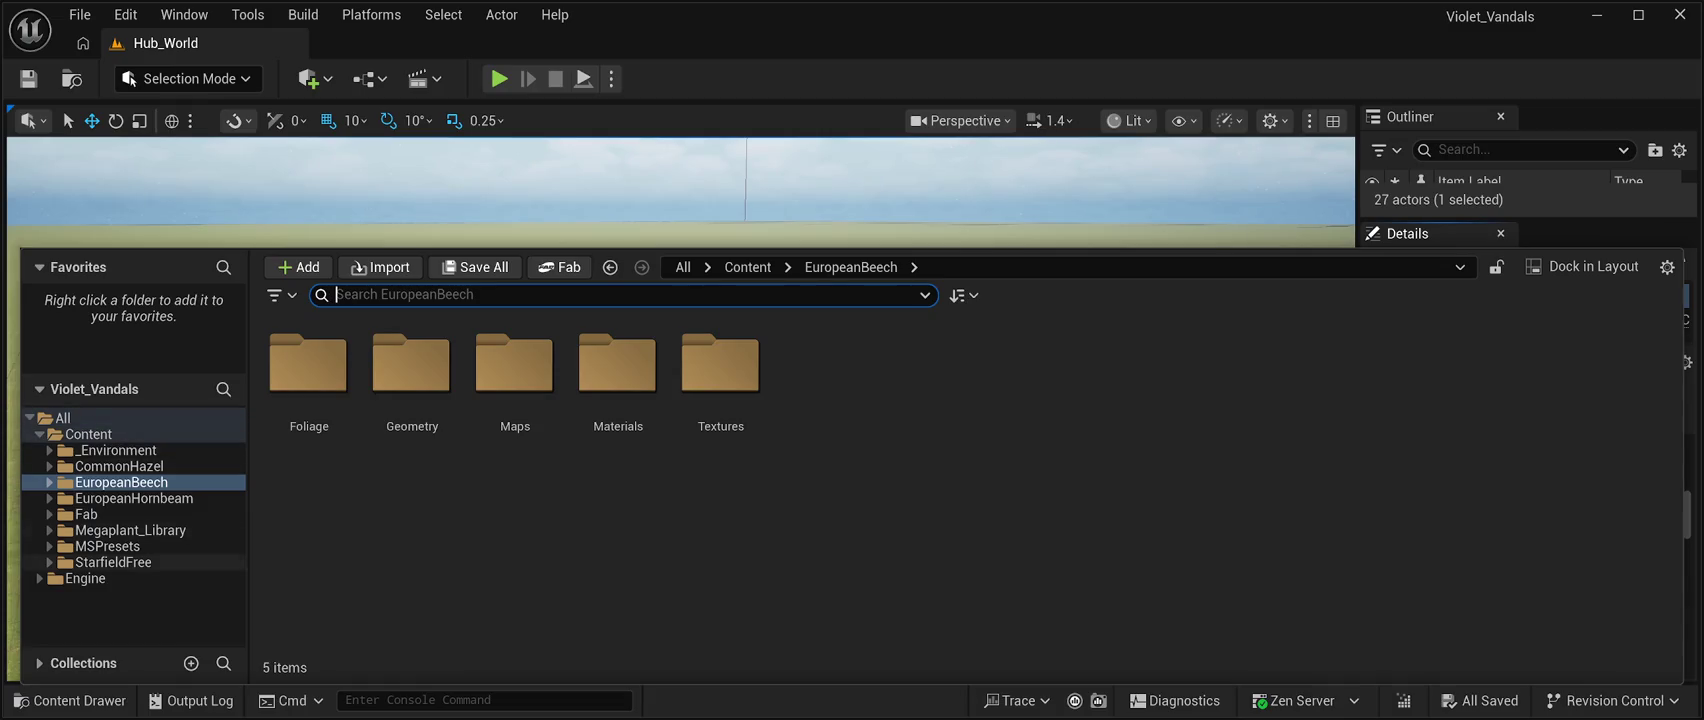
Select PCG_Malheur_Forest in Content > _Environment > PCG, then close the Content Drawer.
{"action": "left_click", "coordinate": [88, 434]}
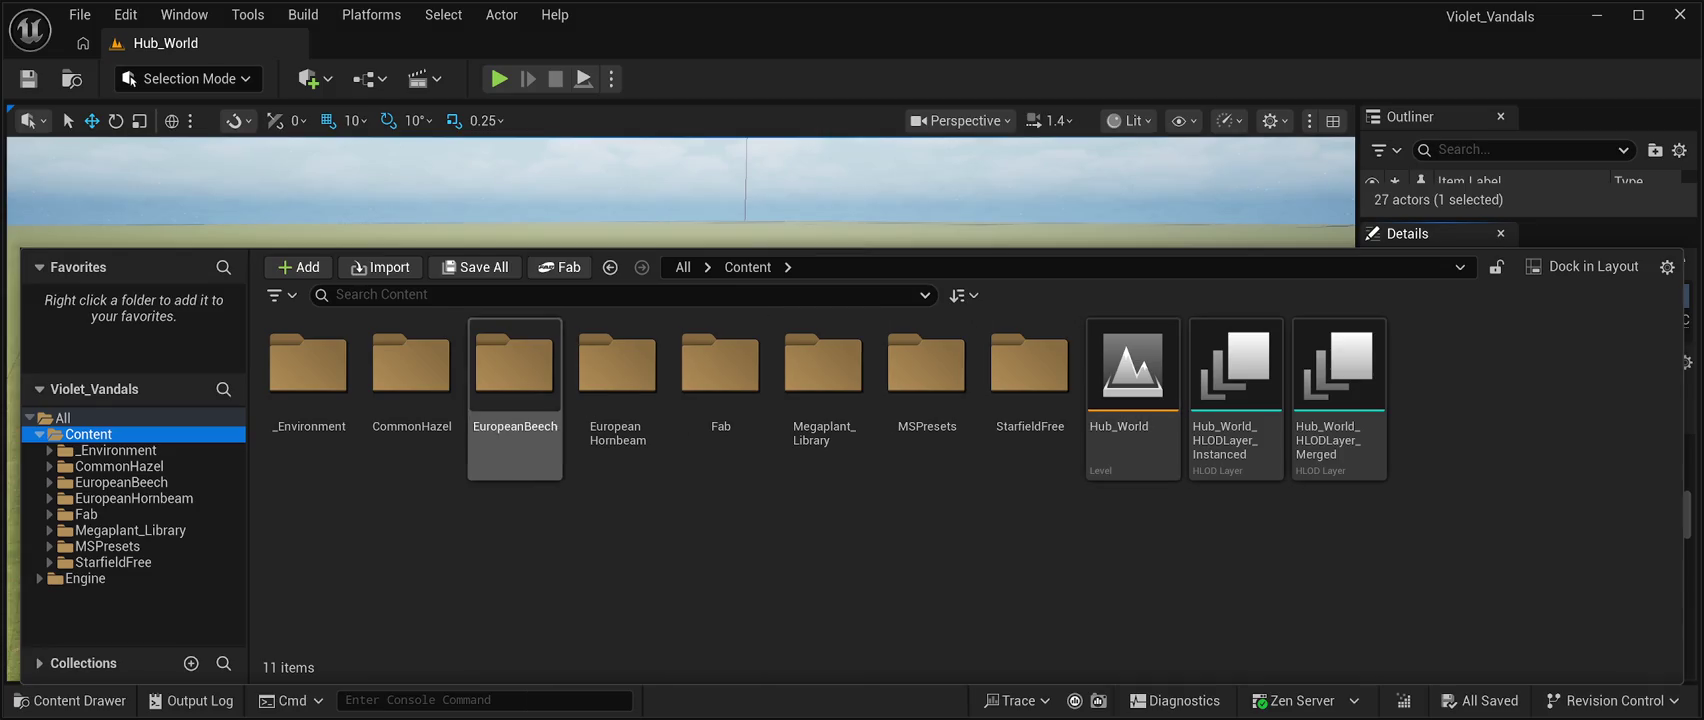
{"action": "double_click", "coordinate": [308, 370]}
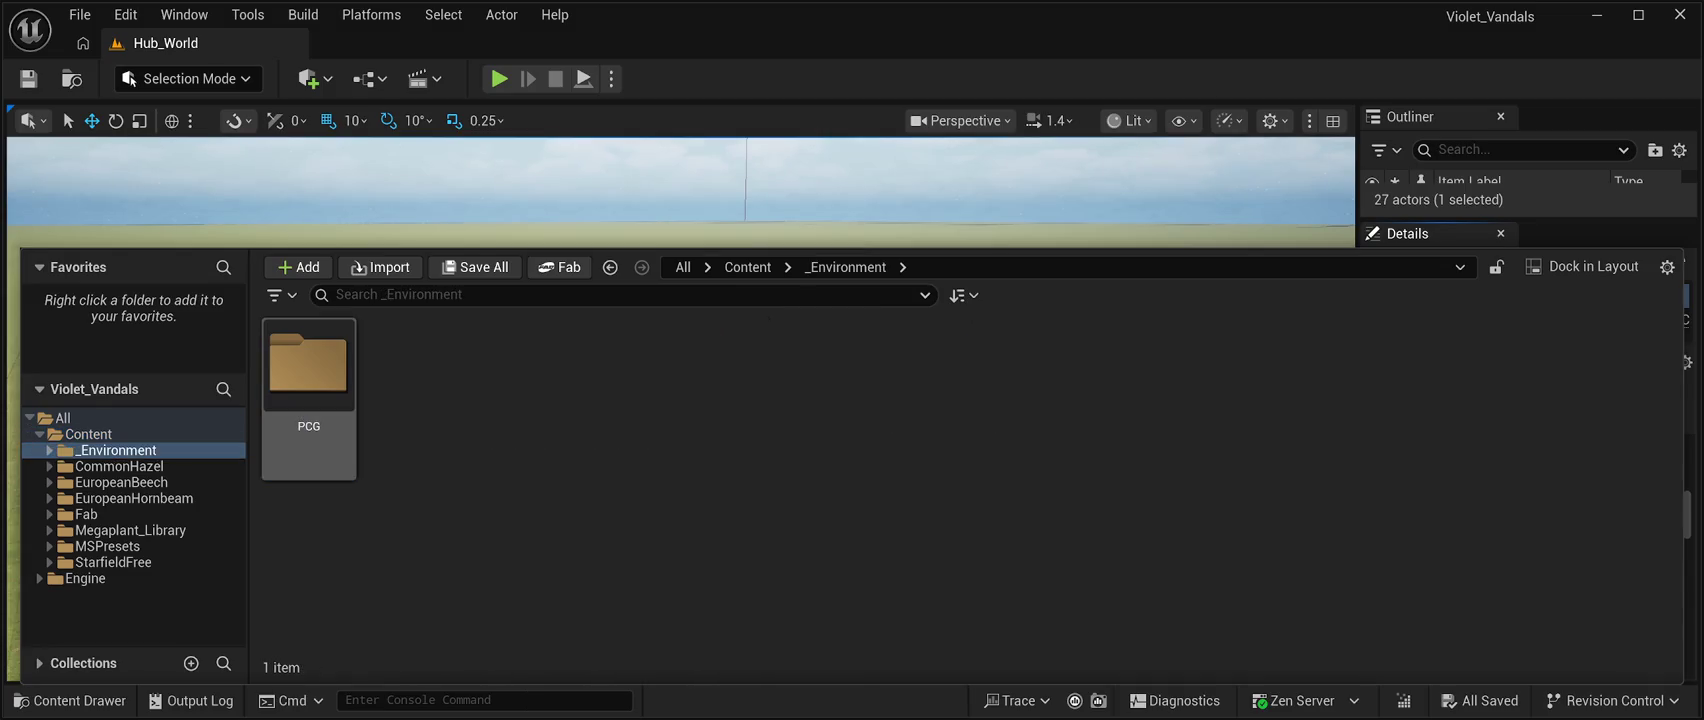
{"action": "double_click", "coordinate": [308, 370]}
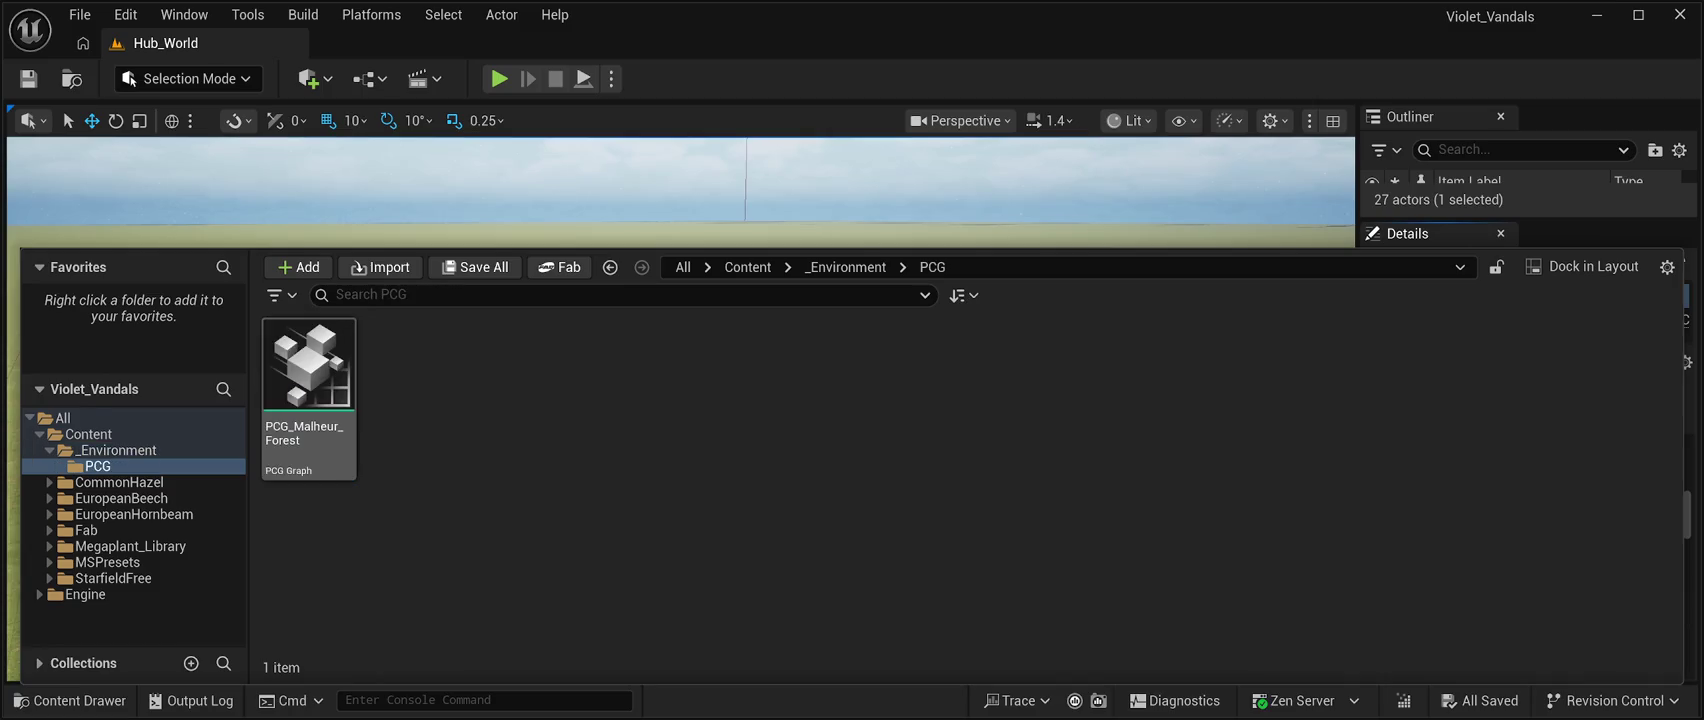
{"action": "left_click", "coordinate": [308, 370]}
{"action": "key", "text": "ctrl+space"}
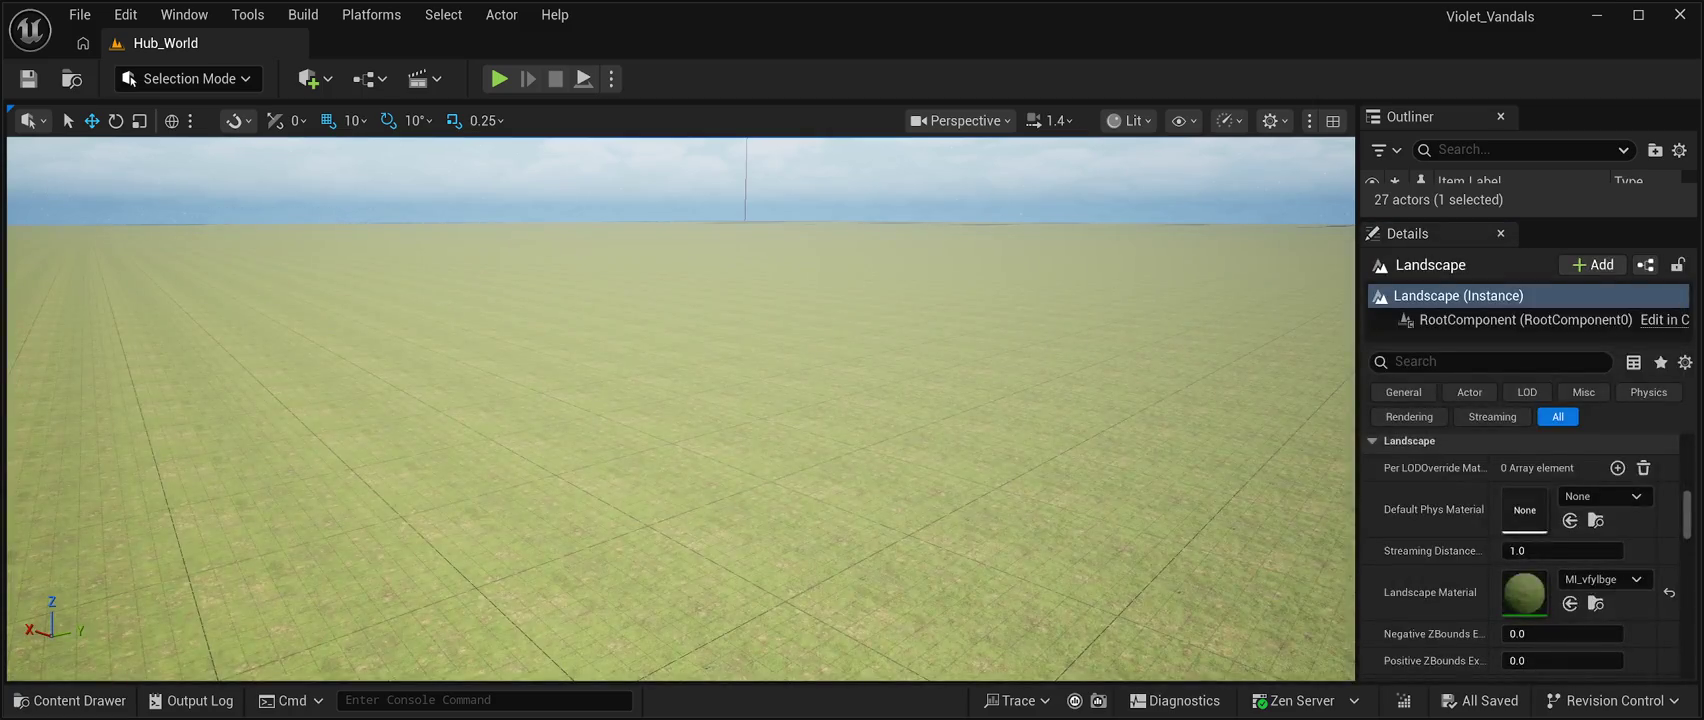
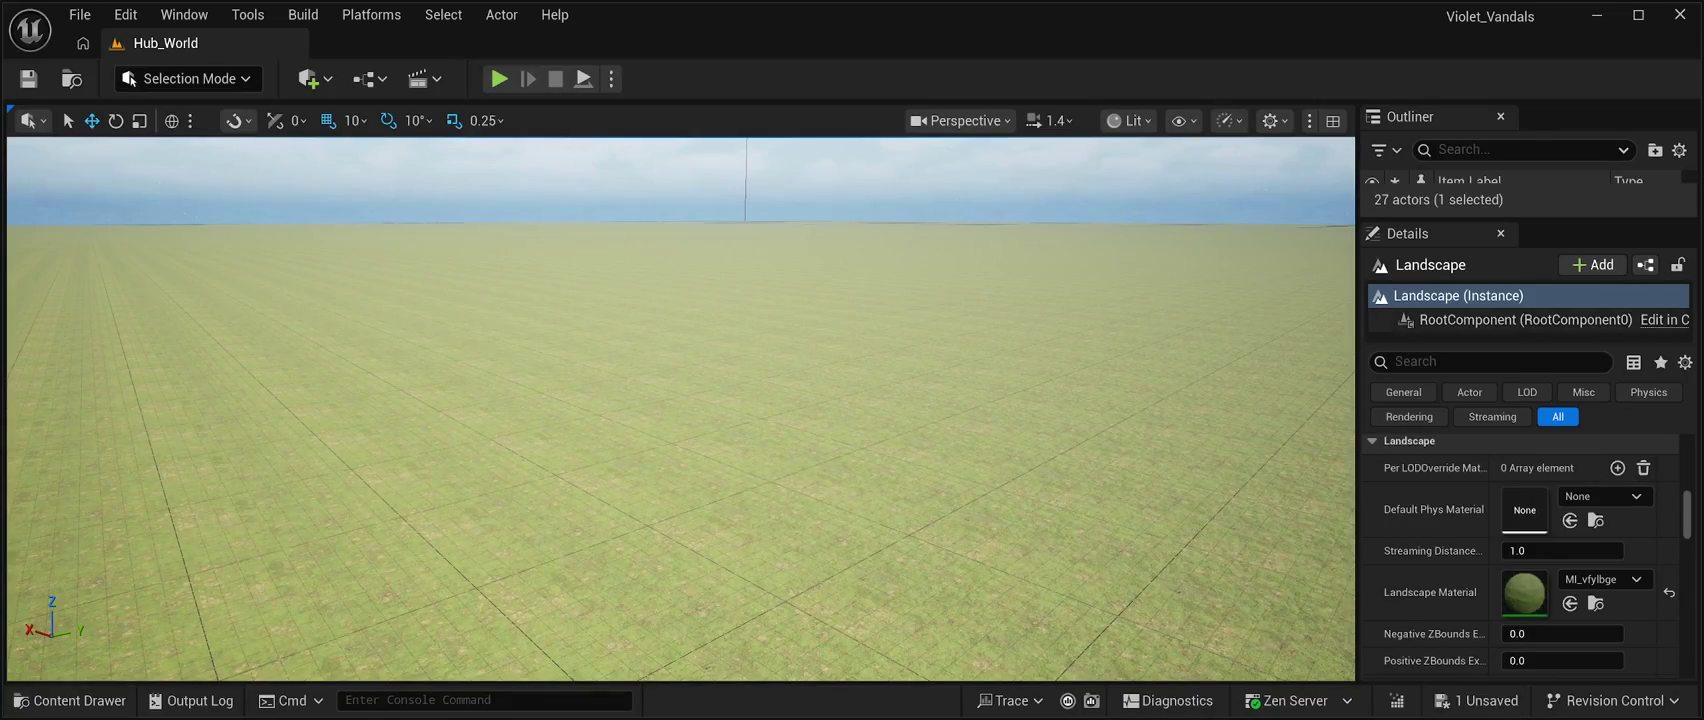
Enlarge the Outliner so all 27 actors, including the Landscape and its streaming proxies, are listed.
{"action": "scroll", "coordinate": [1520, 555], "scroll_direction": "down", "scroll_amount": 10}
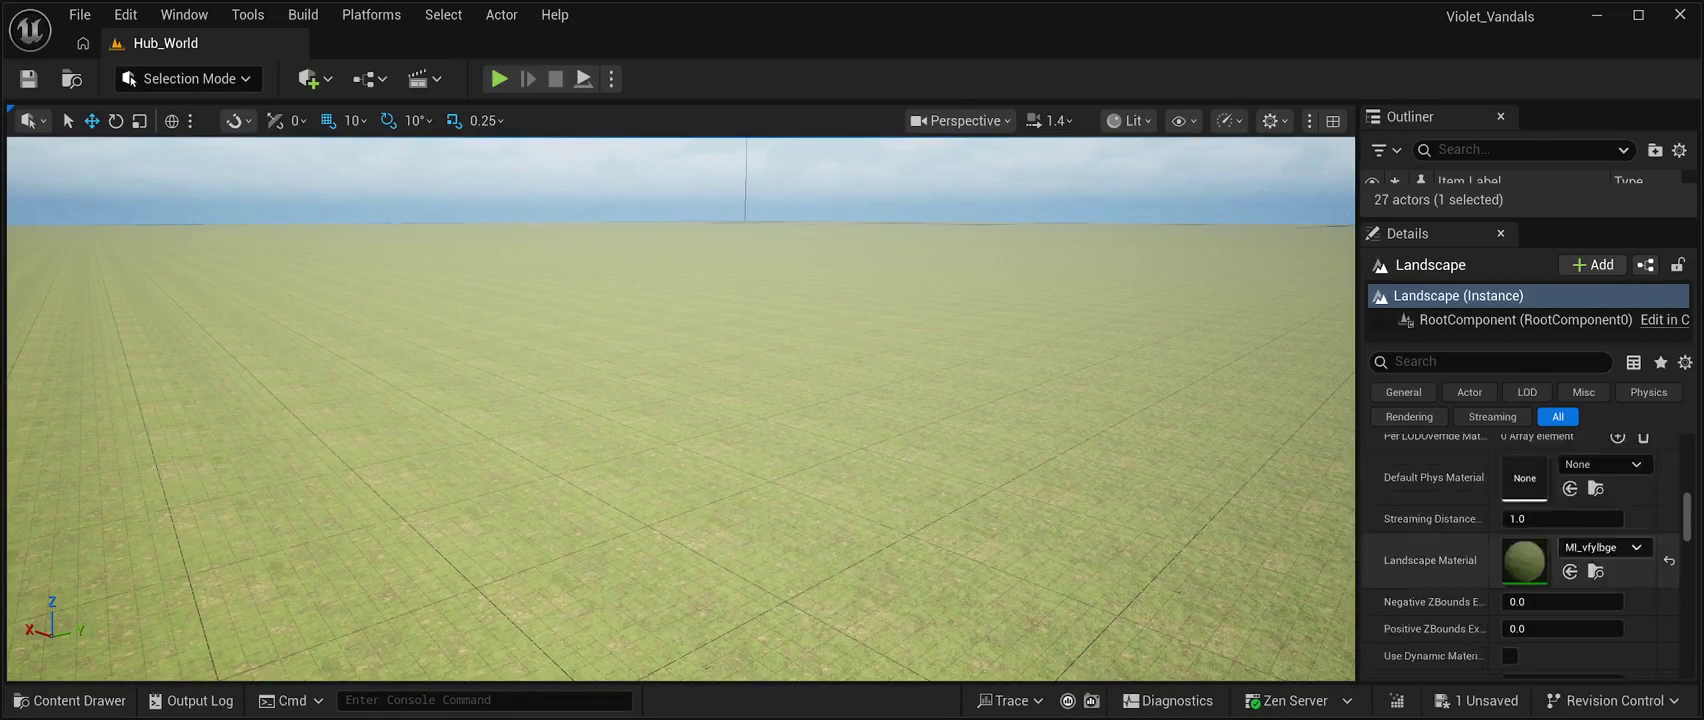
{"action": "scroll", "coordinate": [1520, 555], "scroll_direction": "up", "scroll_amount": 10}
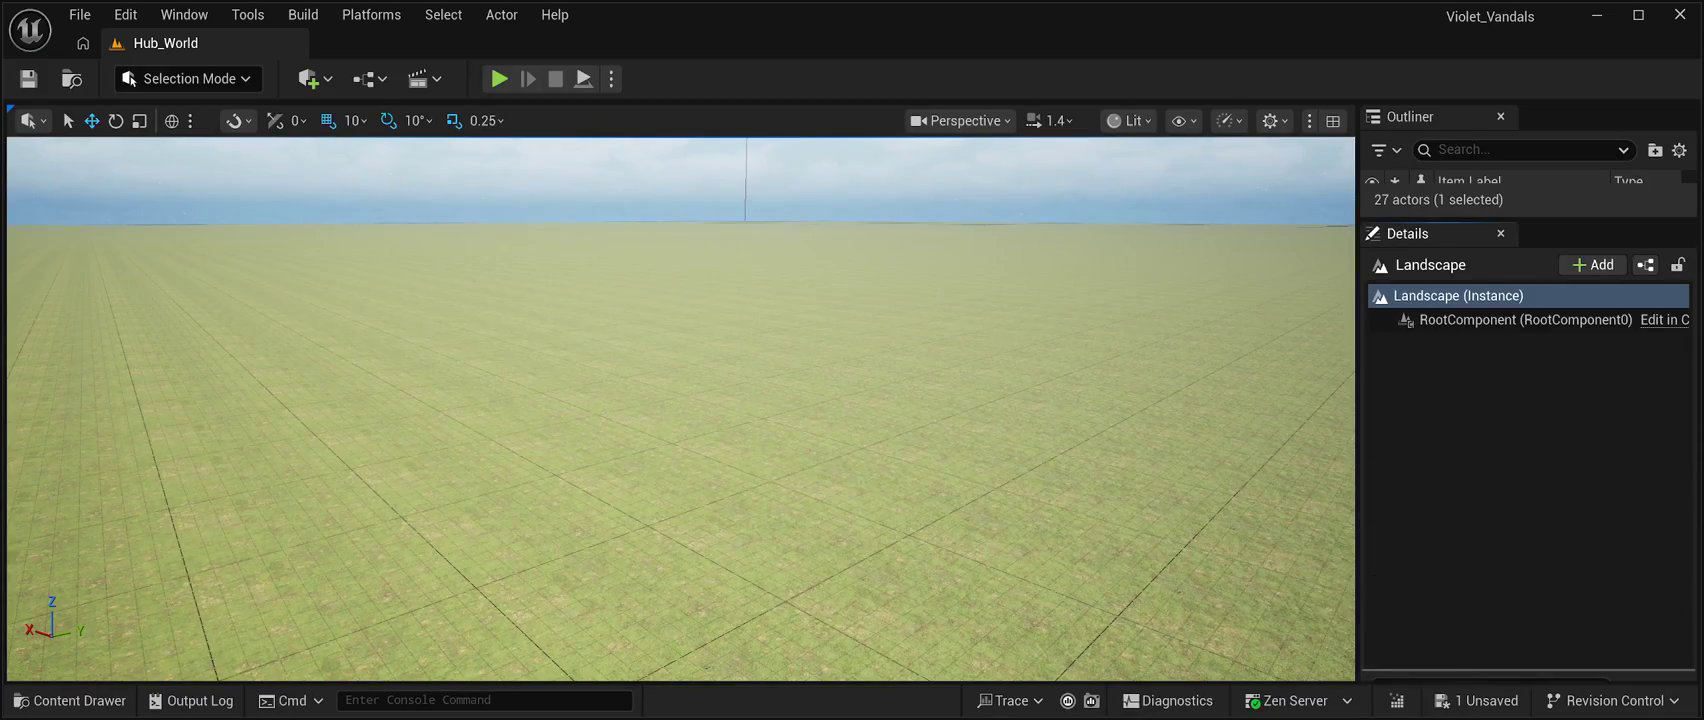
{"action": "mouse_move", "coordinate": [1530, 218]}
{"action": "left_mouse_down"}
{"action": "mouse_move", "coordinate": [1530, 160]}
{"action": "mouse_move", "coordinate": [1530, 548]}
{"action": "left_mouse_up"}
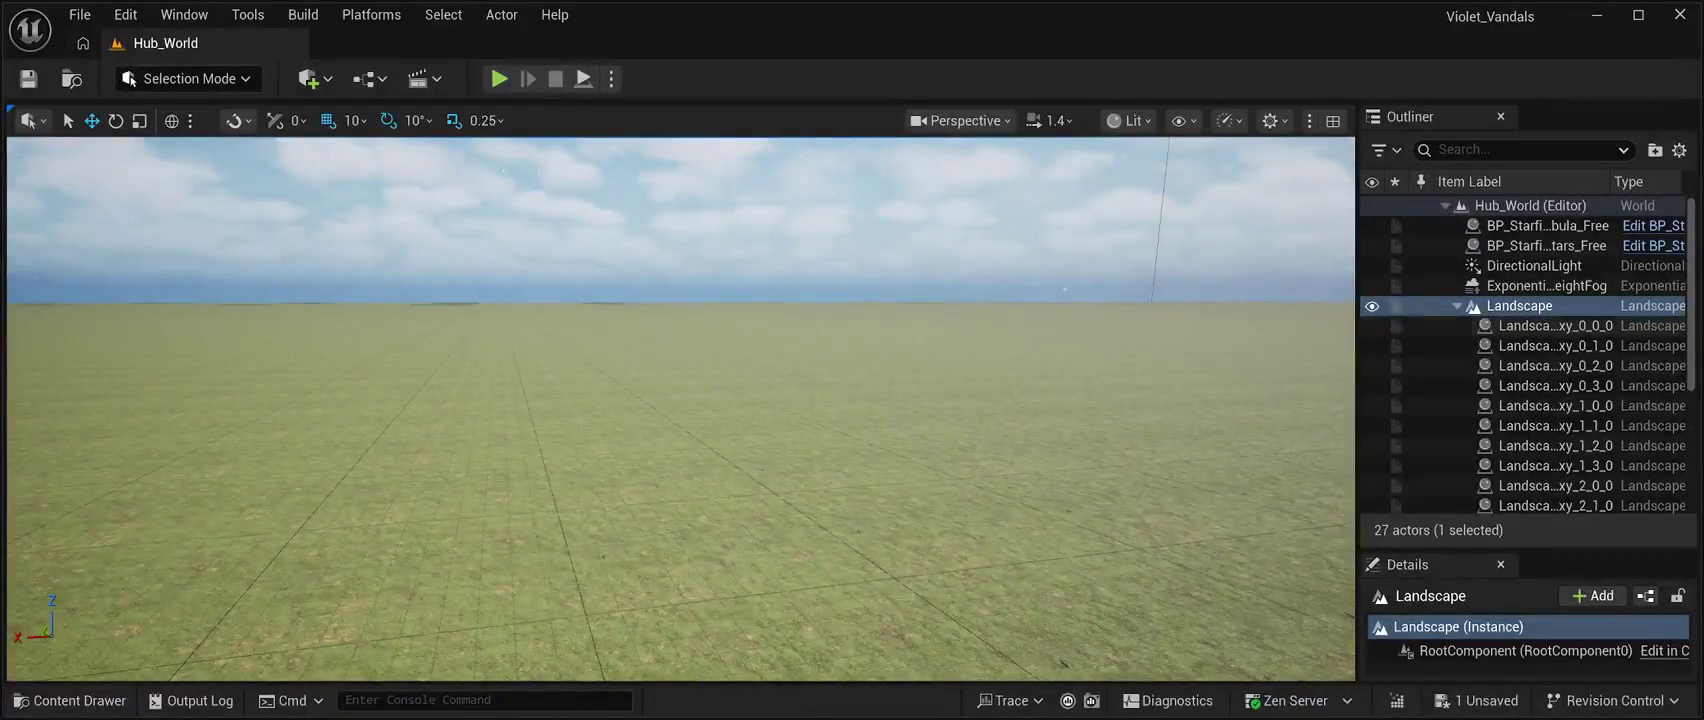
{"action": "scroll", "coordinate": [1500, 330], "scroll_direction": "down", "scroll_amount": 5}
{"action": "scroll", "coordinate": [1500, 330], "scroll_direction": "up", "scroll_amount": 5}
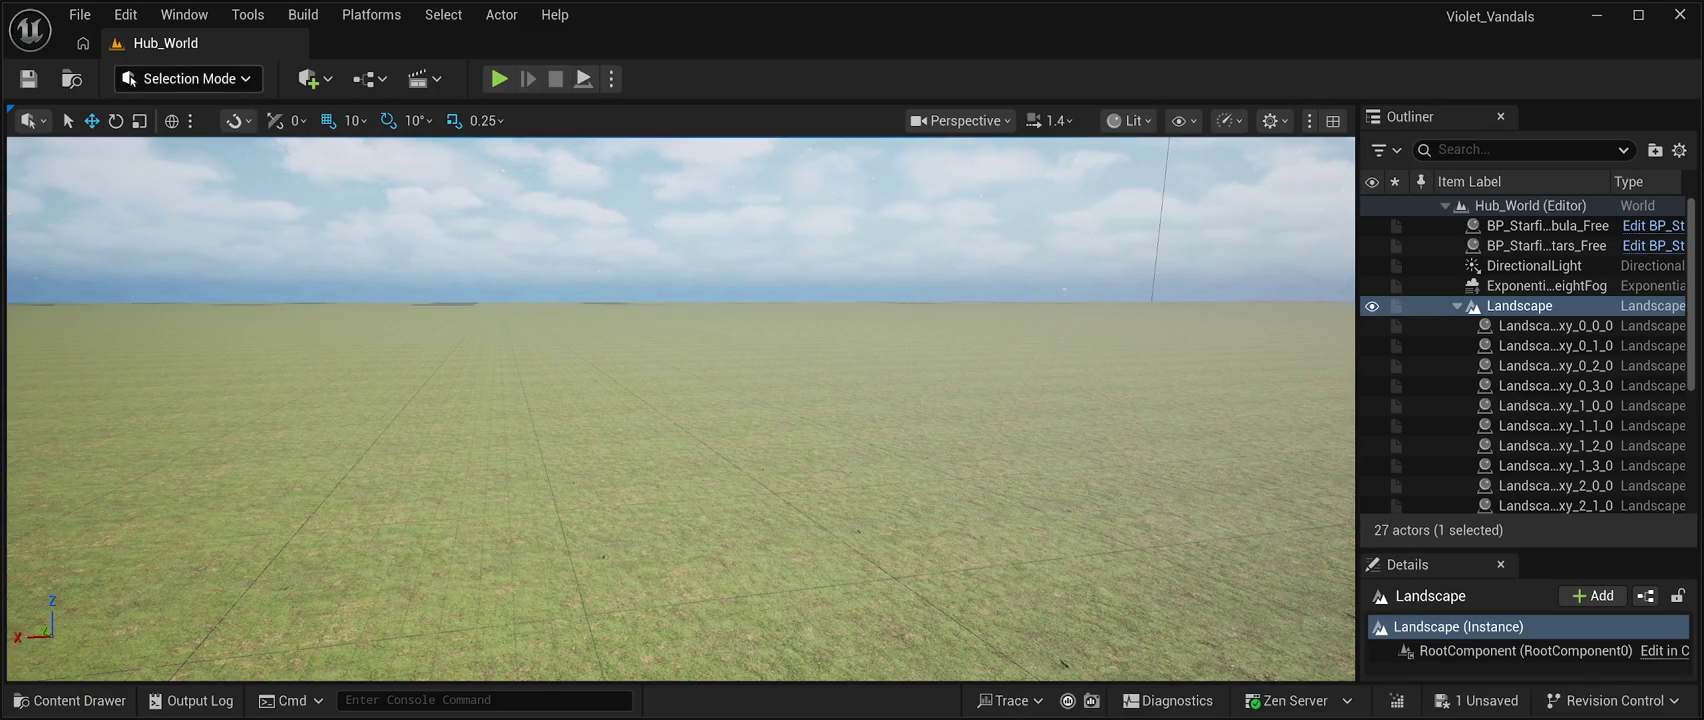
Filter the Outliner by 'pcg' and select the PCGVolume, Hub_World's only match.
{"action": "left_click", "coordinate": [1547, 225]}
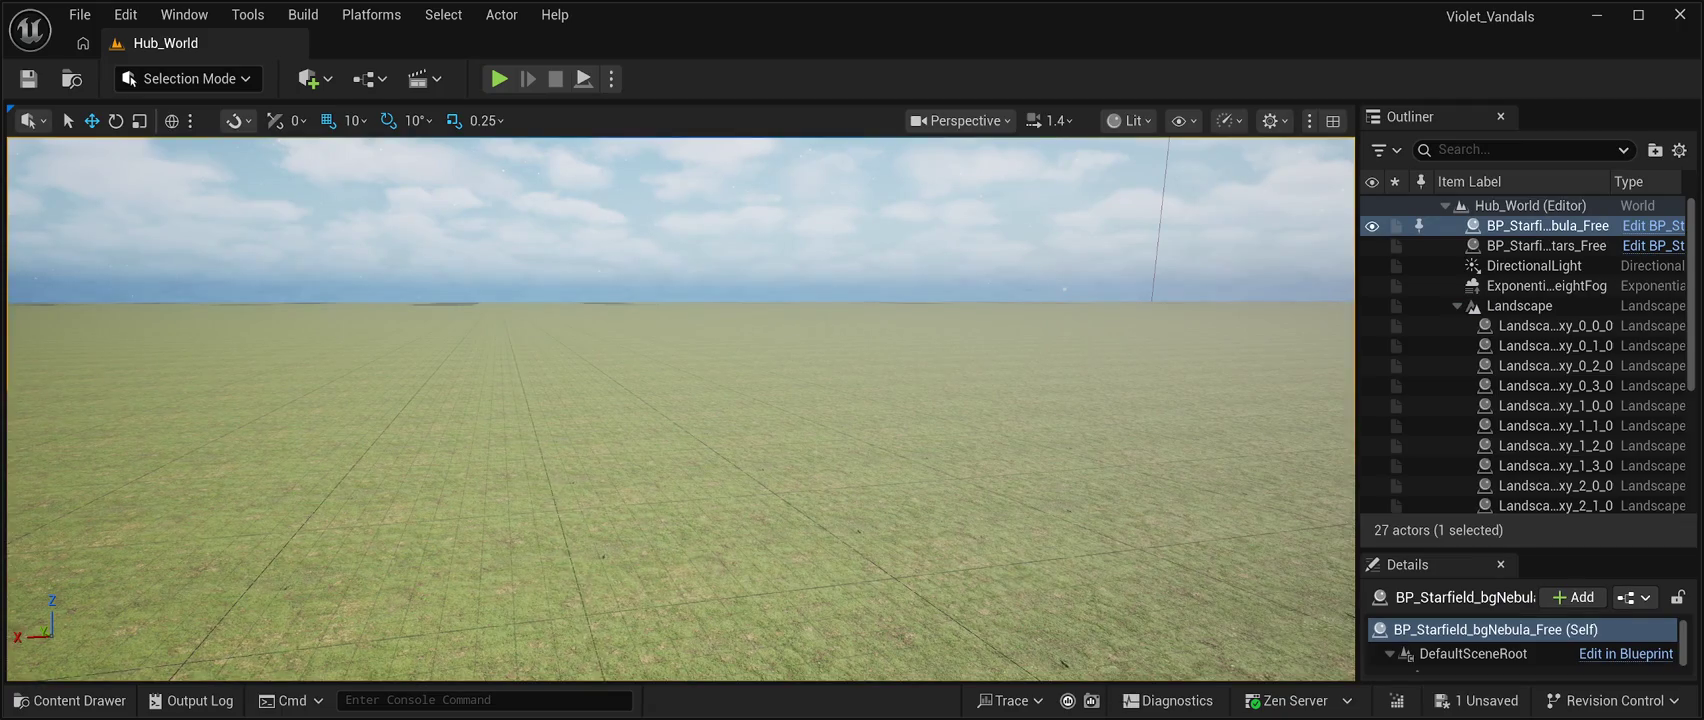
{"action": "left_click", "coordinate": [80, 14]}
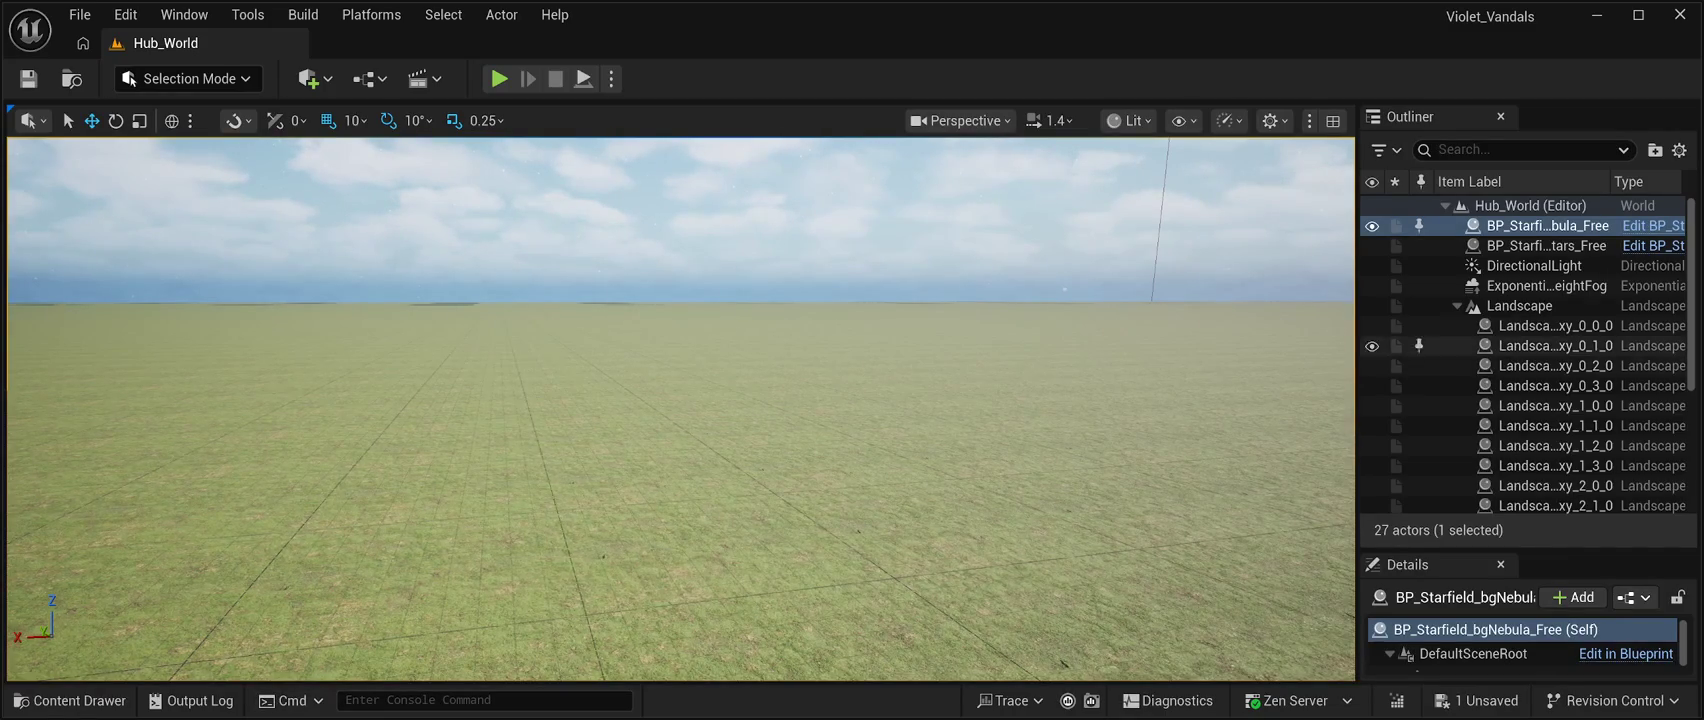
{"action": "left_click", "coordinate": [1520, 150]}
{"action": "type", "text": "pcg"}
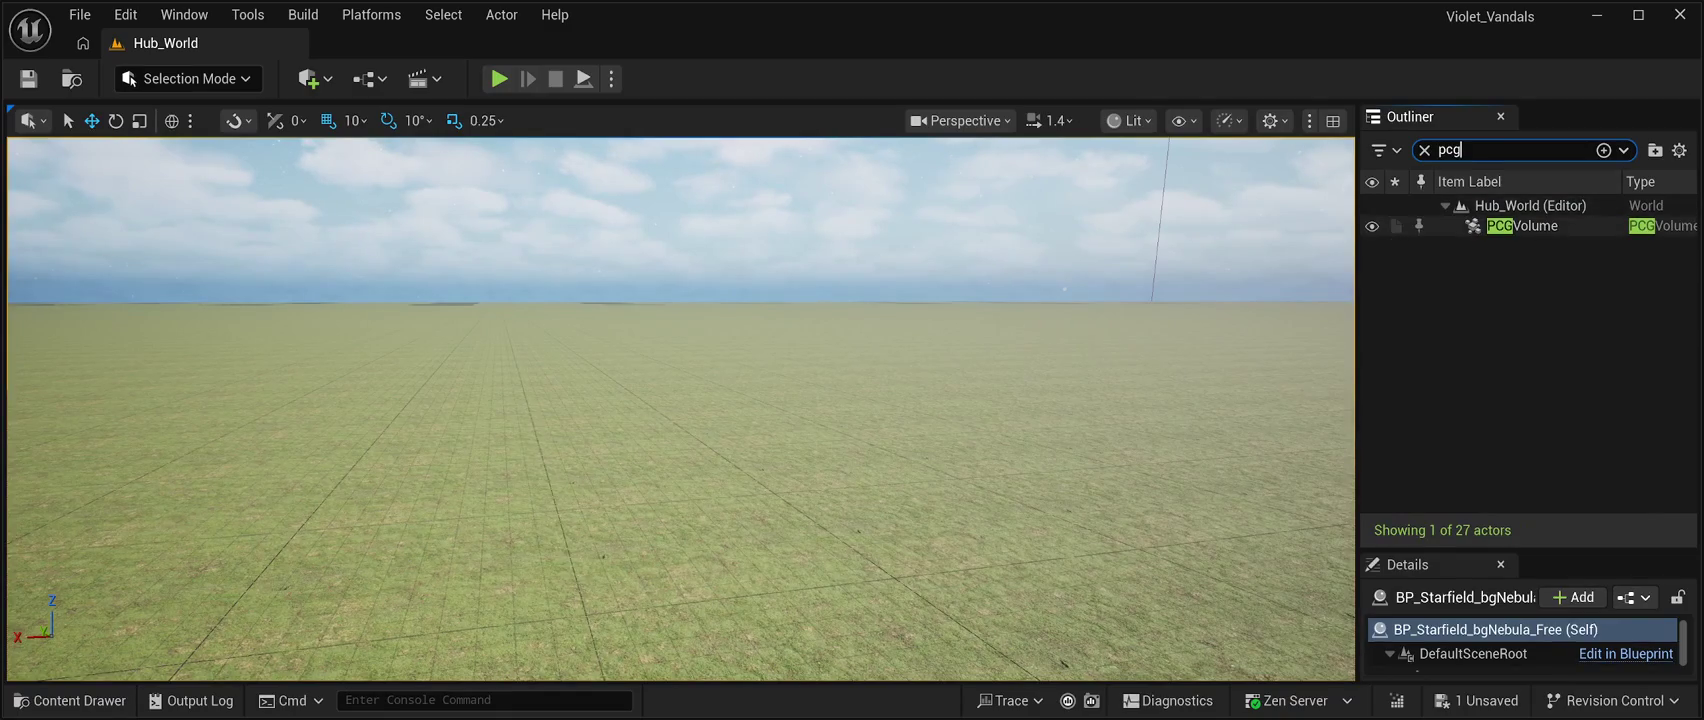
{"action": "left_click", "coordinate": [1521, 226]}
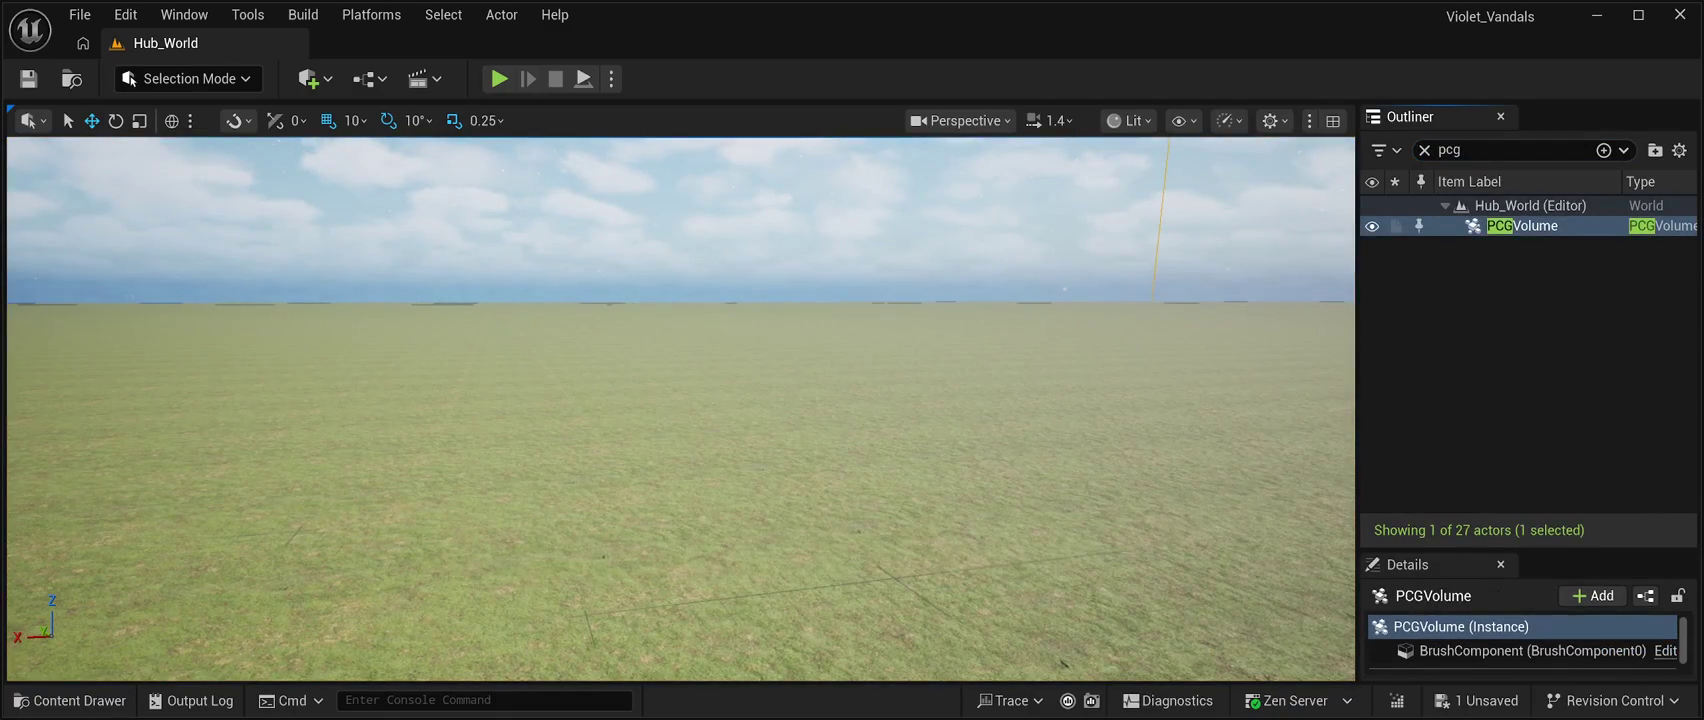
Delete the PCGVolume from Hub_World, leaving 26 actors.
{"action": "key", "text": "Delete"}
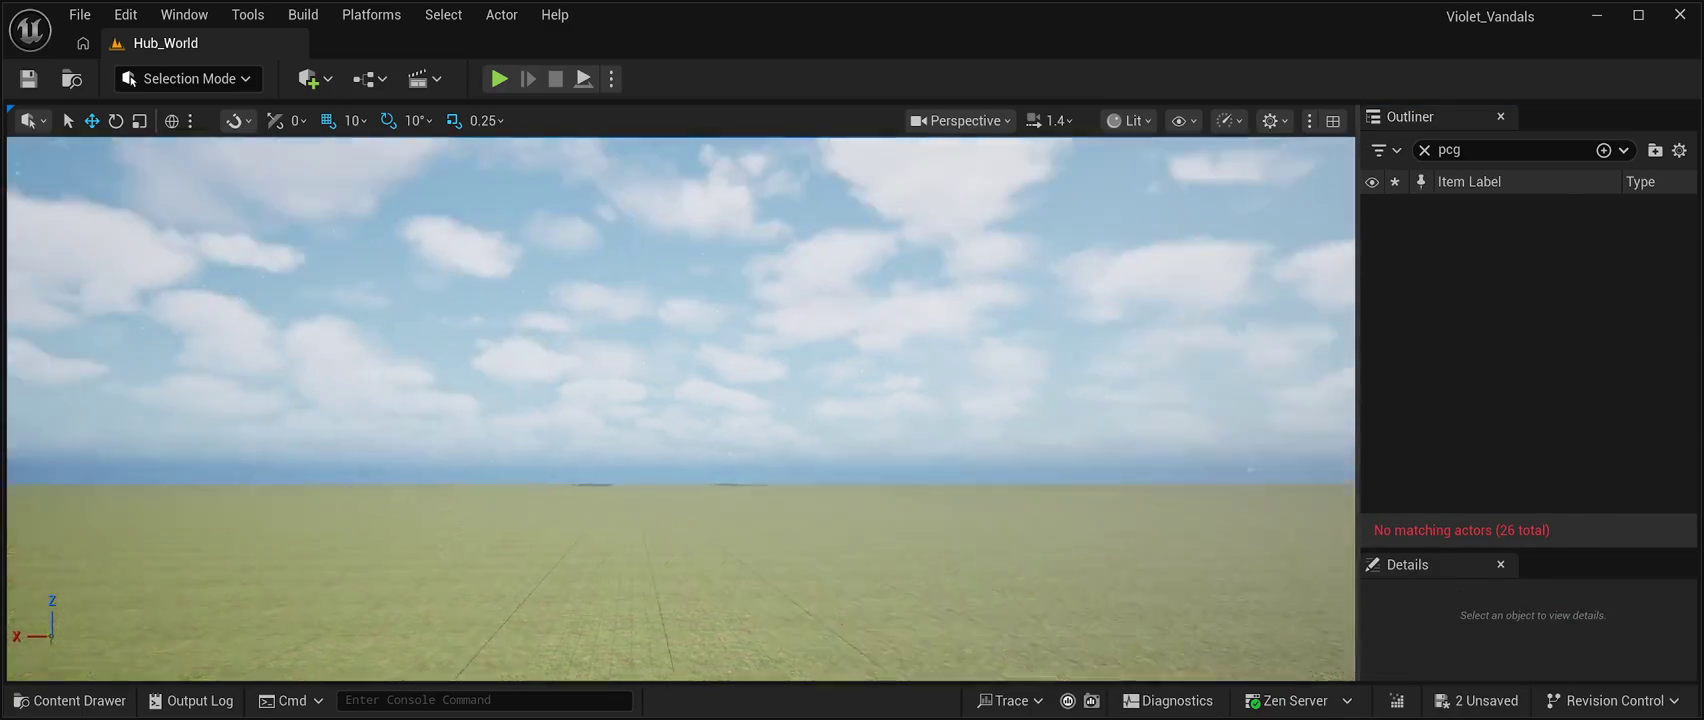
{"action": "left_click_drag", "start_coordinate": [1167, 531], "coordinate": [1167, 531]}
{"action": "left_click_drag", "start_coordinate": [666, 635], "coordinate": [569, 257]}
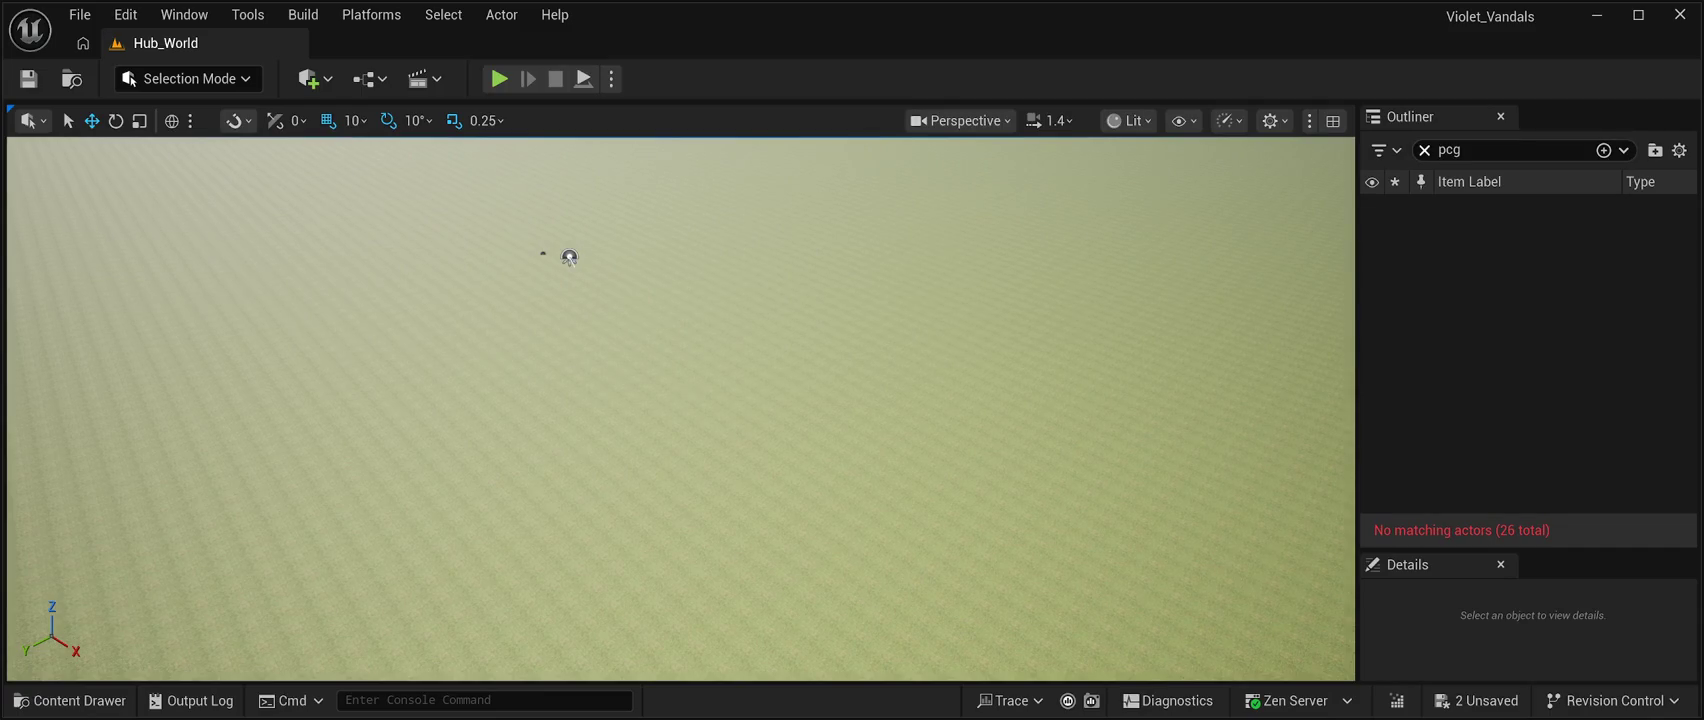
Clear the 'pcg' Outliner filter and show the PCG_Malheur_Forest graph in _Environment/PCG.
{"action": "left_click", "coordinate": [1424, 150]}
{"action": "scroll", "coordinate": [1530, 266], "scroll_direction": "down", "scroll_amount": 3}
{"action": "scroll", "coordinate": [1530, 266], "scroll_direction": "up", "scroll_amount": 3}
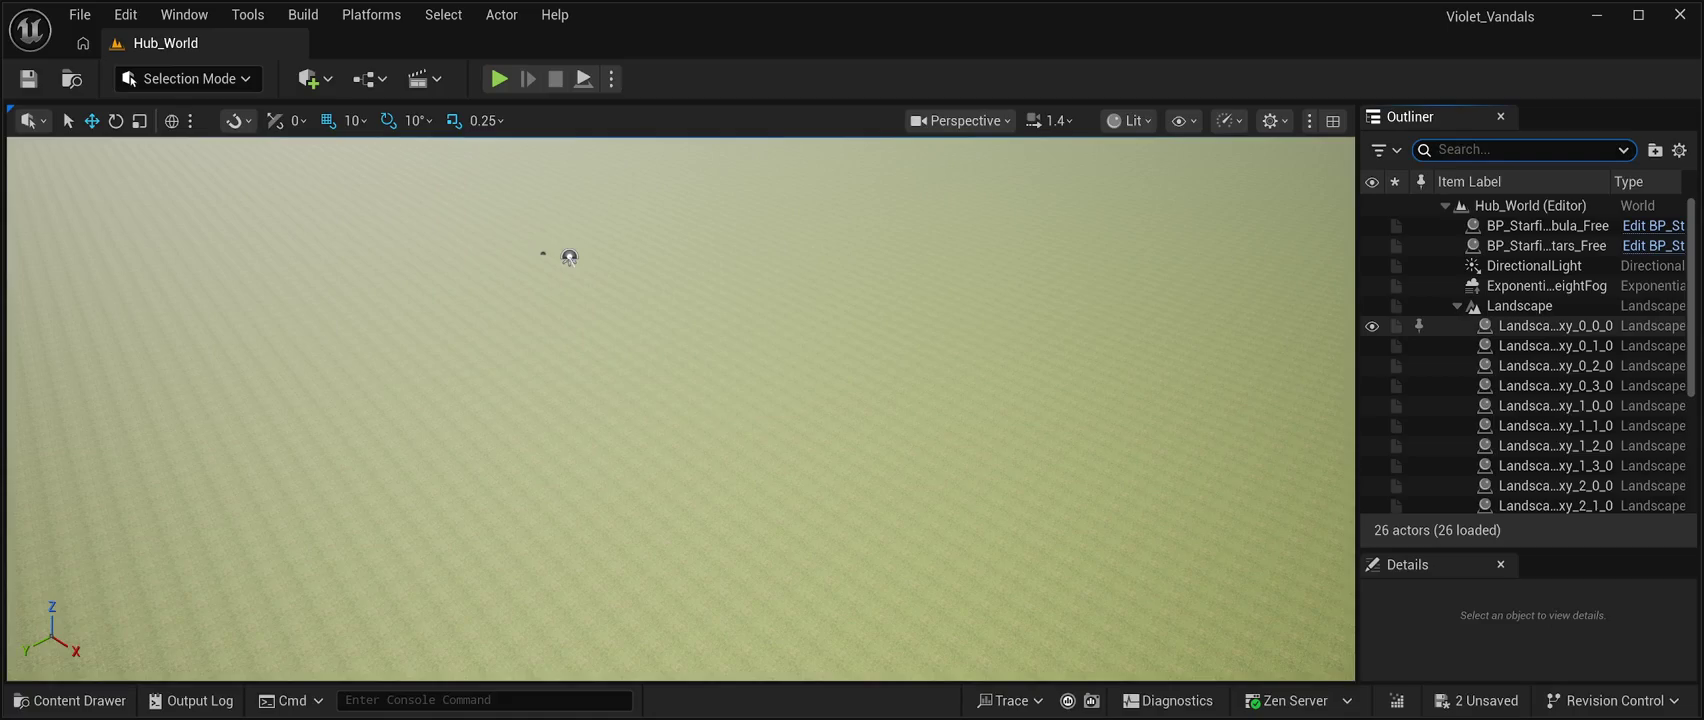
{"action": "left_click", "coordinate": [70, 700]}
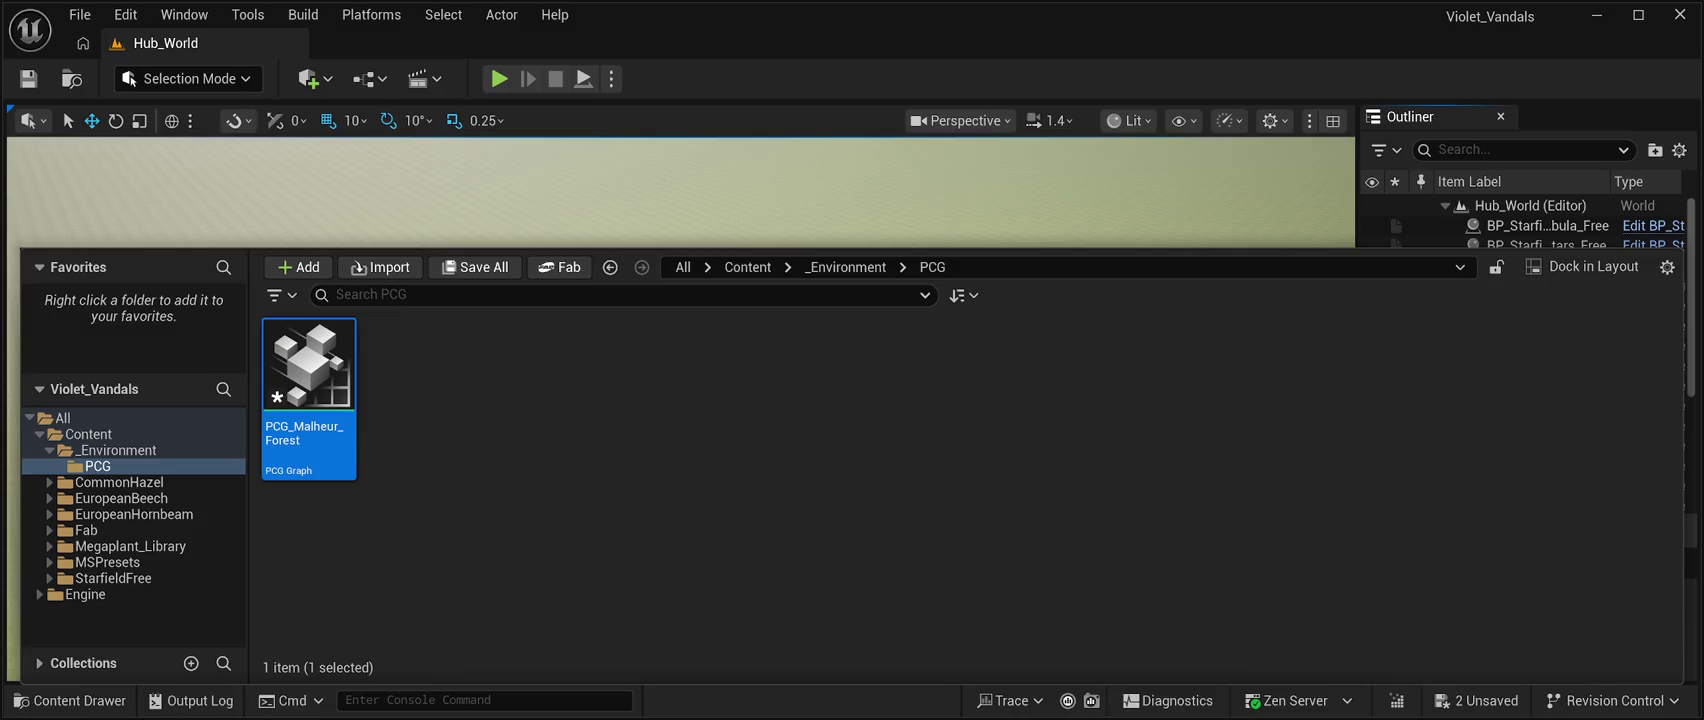
Delete the PCG_Malheur_Forest graph asset from the _Environment/PCG folder.
{"action": "left_click", "coordinate": [569, 257]}
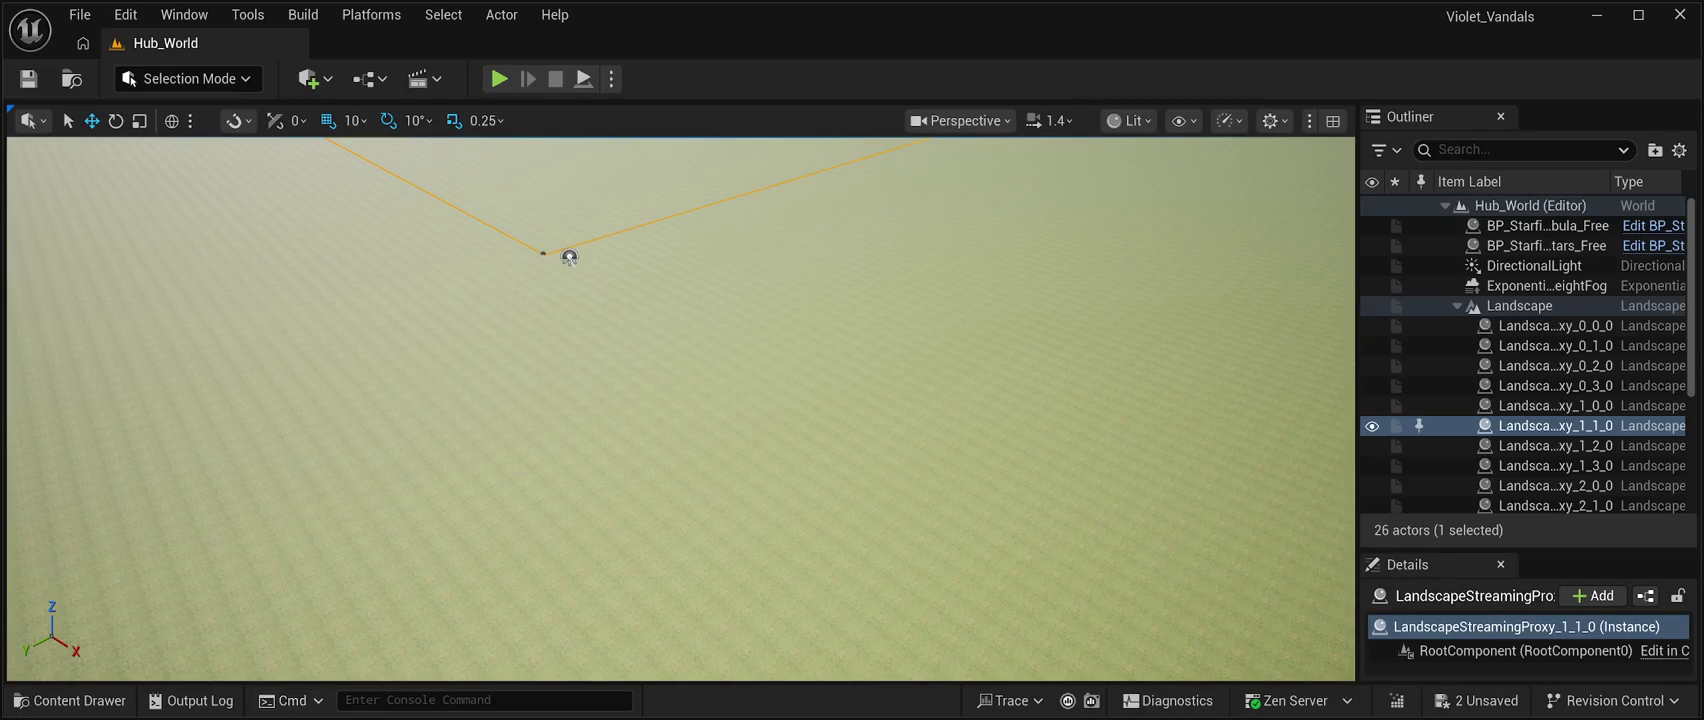
{"action": "key", "text": "ctrl+space"}
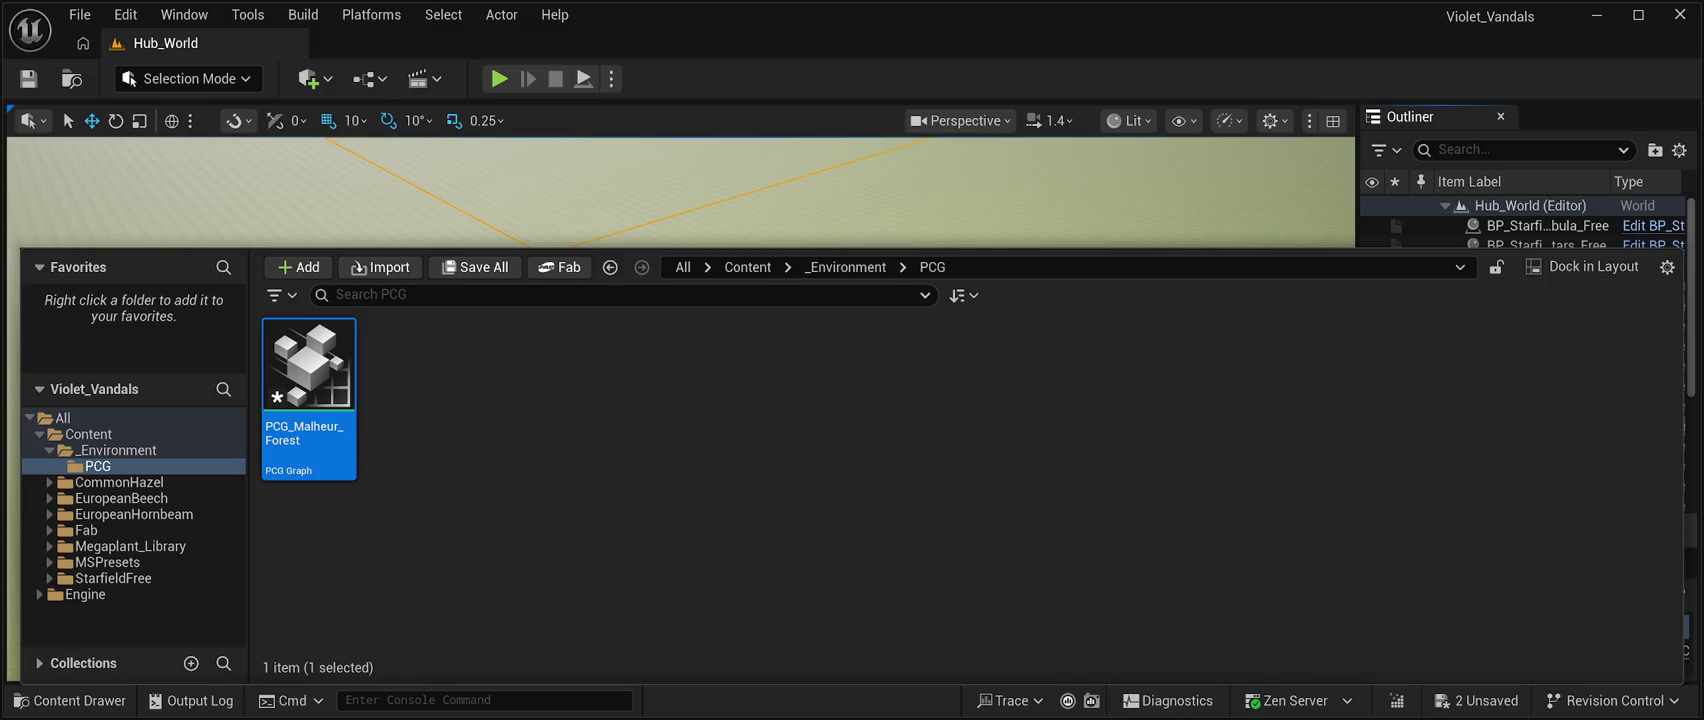
{"action": "key", "text": "Delete"}
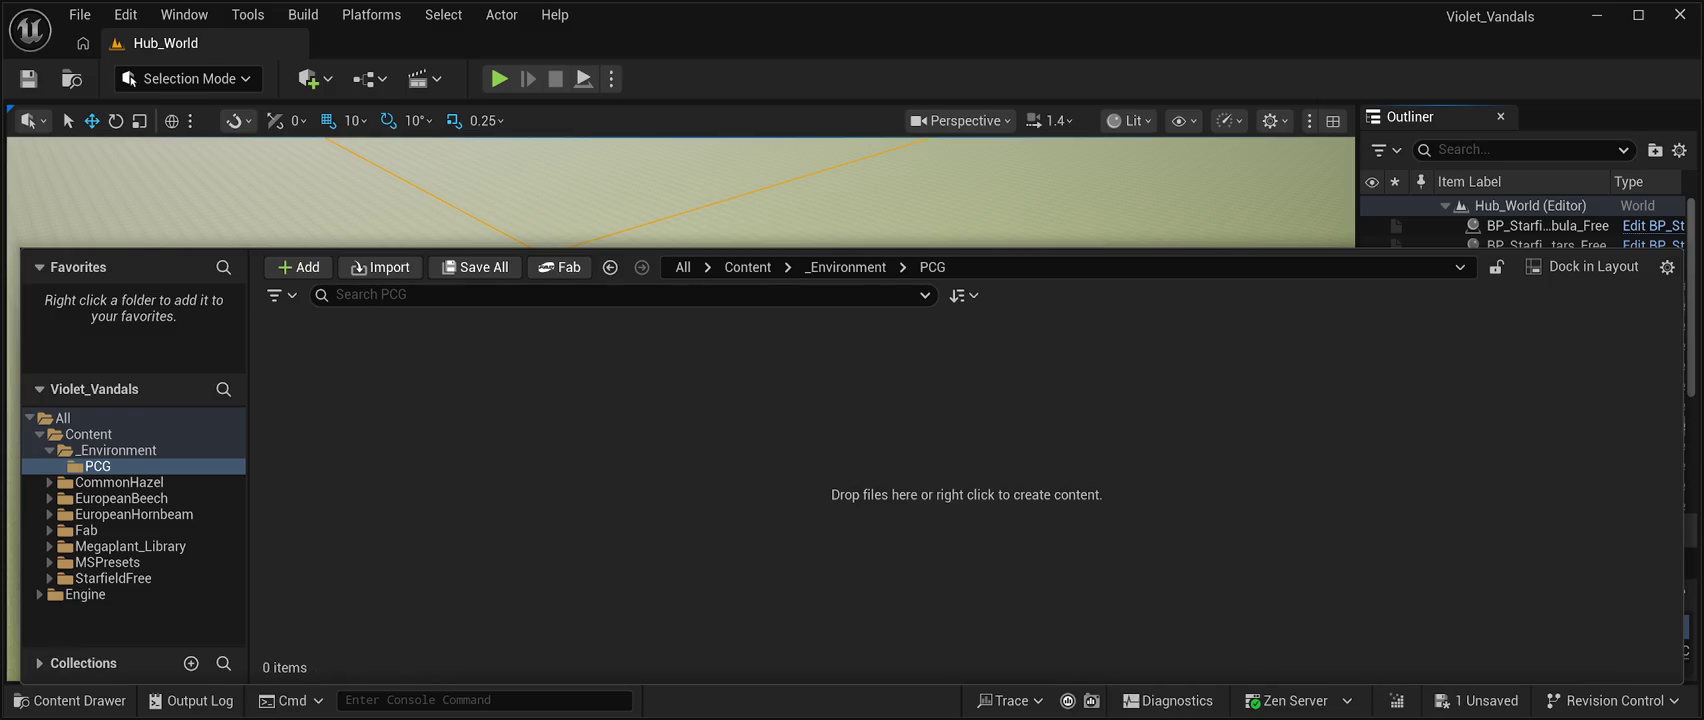
Look through the CommonHazel and EuropeanBeech folders, then close the drawer and select the Landscape.
{"action": "left_click", "coordinate": [119, 482]}
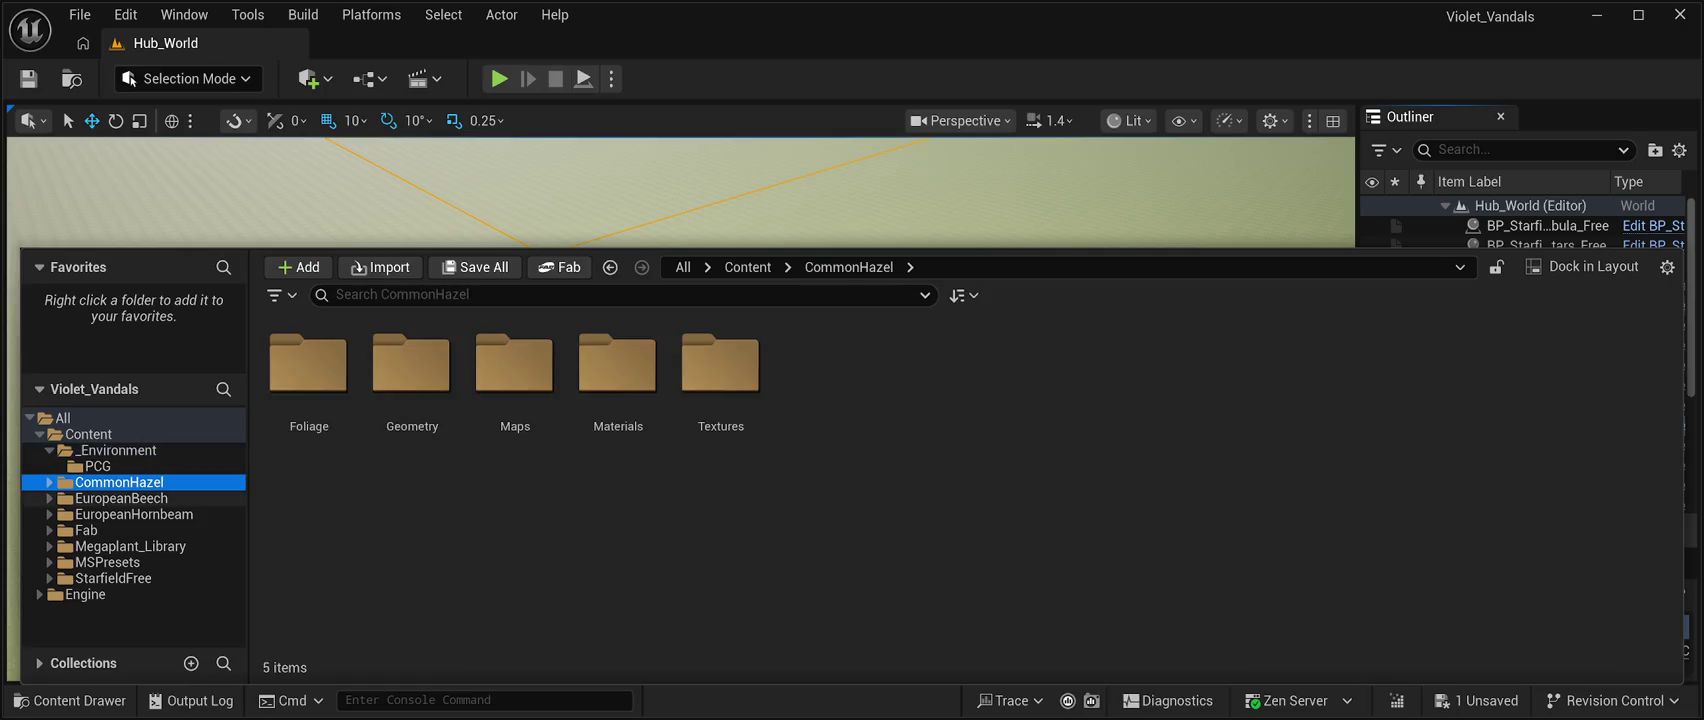
{"action": "left_click", "coordinate": [121, 498]}
{"action": "left_click", "coordinate": [566, 242]}
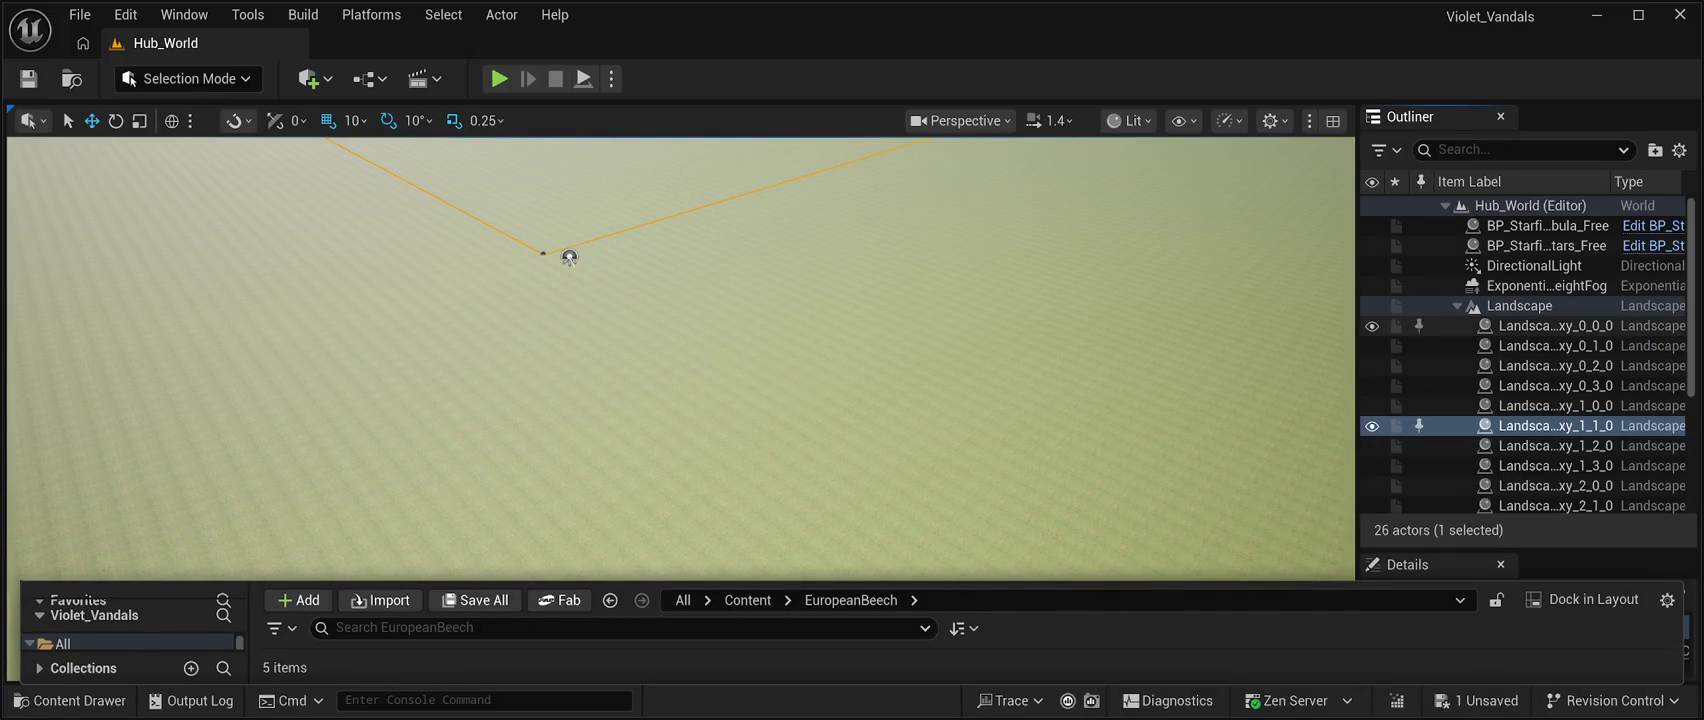
{"action": "left_click", "coordinate": [569, 257]}
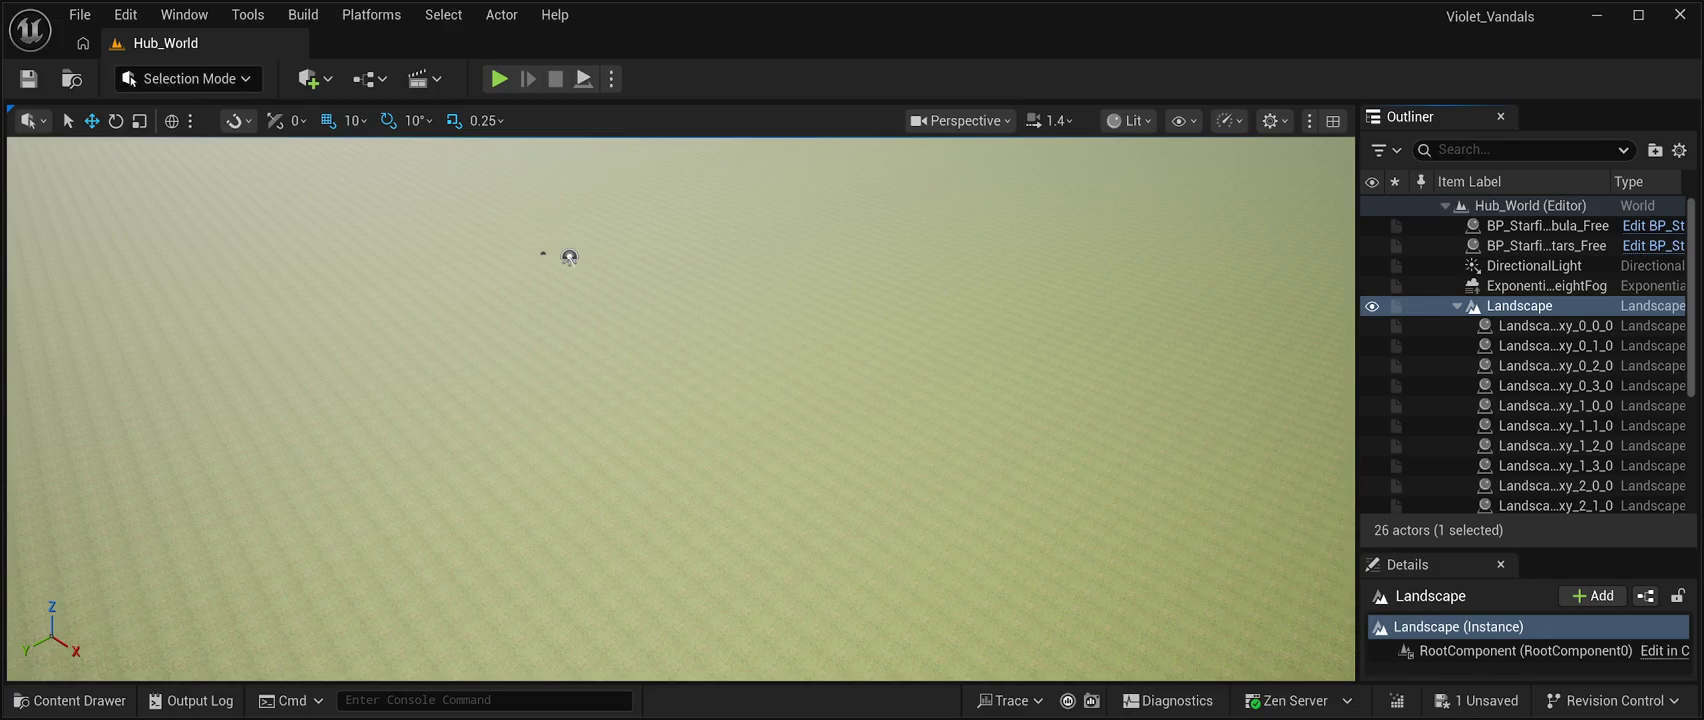
Select landscape proxy 2_1_0 in the level and reopen the Content Drawer at EuropeanBeech.
{"action": "left_click", "coordinate": [569, 257]}
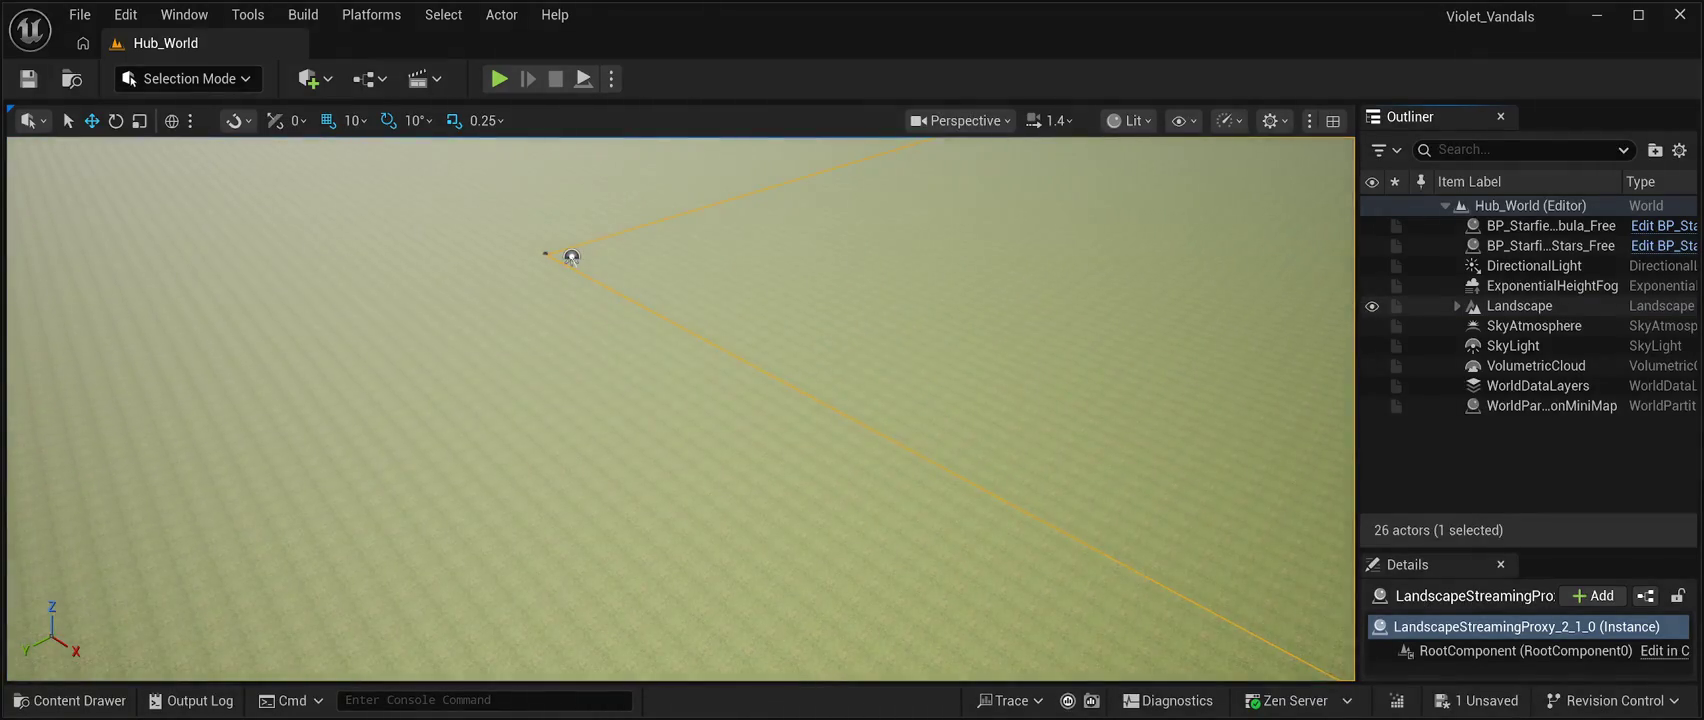
{"action": "left_click", "coordinate": [1519, 306]}
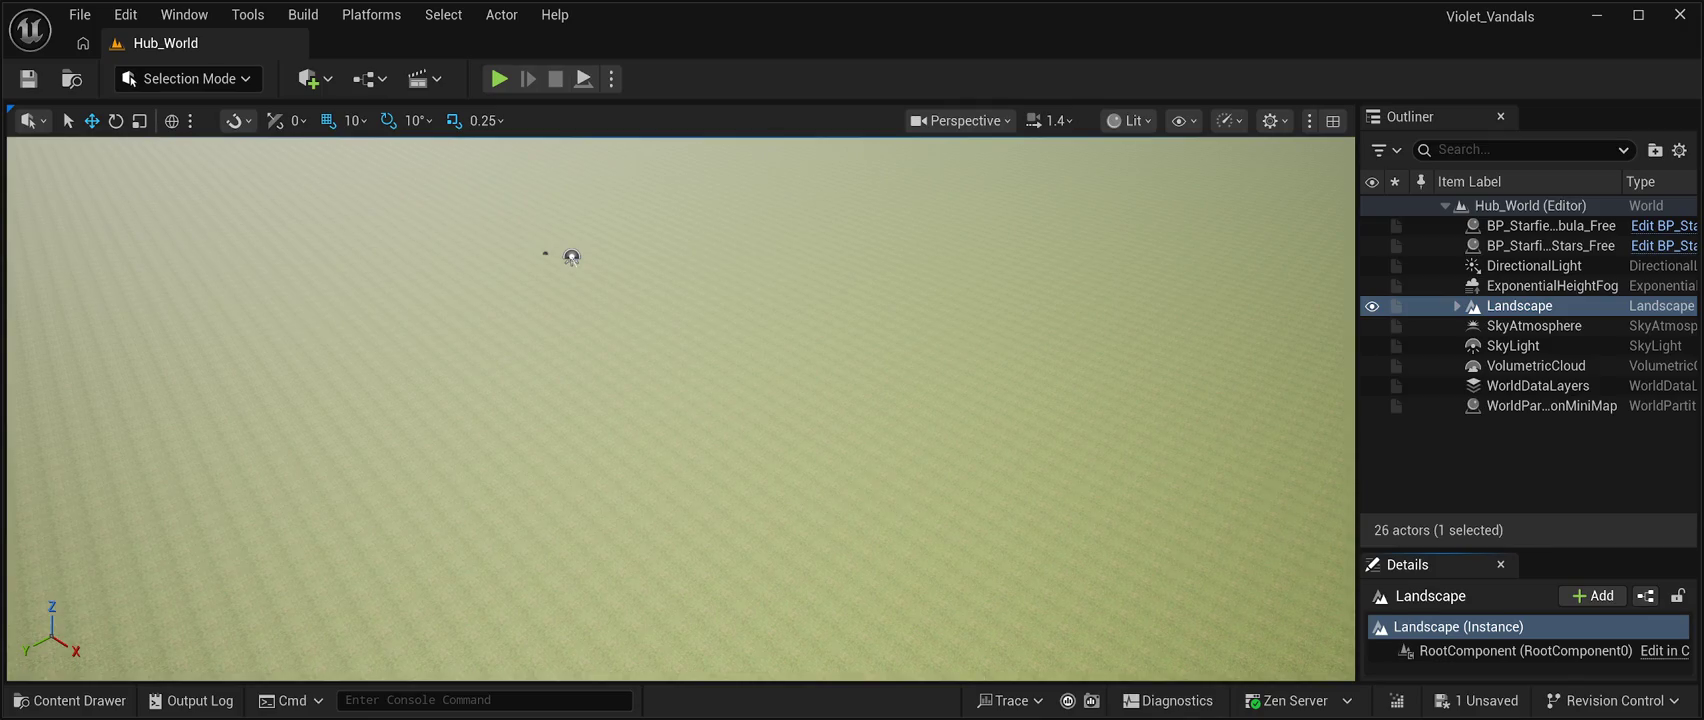
{"action": "left_click", "coordinate": [1519, 306]}
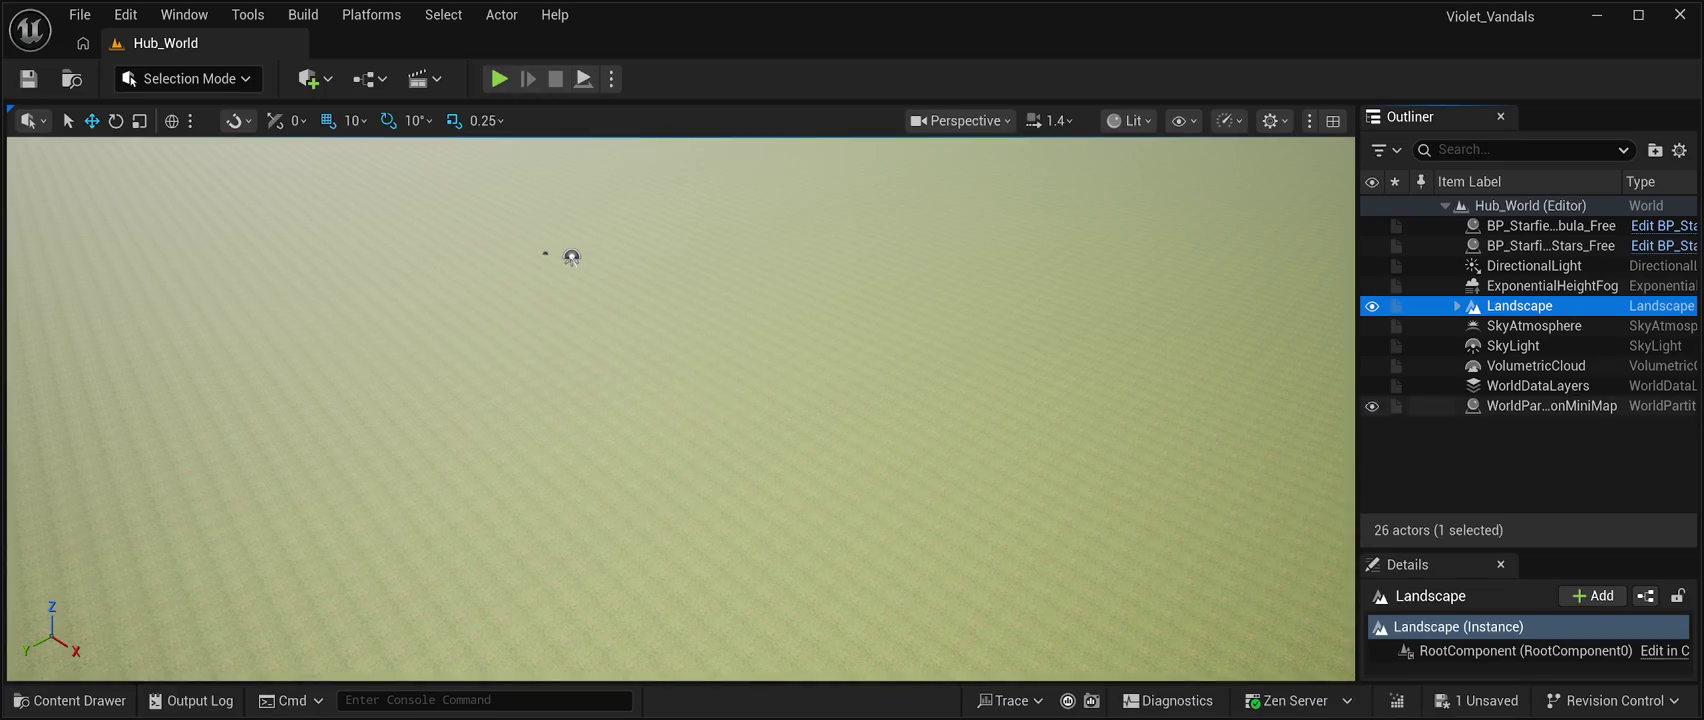
{"action": "left_click", "coordinate": [571, 257]}
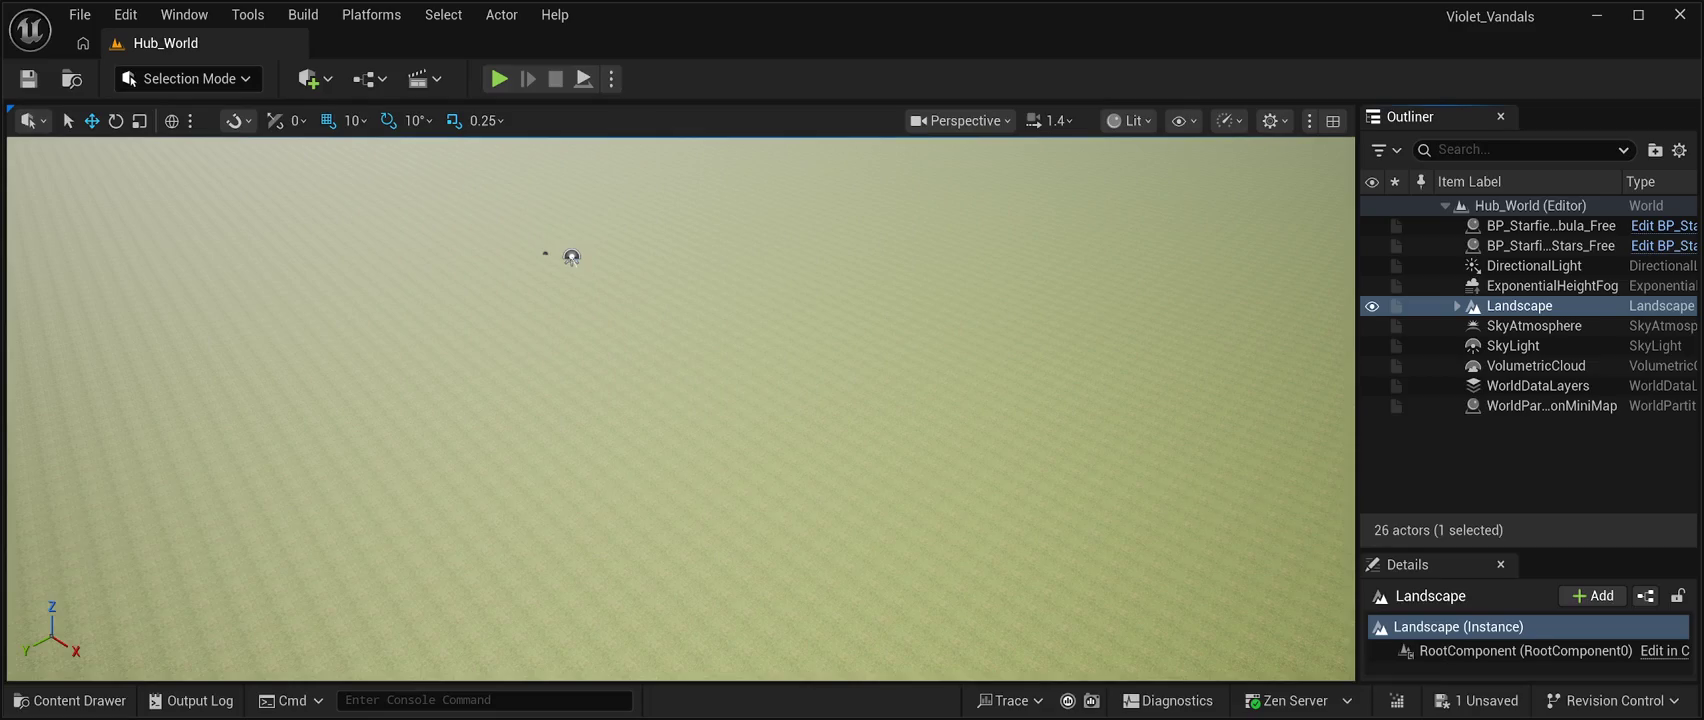
{"action": "left_click", "coordinate": [571, 257]}
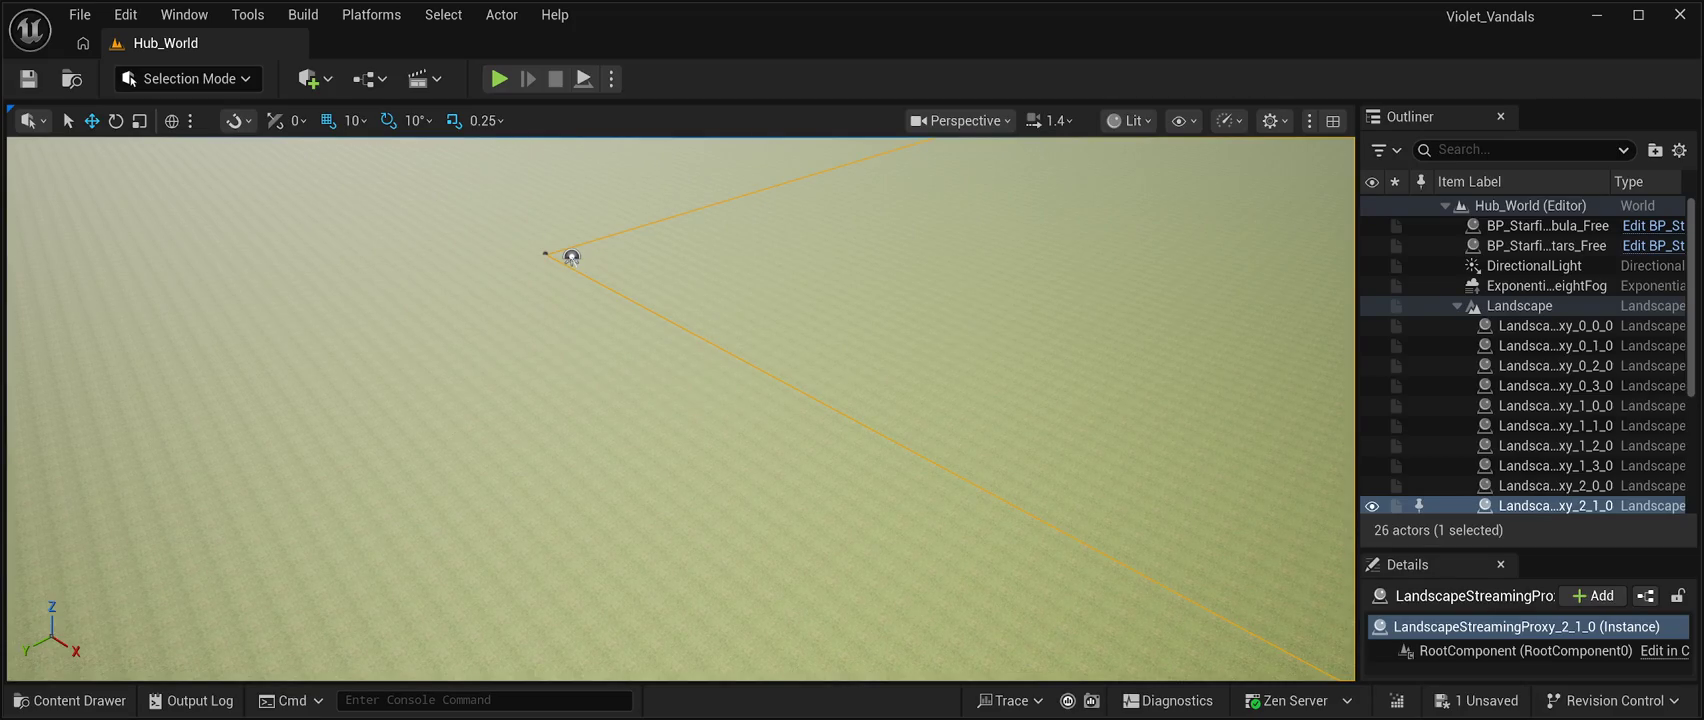
{"action": "key", "text": "ctrl+space"}
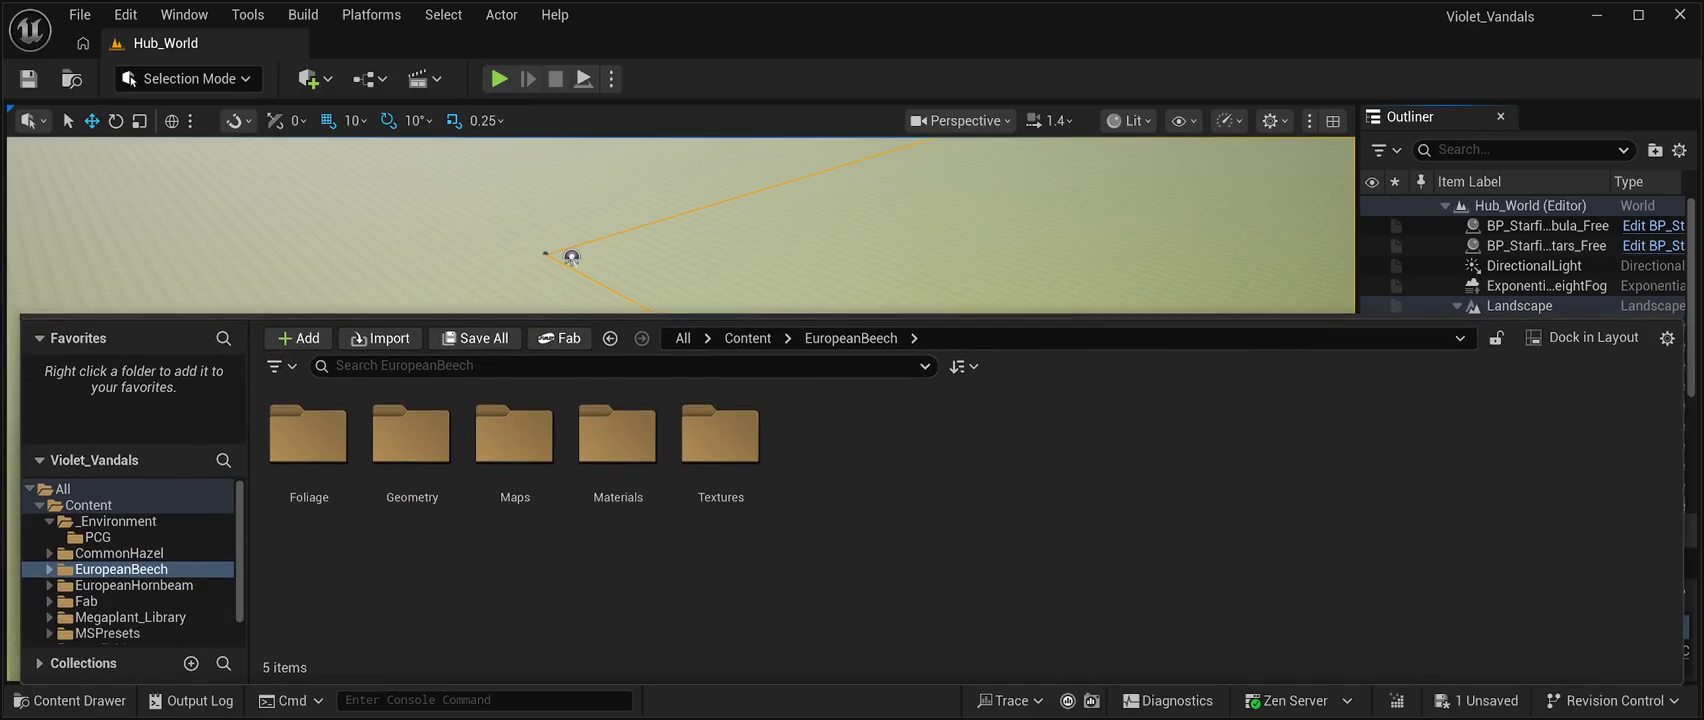
Confirm _Environment and PCG are empty, delete _Environment from Content, and return to the Landscape view.
{"action": "left_click", "coordinate": [88, 505]}
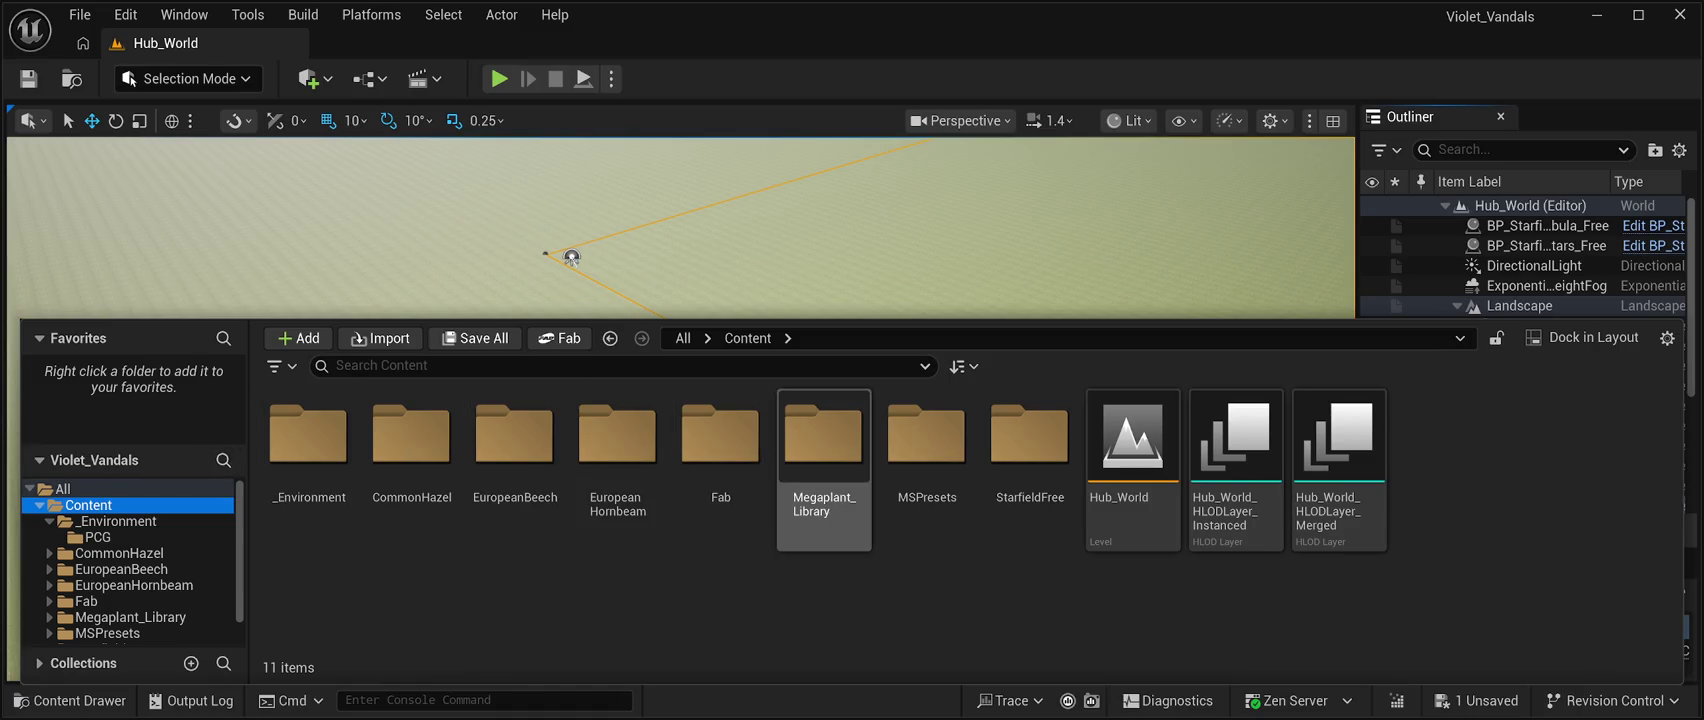
{"action": "double_click", "coordinate": [308, 440]}
{"action": "double_click", "coordinate": [308, 440]}
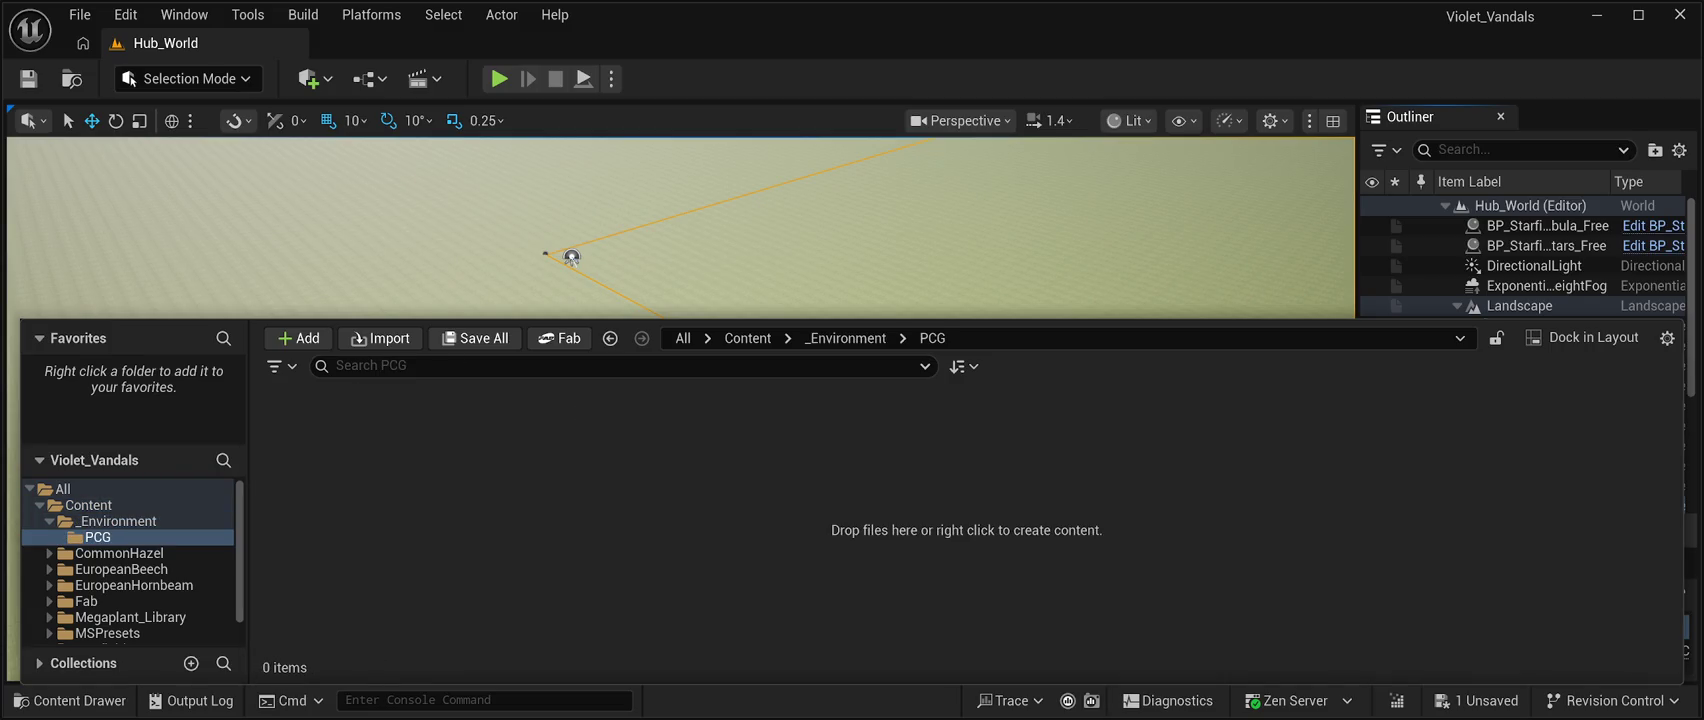
{"action": "left_click", "coordinate": [847, 338]}
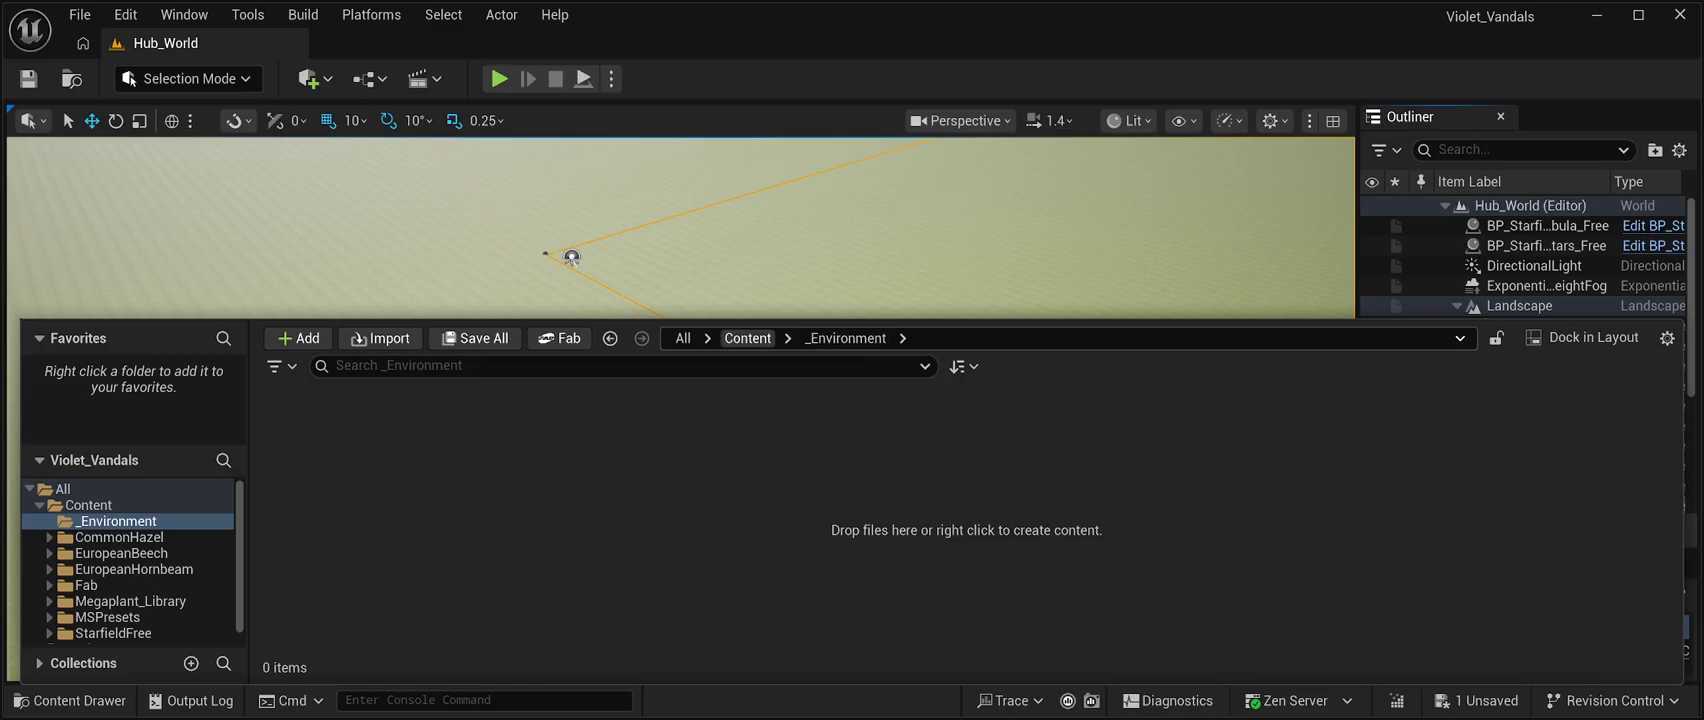
{"action": "left_click", "coordinate": [747, 338]}
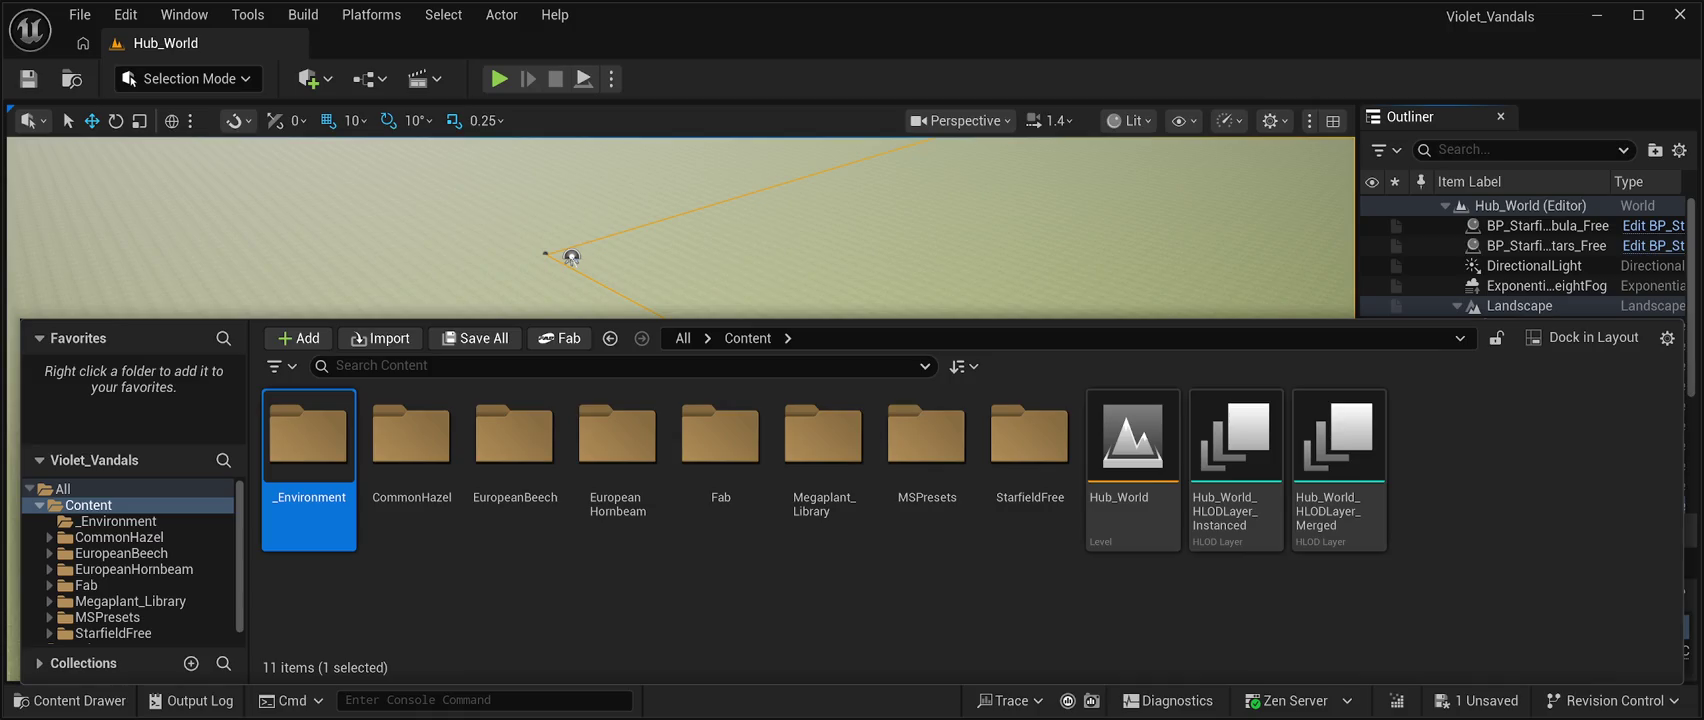
{"action": "key", "text": "Delete"}
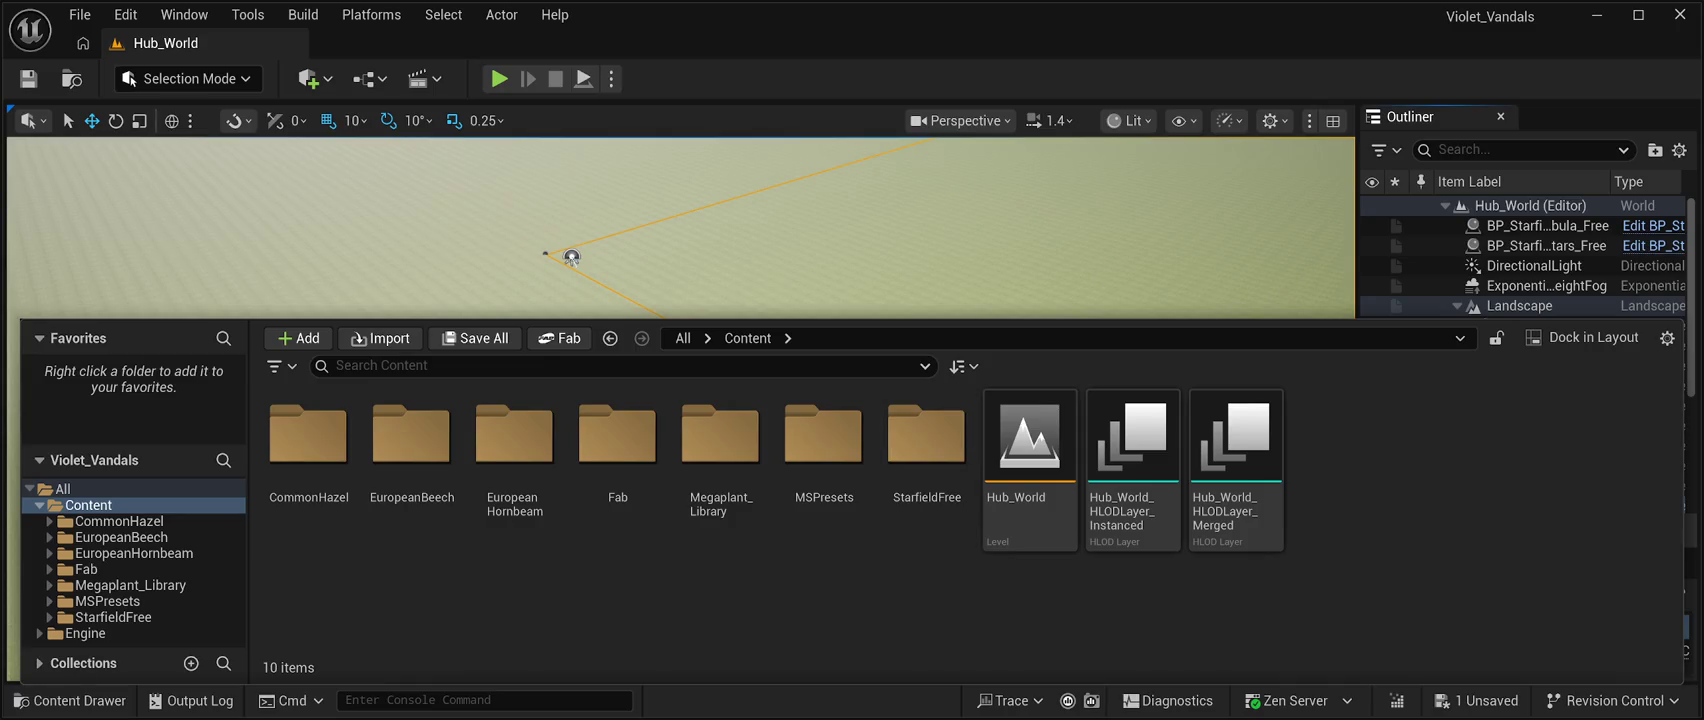
{"action": "key", "text": "ctrl+space"}
{"action": "left_click_drag", "start_coordinate": [340, 323], "coordinate": [340, 290]}
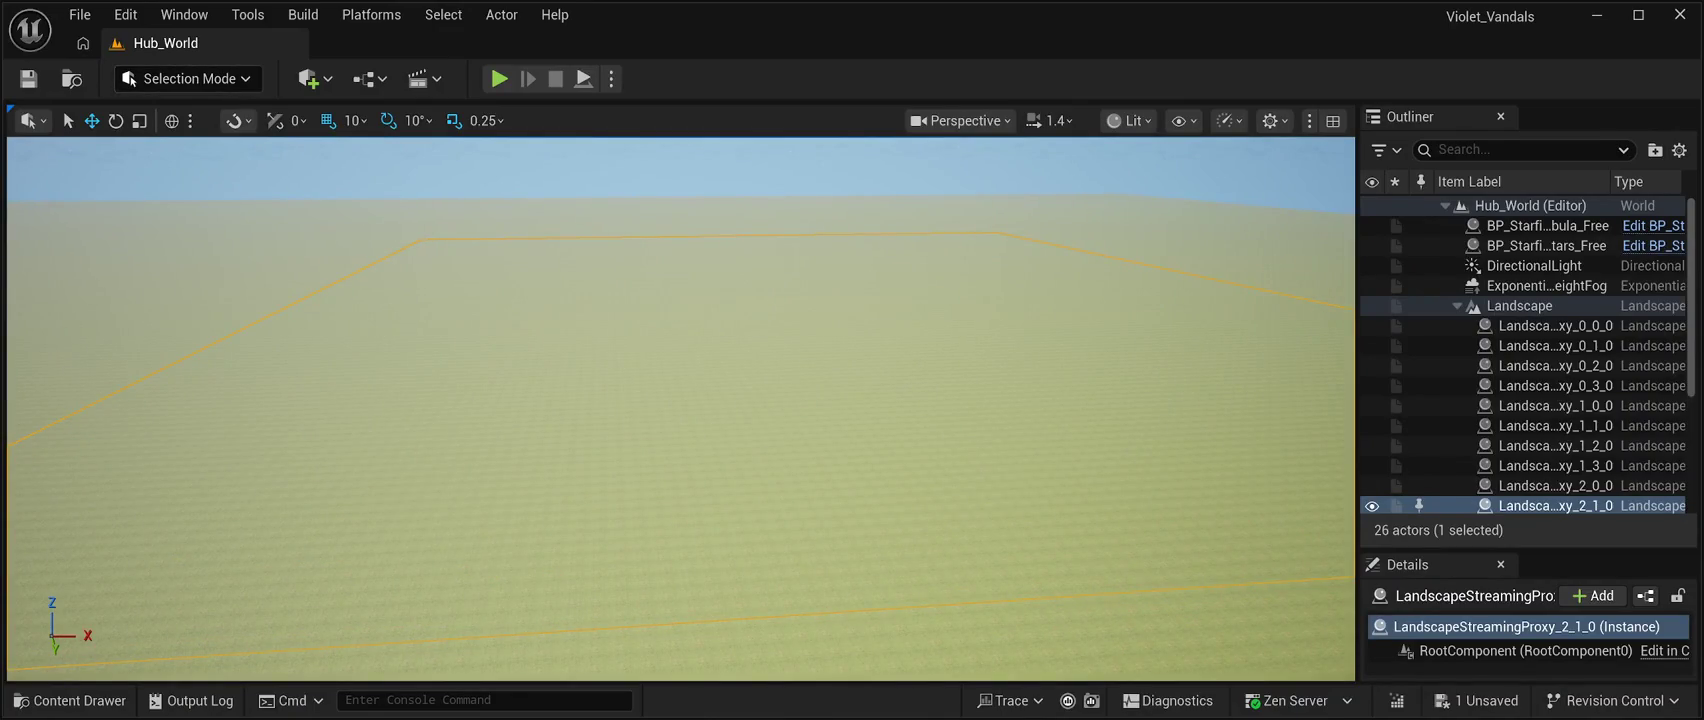
Enter Landscape Mode, try the Erase and Ramp tools, and sculpt a large hill.
{"action": "key", "text": "shift+2"}
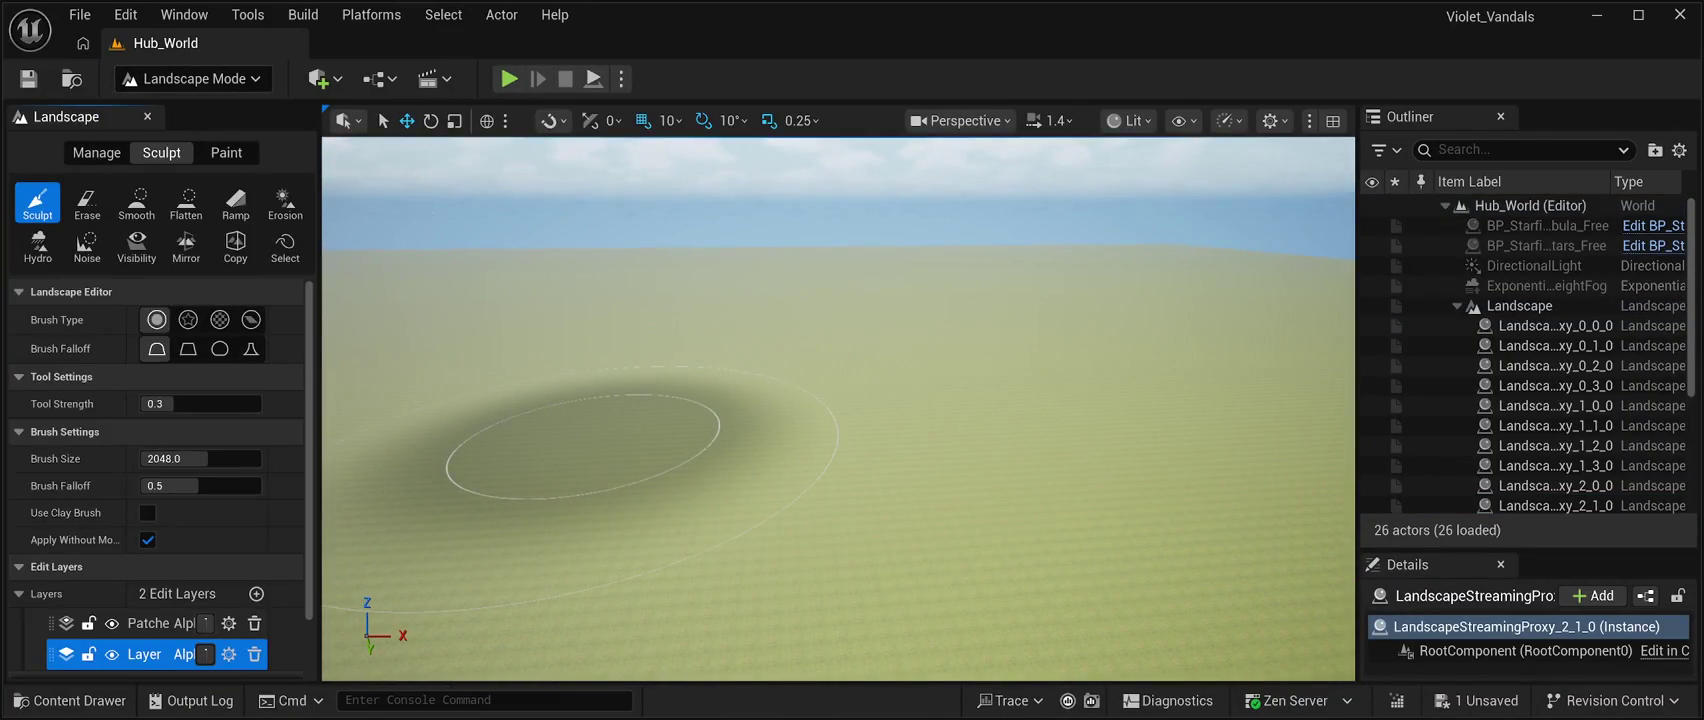
{"action": "left_click", "coordinate": [87, 200]}
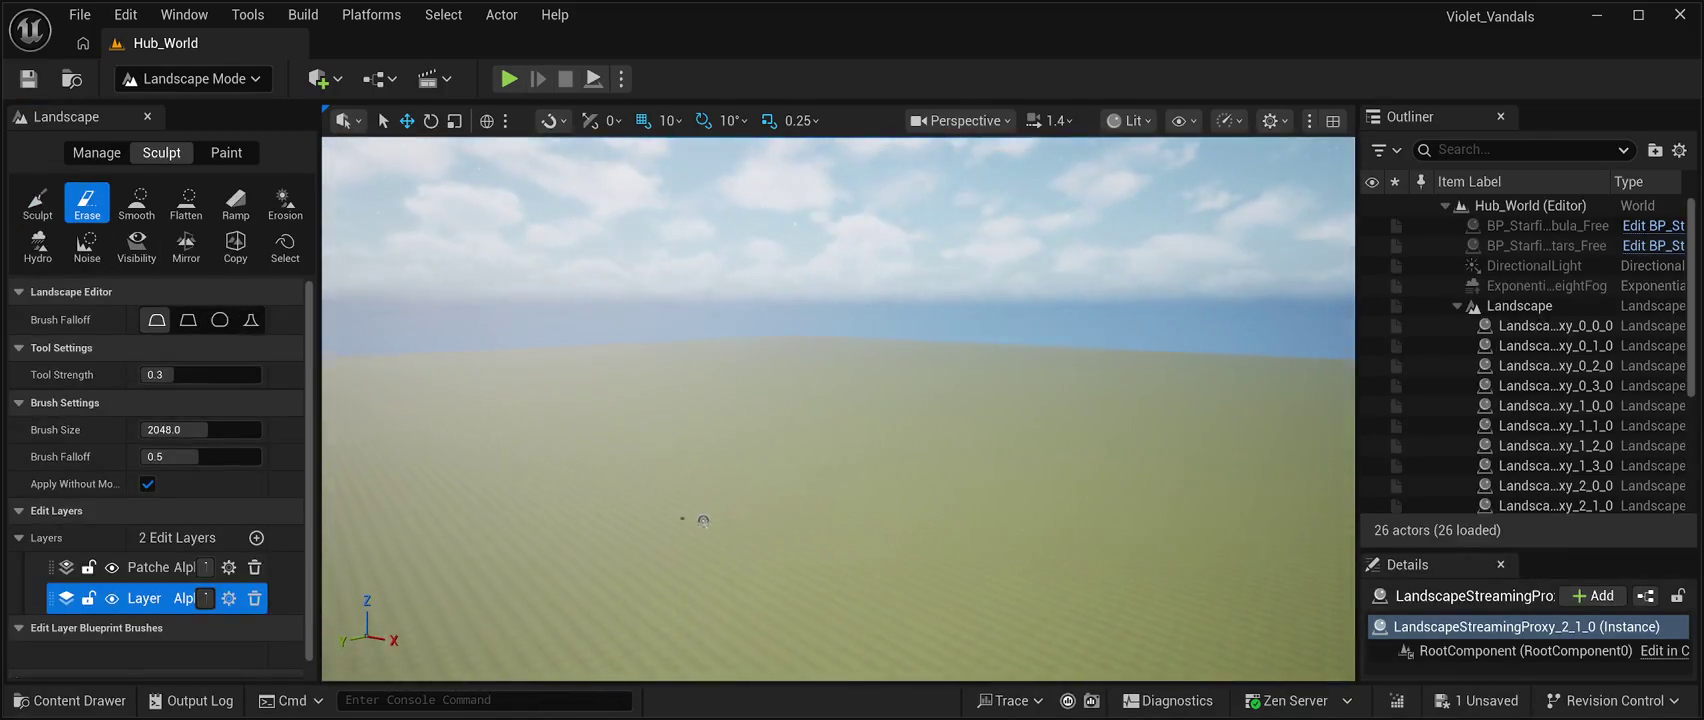
{"action": "mouse_move", "coordinate": [779, 431]}
{"action": "left_mouse_down"}
{"action": "mouse_move", "coordinate": [779, 300]}
{"action": "mouse_move", "coordinate": [779, 340]}
{"action": "mouse_move", "coordinate": [779, 315]}
{"action": "mouse_move", "coordinate": [830, 380]}
{"action": "left_mouse_up"}
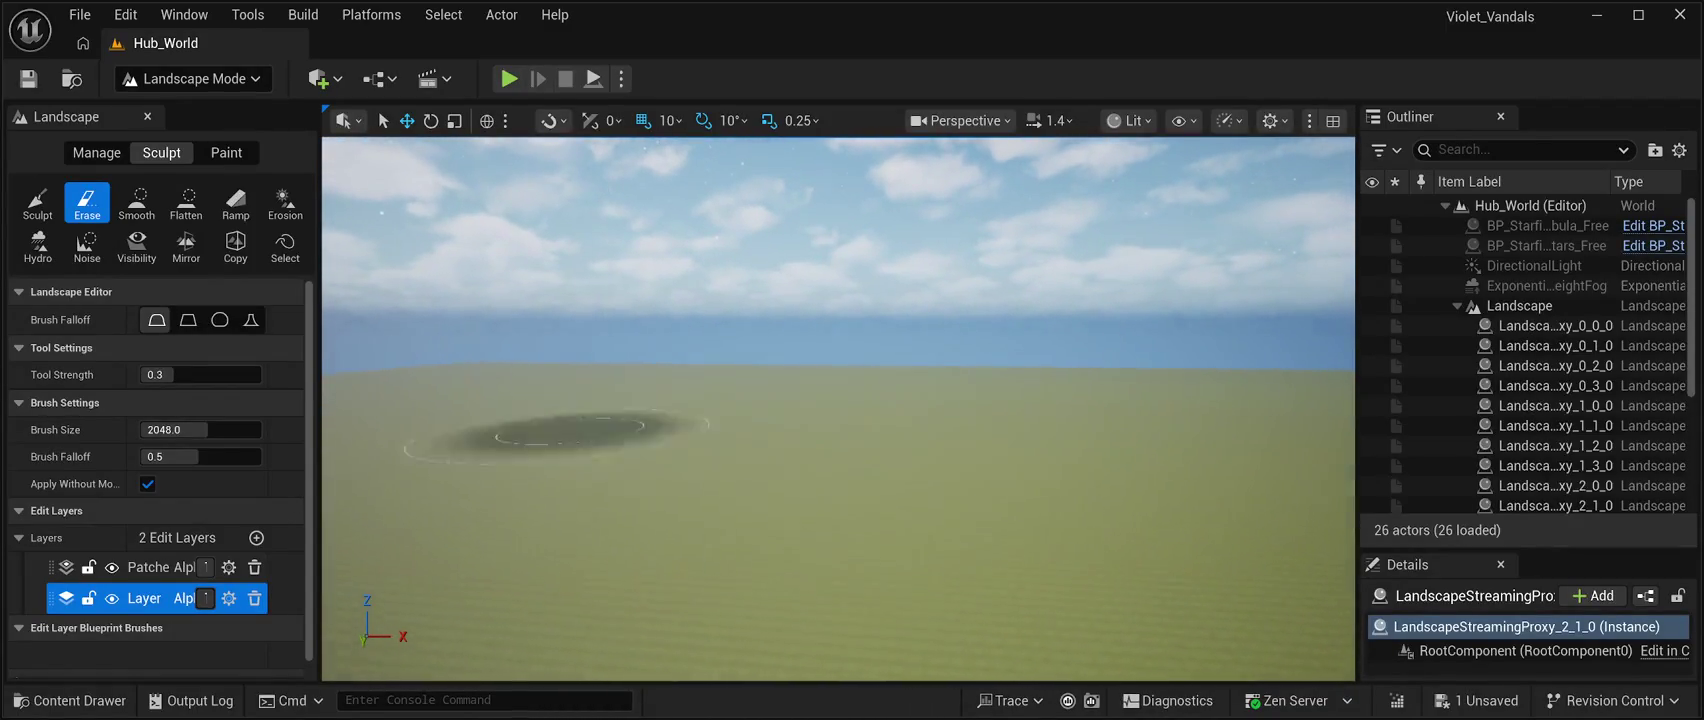
{"action": "left_click", "coordinate": [235, 201]}
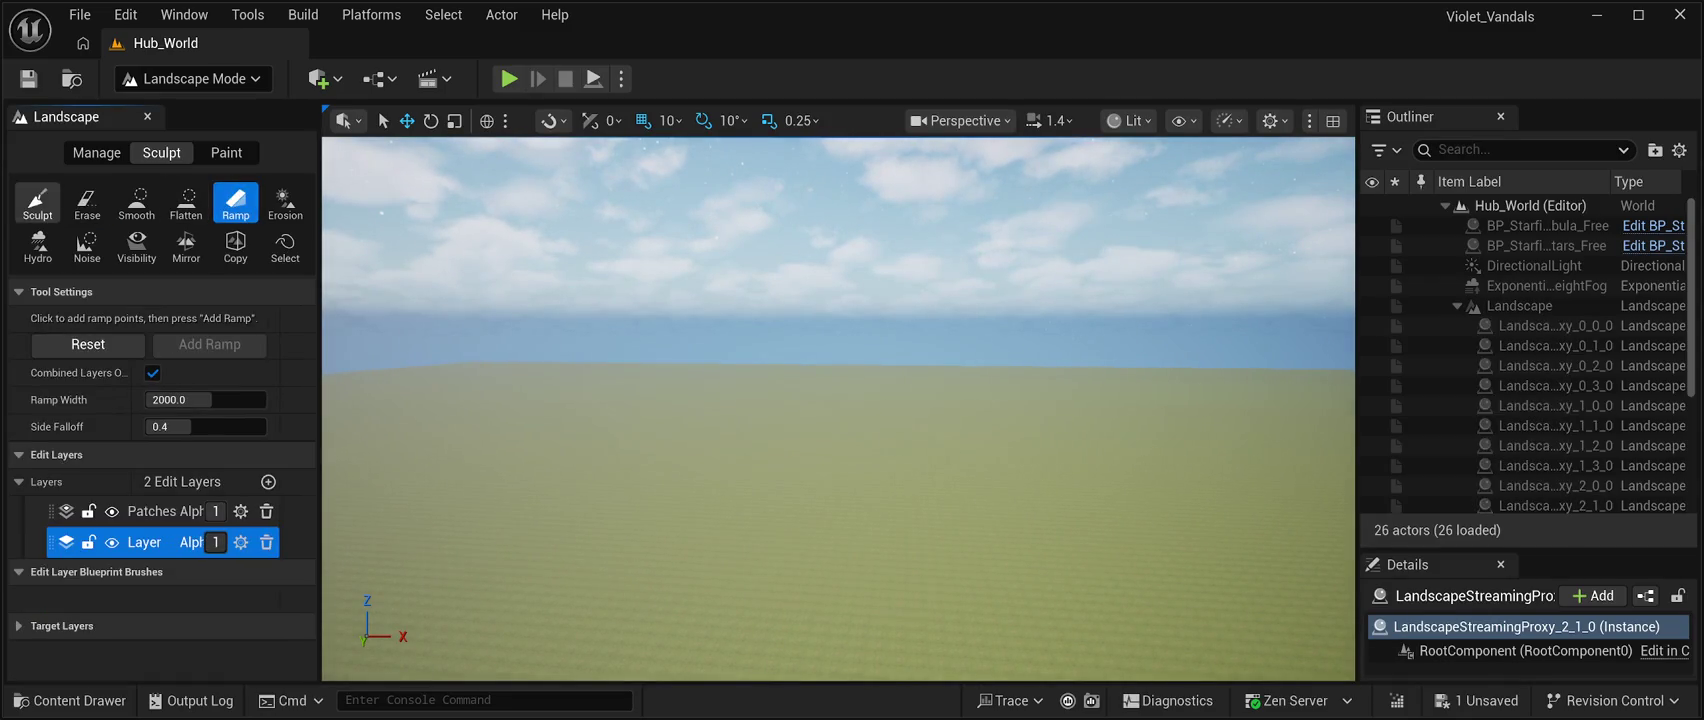
{"action": "left_click", "coordinate": [37, 201]}
{"action": "mouse_move", "coordinate": [818, 608]}
{"action": "left_mouse_down"}
{"action": "mouse_move", "coordinate": [893, 480]}
{"action": "mouse_move", "coordinate": [940, 560]}
{"action": "left_mouse_up"}
Sculpt a second hill, then undo the hills until the terrain is flat again.
{"action": "scroll", "coordinate": [940, 560], "scroll_direction": "down", "scroll_amount": 5}
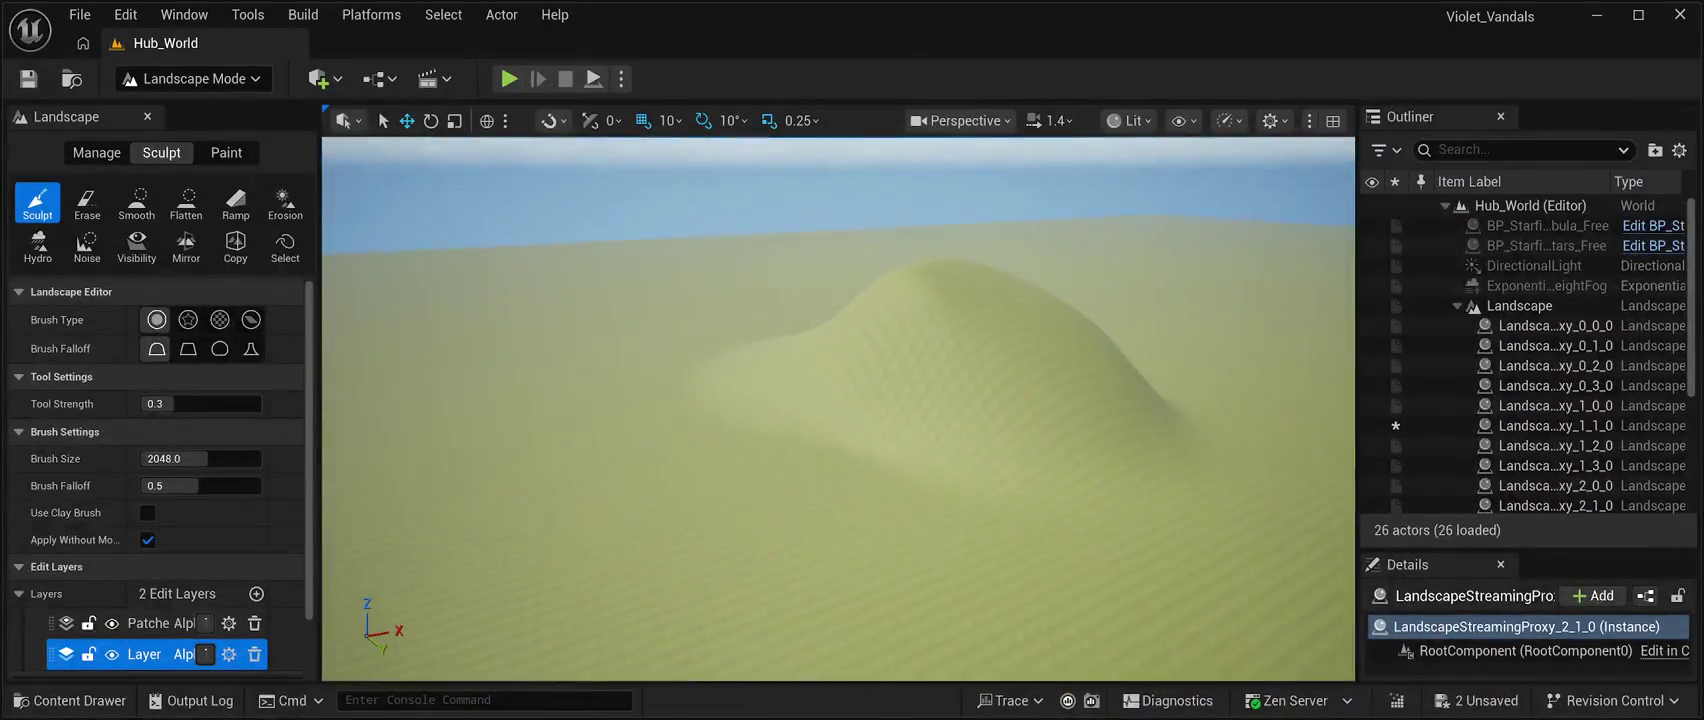
{"action": "left_click_drag", "start_coordinate": [685, 506], "coordinate": [480, 490]}
{"action": "mouse_move", "coordinate": [740, 460]}
{"action": "left_mouse_down"}
{"action": "mouse_move", "coordinate": [715, 418]}
{"action": "mouse_move", "coordinate": [712, 475]}
{"action": "left_mouse_up"}
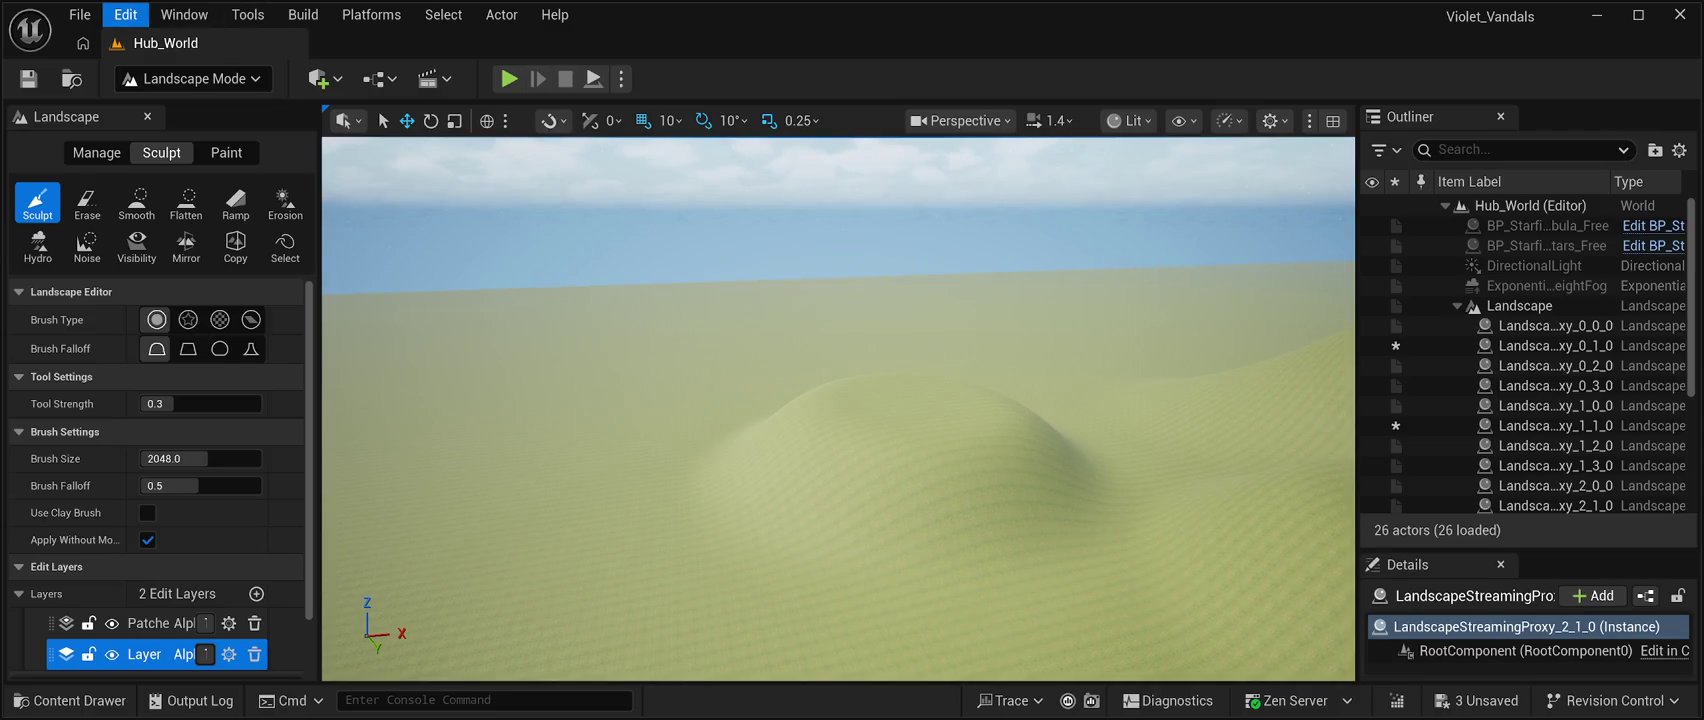
{"action": "key", "text": "ctrl+z"}
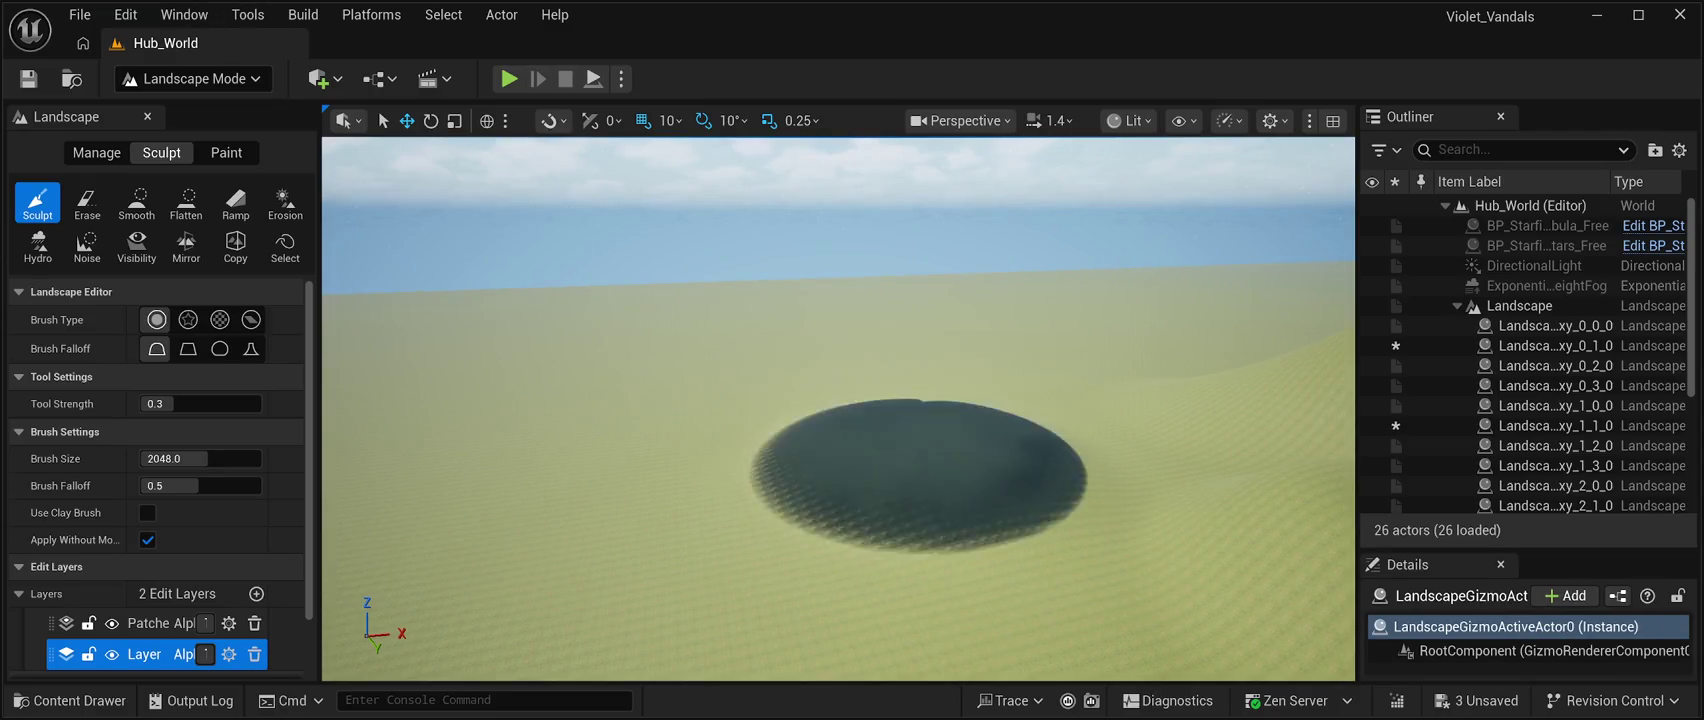
{"action": "key", "text": "ctrl+z"}
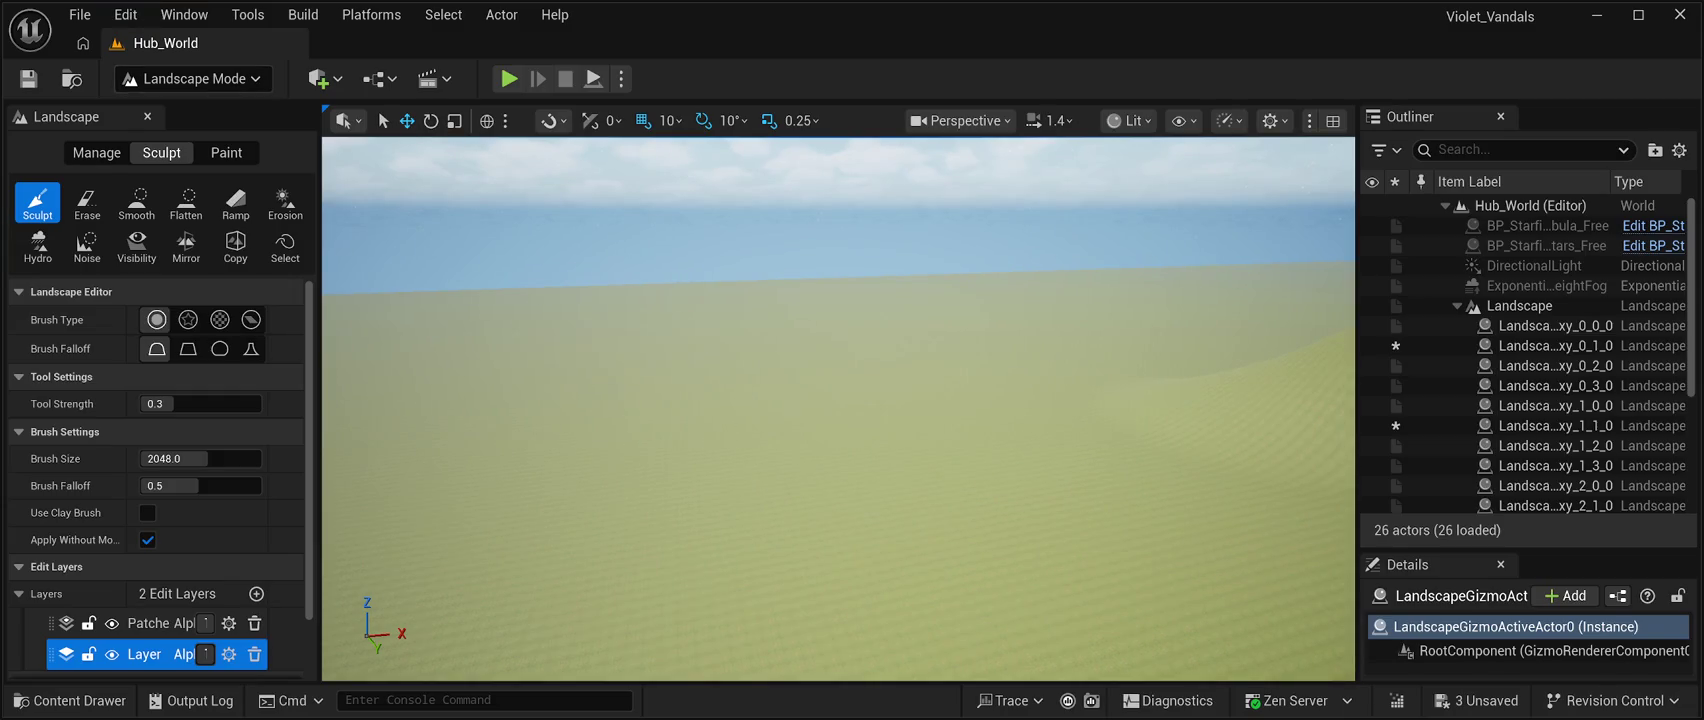
{"action": "key", "text": "ctrl+y"}
{"action": "key", "text": "ctrl+z"}
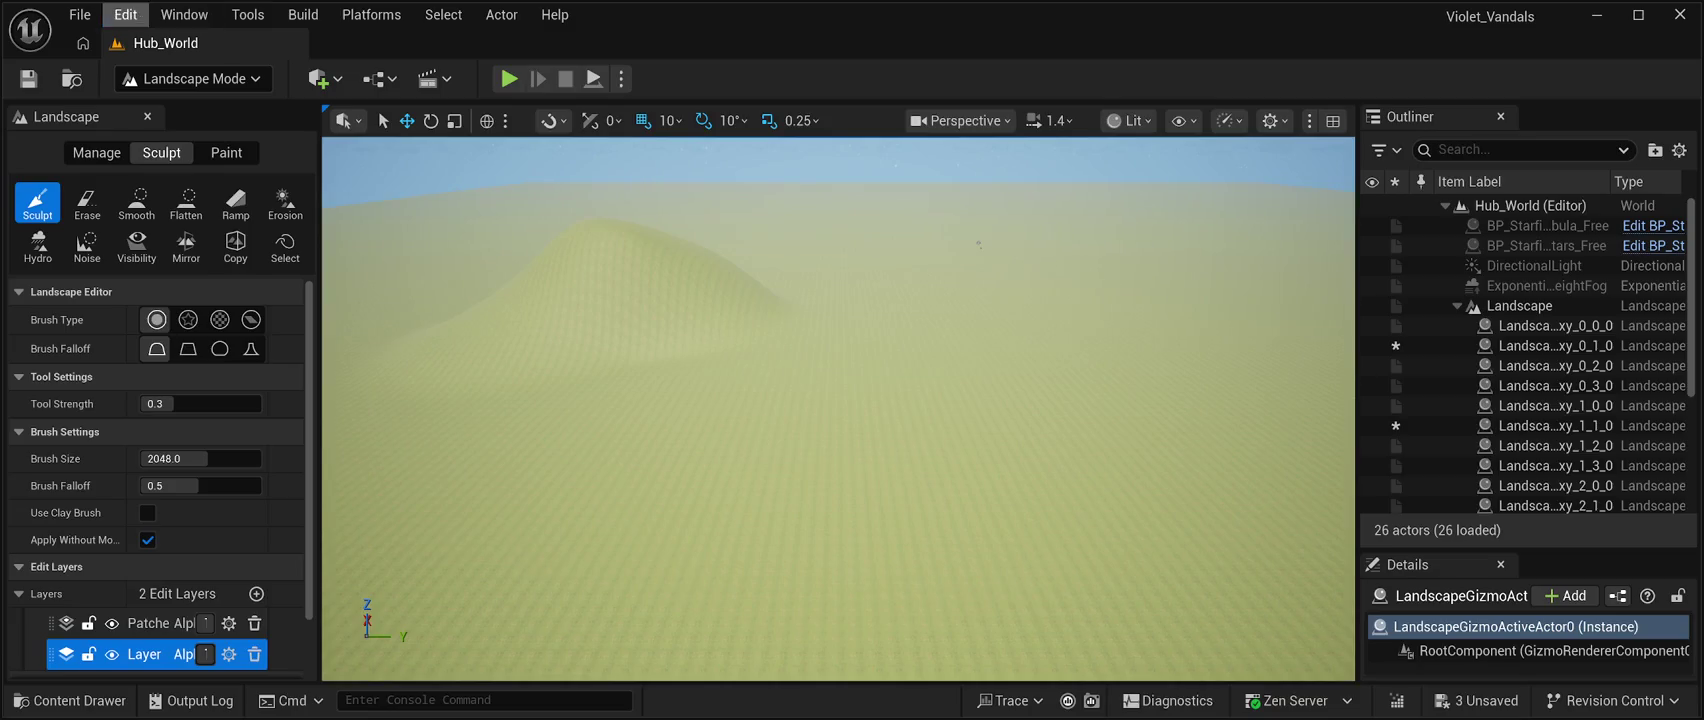
{"action": "key", "text": "ctrl+z"}
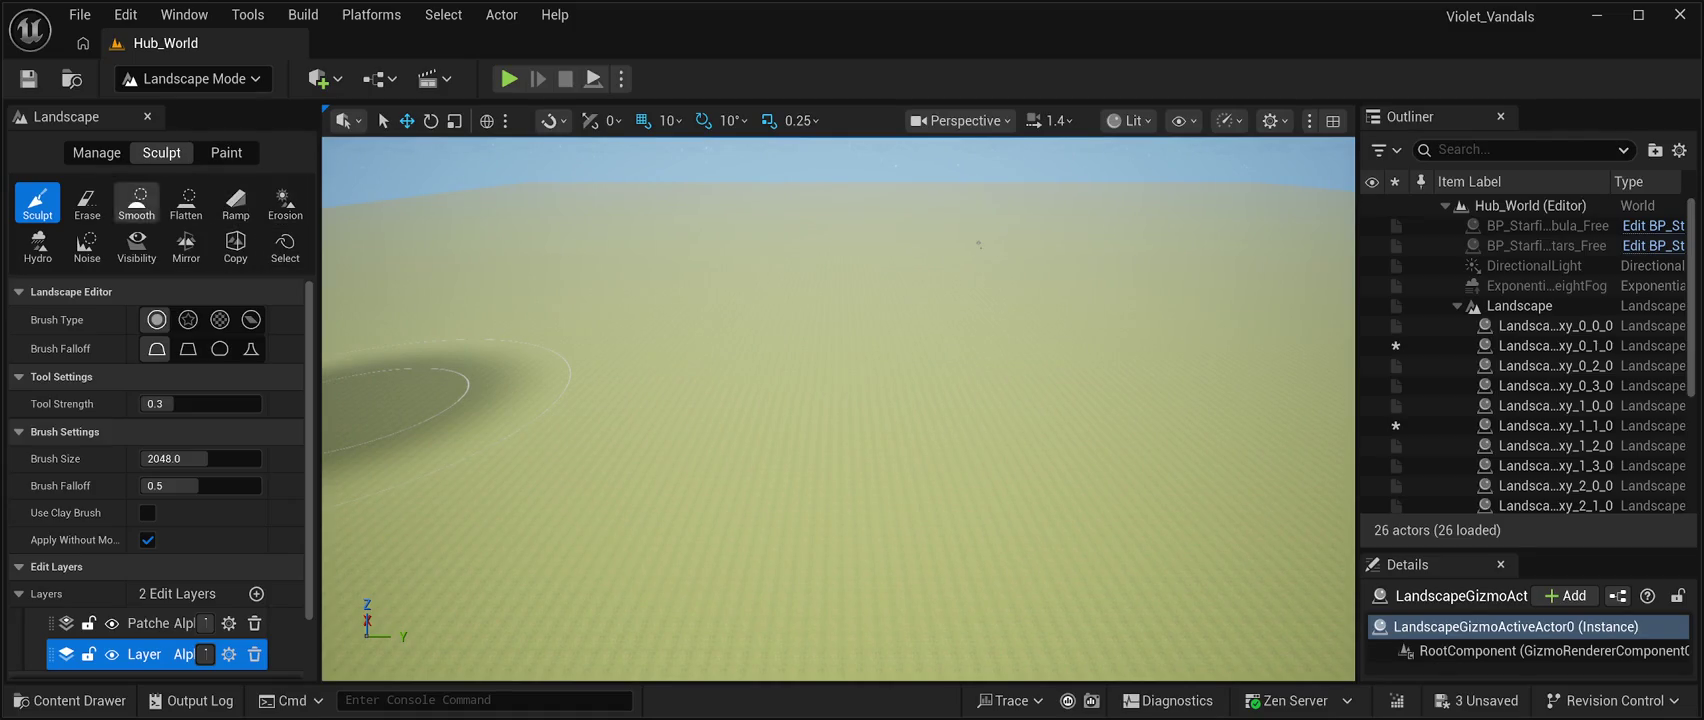
Test Hydro erosion on the terrain, switch to a plain circle brush, then return to Erase.
{"action": "left_click", "coordinate": [38, 245]}
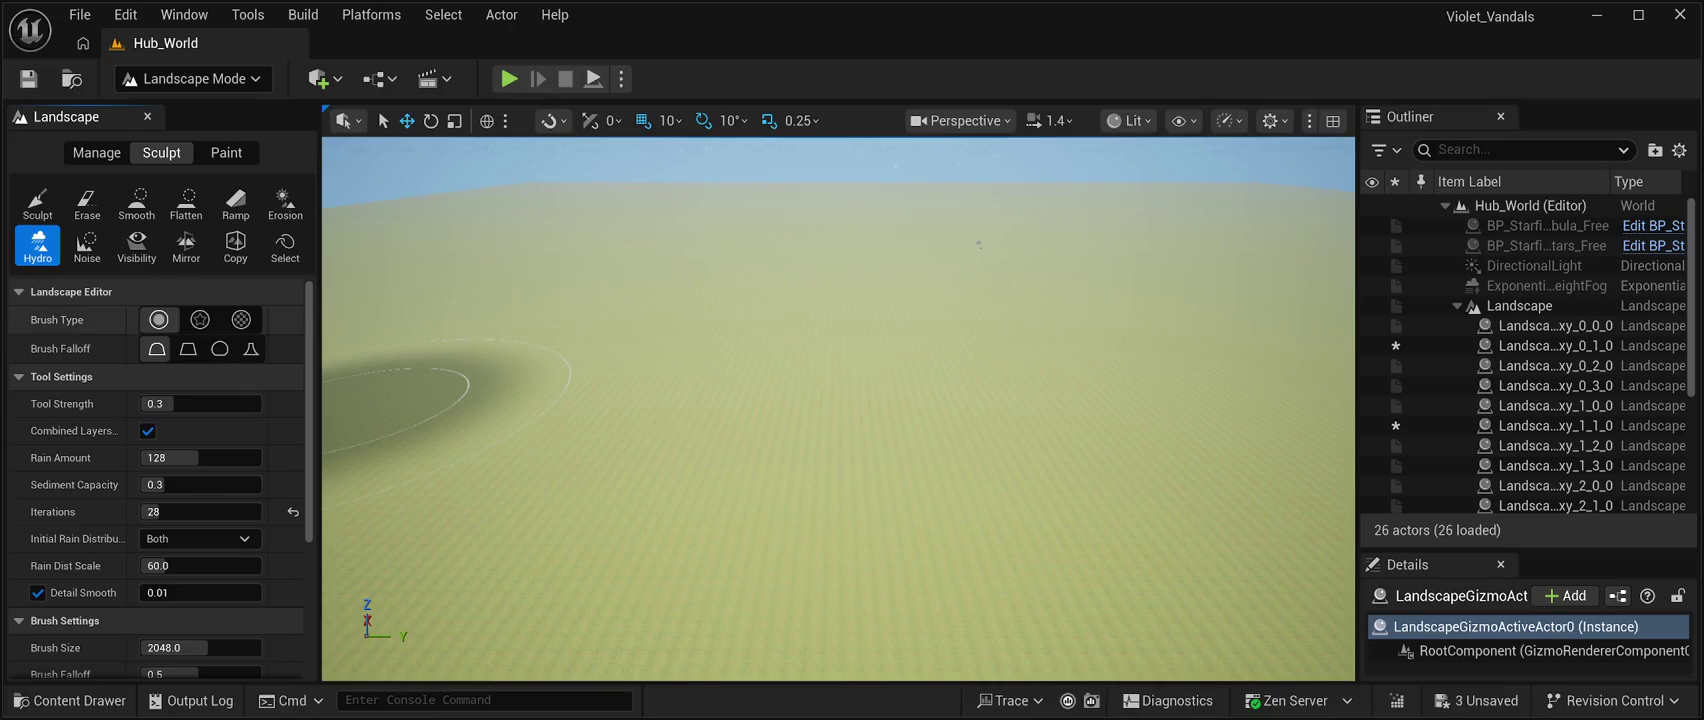
{"action": "mouse_move", "coordinate": [685, 412]}
{"action": "left_mouse_down"}
{"action": "mouse_move", "coordinate": [817, 426]}
{"action": "mouse_move", "coordinate": [1007, 350]}
{"action": "mouse_move", "coordinate": [912, 380]}
{"action": "mouse_move", "coordinate": [860, 221]}
{"action": "left_mouse_up"}
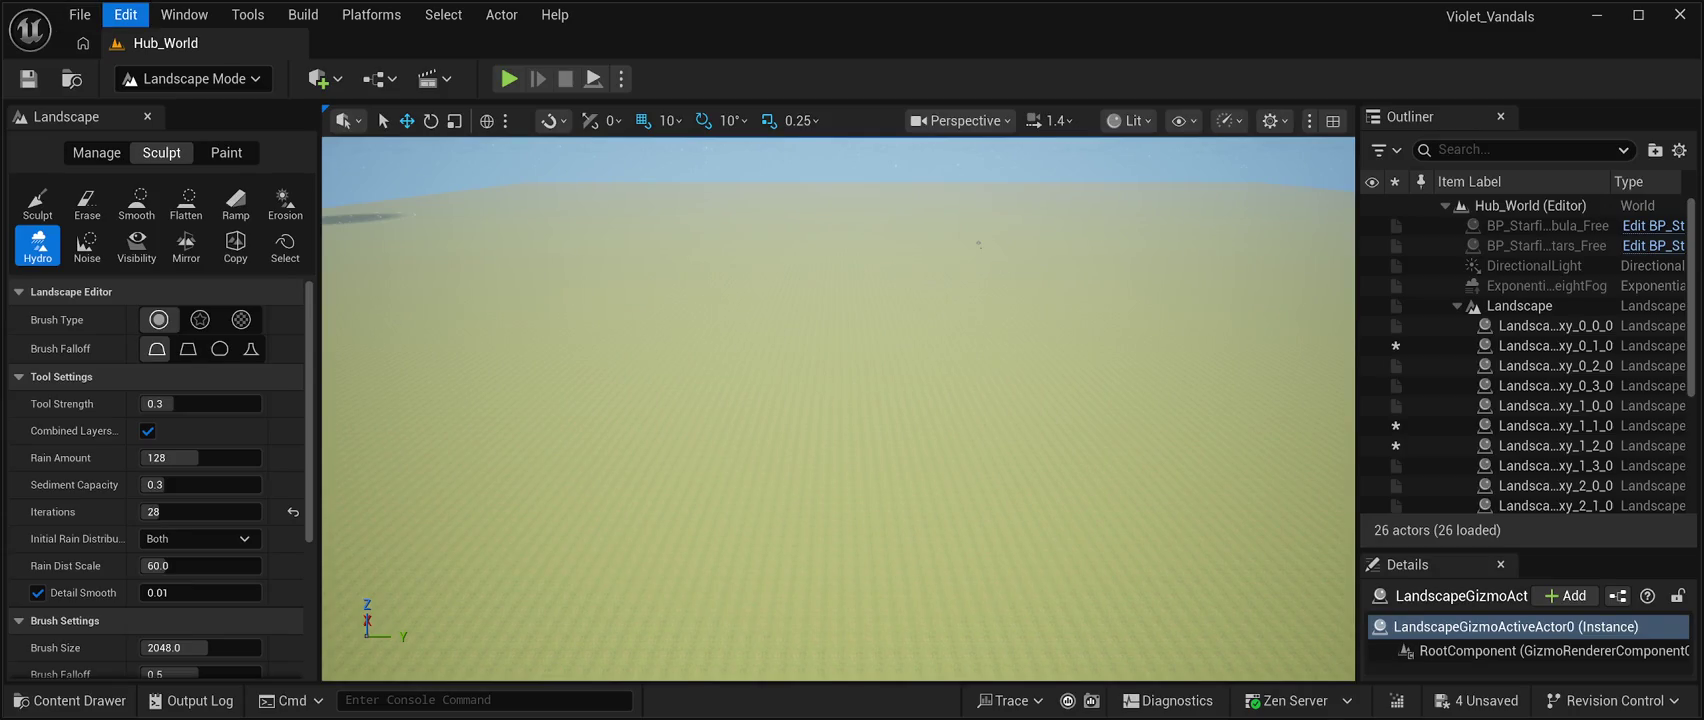
{"action": "left_click", "coordinate": [158, 319]}
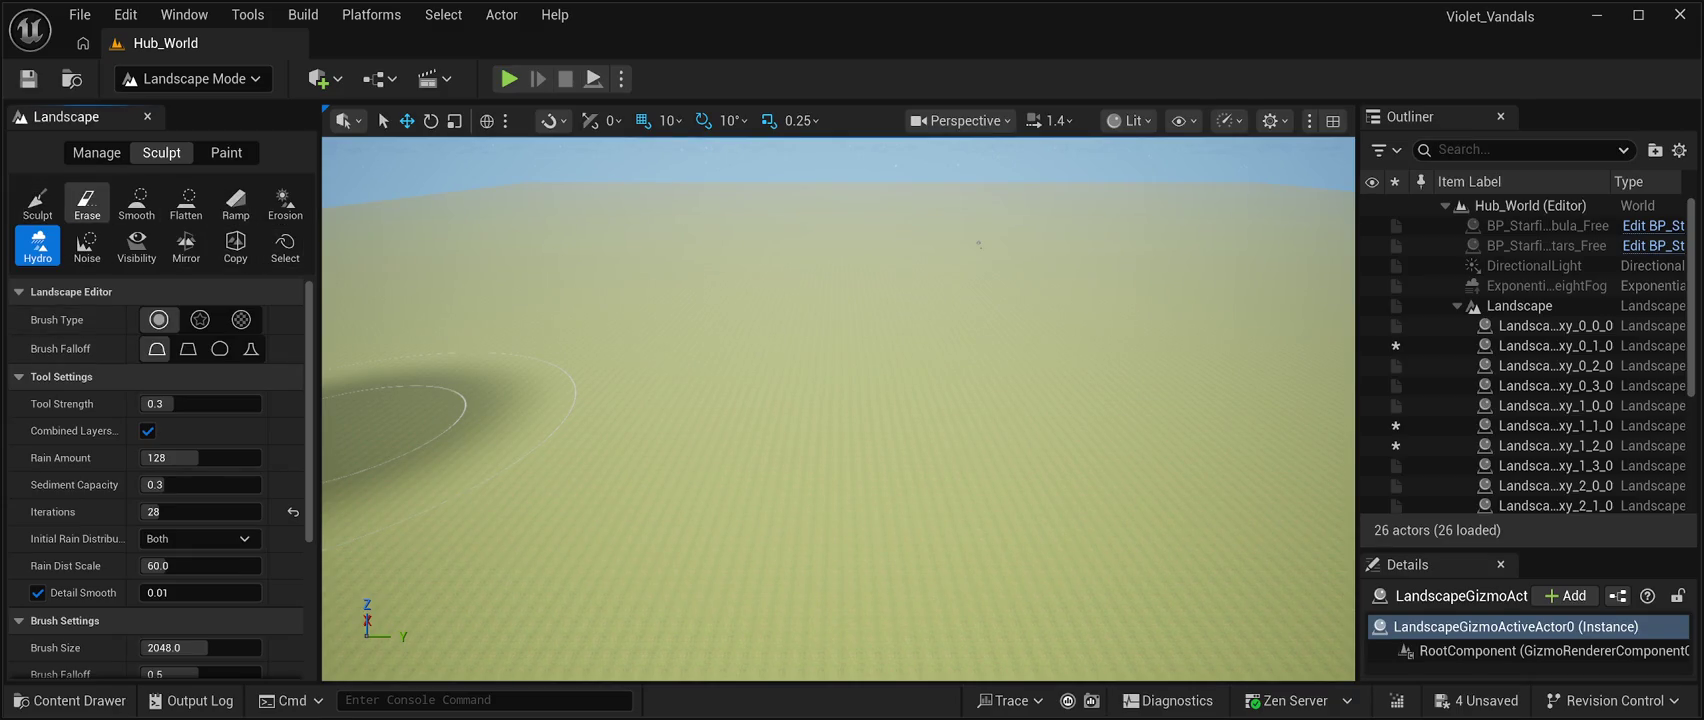
{"action": "left_click", "coordinate": [87, 203]}
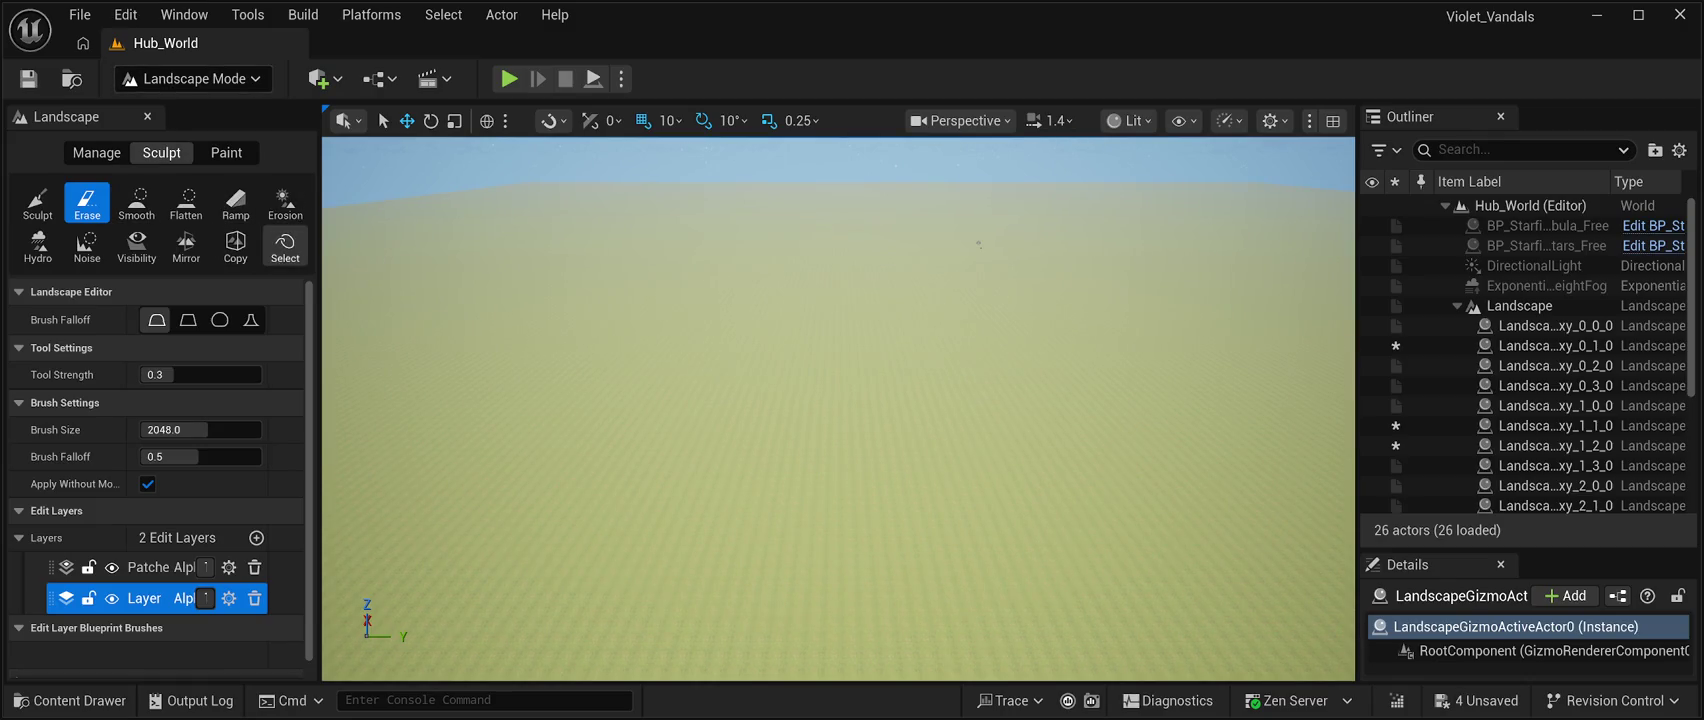
{"action": "scroll", "coordinate": [100, 400], "scroll_direction": "down", "scroll_amount": 1}
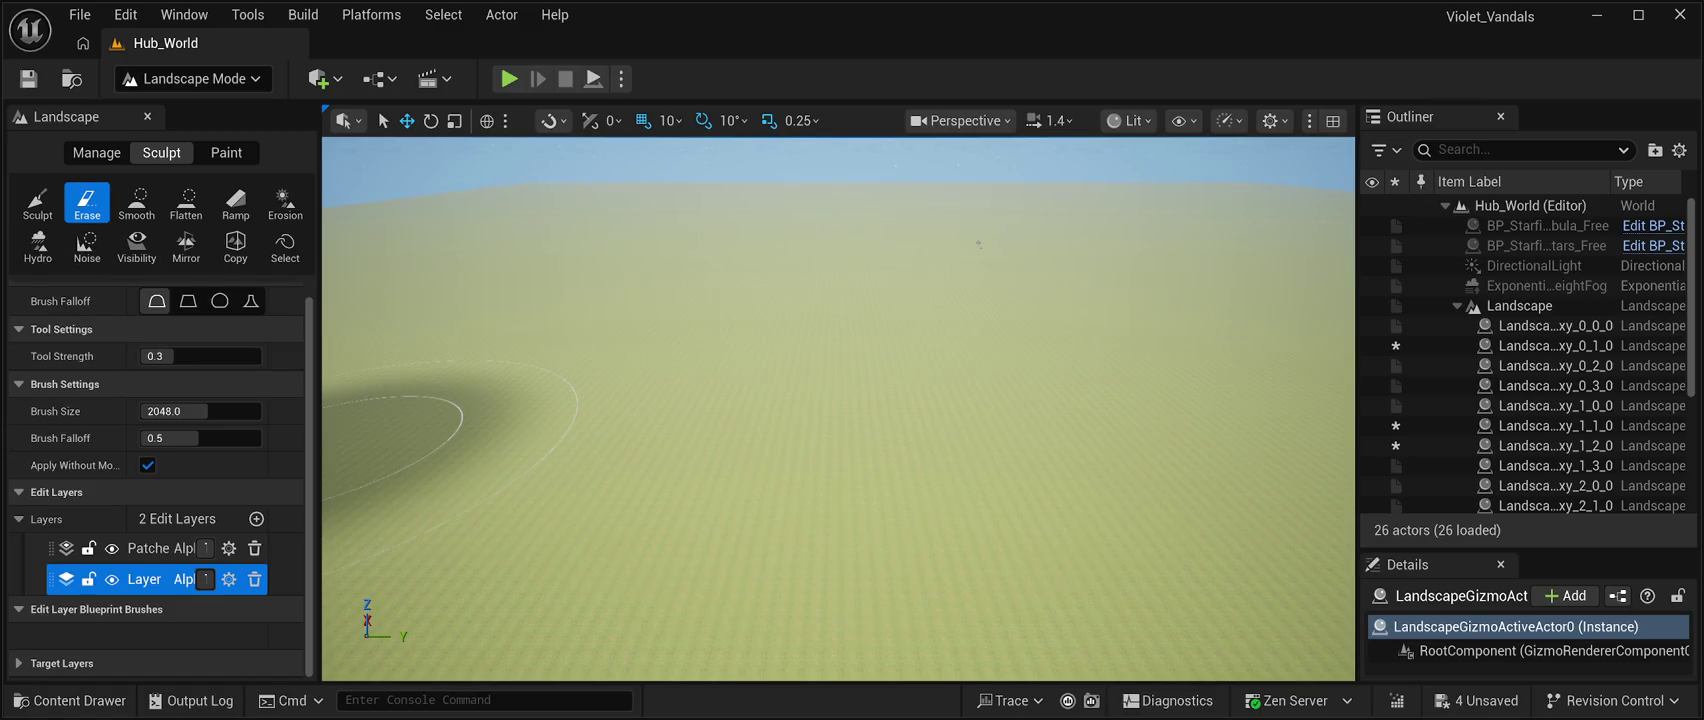
Select the Patches edit layer among the Paint tools (brush size 2048.0, strength 0.3).
{"action": "left_click", "coordinate": [226, 152]}
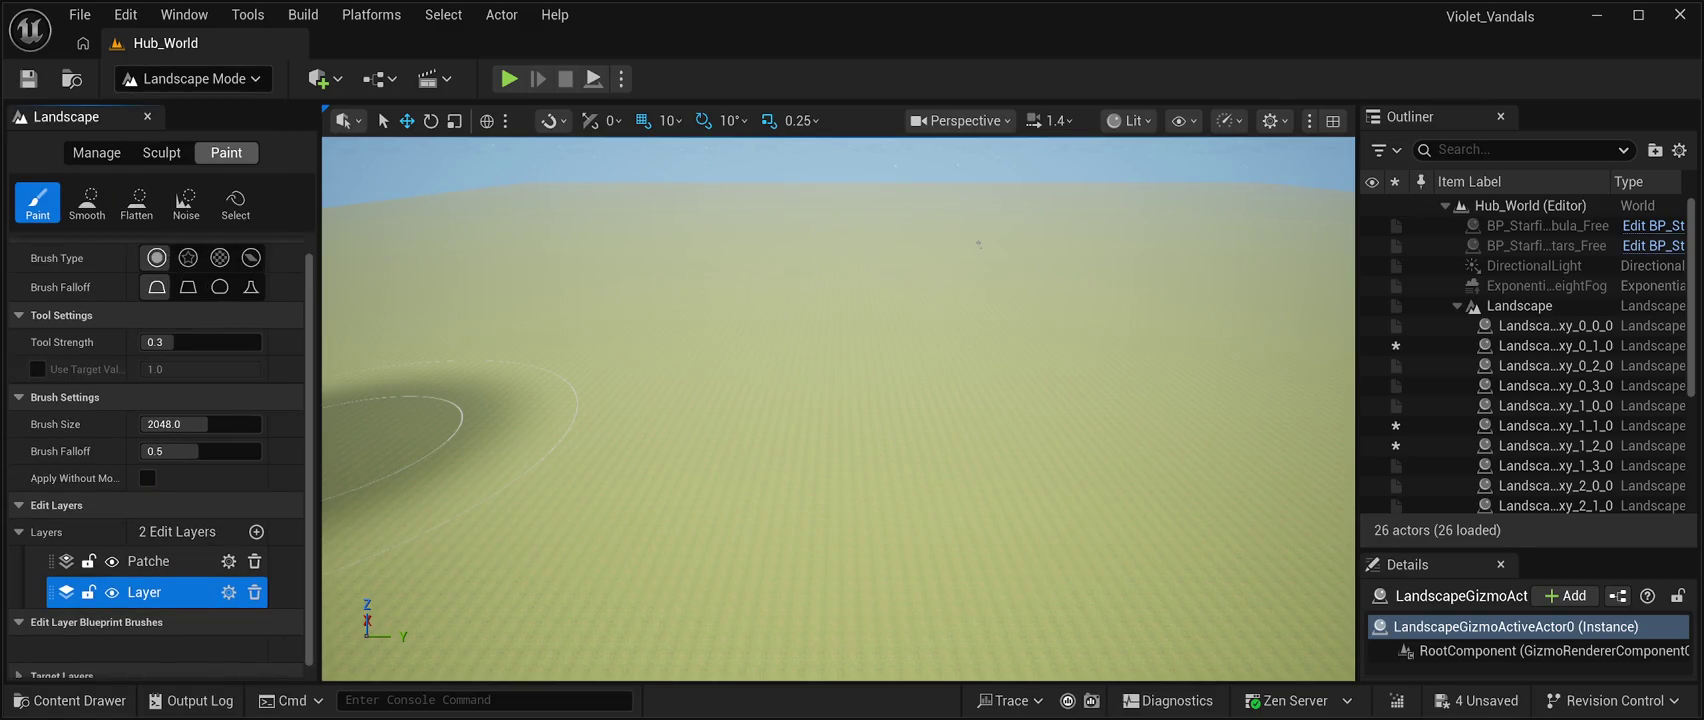
{"action": "scroll", "coordinate": [160, 450], "scroll_direction": "down", "scroll_amount": 1}
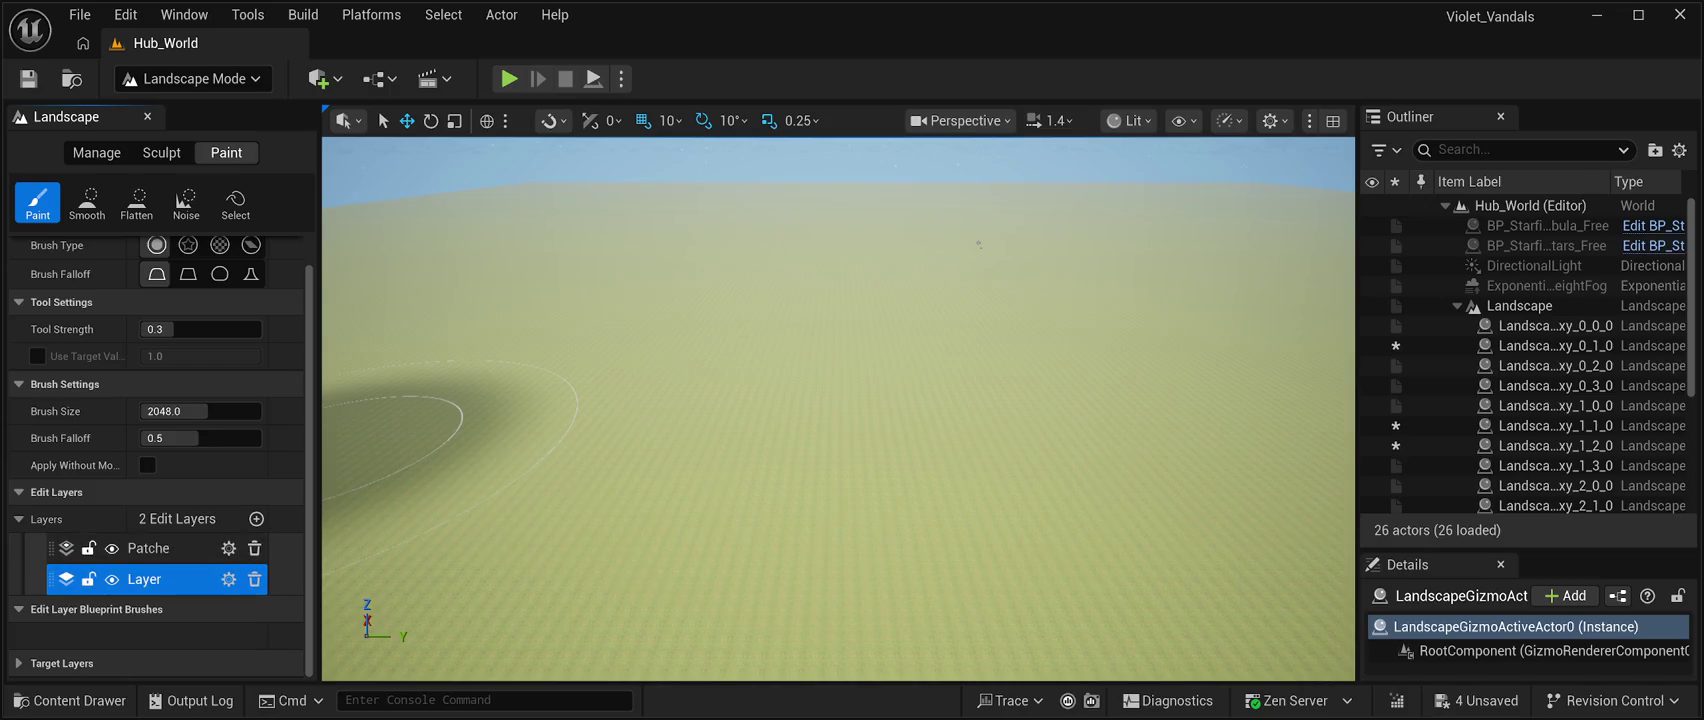
{"action": "left_click", "coordinate": [148, 548]}
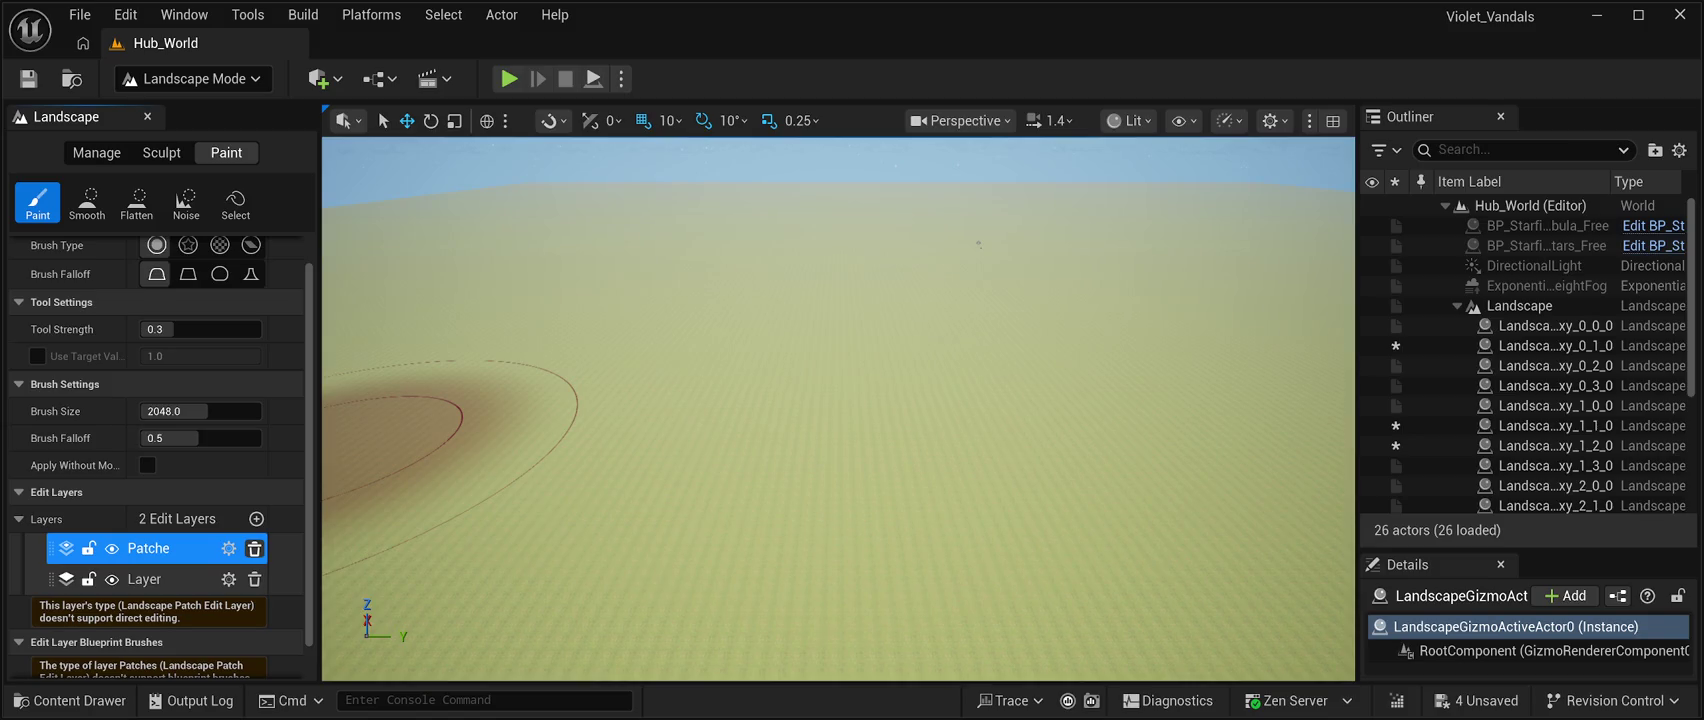
Delete the Patches edit layer, leaving only 'Layer', and toggle its visibility off and on.
{"action": "left_click", "coordinate": [254, 548]}
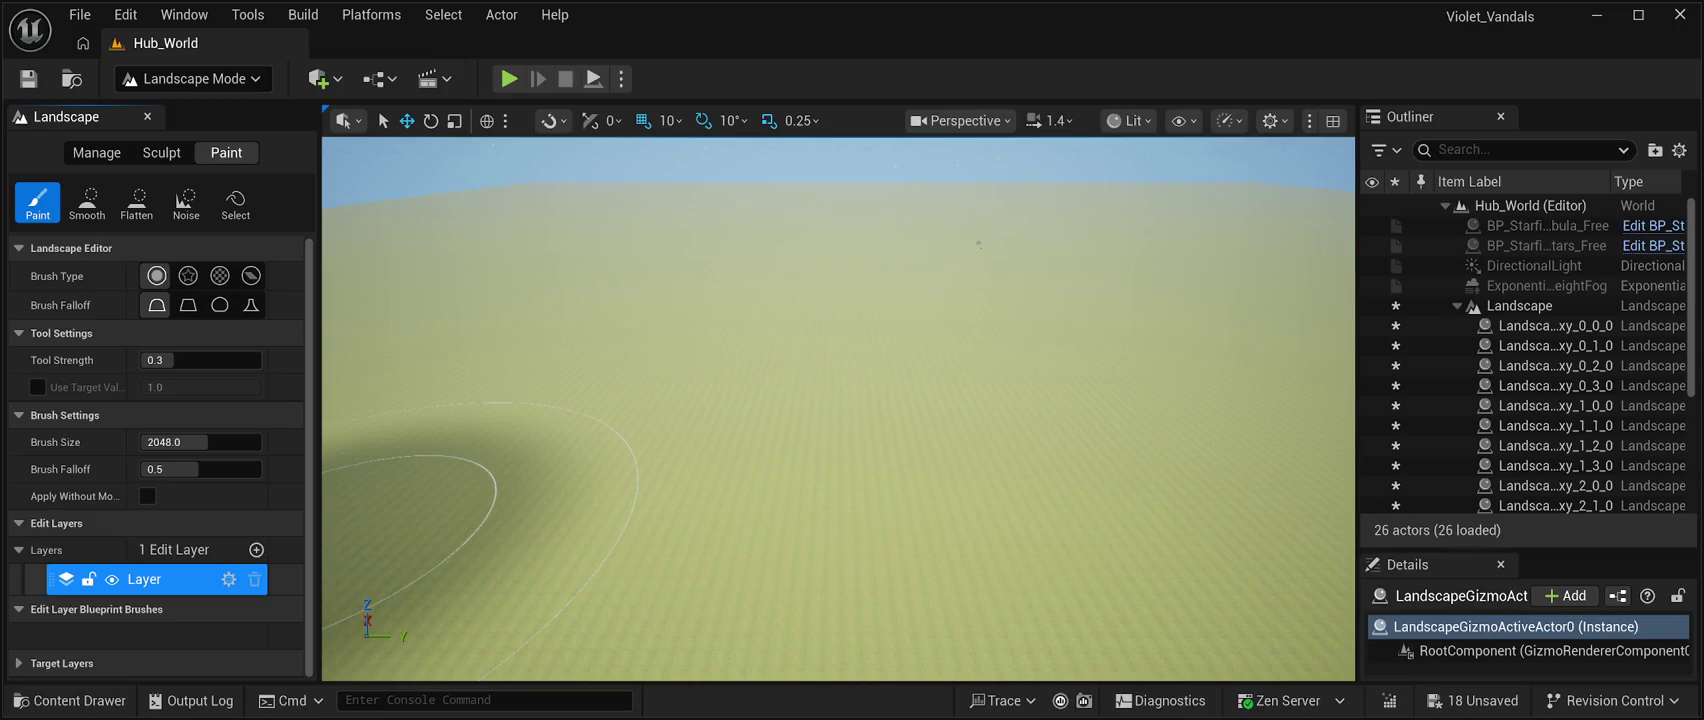
{"action": "scroll", "coordinate": [111, 560], "scroll_direction": "down", "scroll_amount": 1}
{"action": "left_click", "coordinate": [111, 548]}
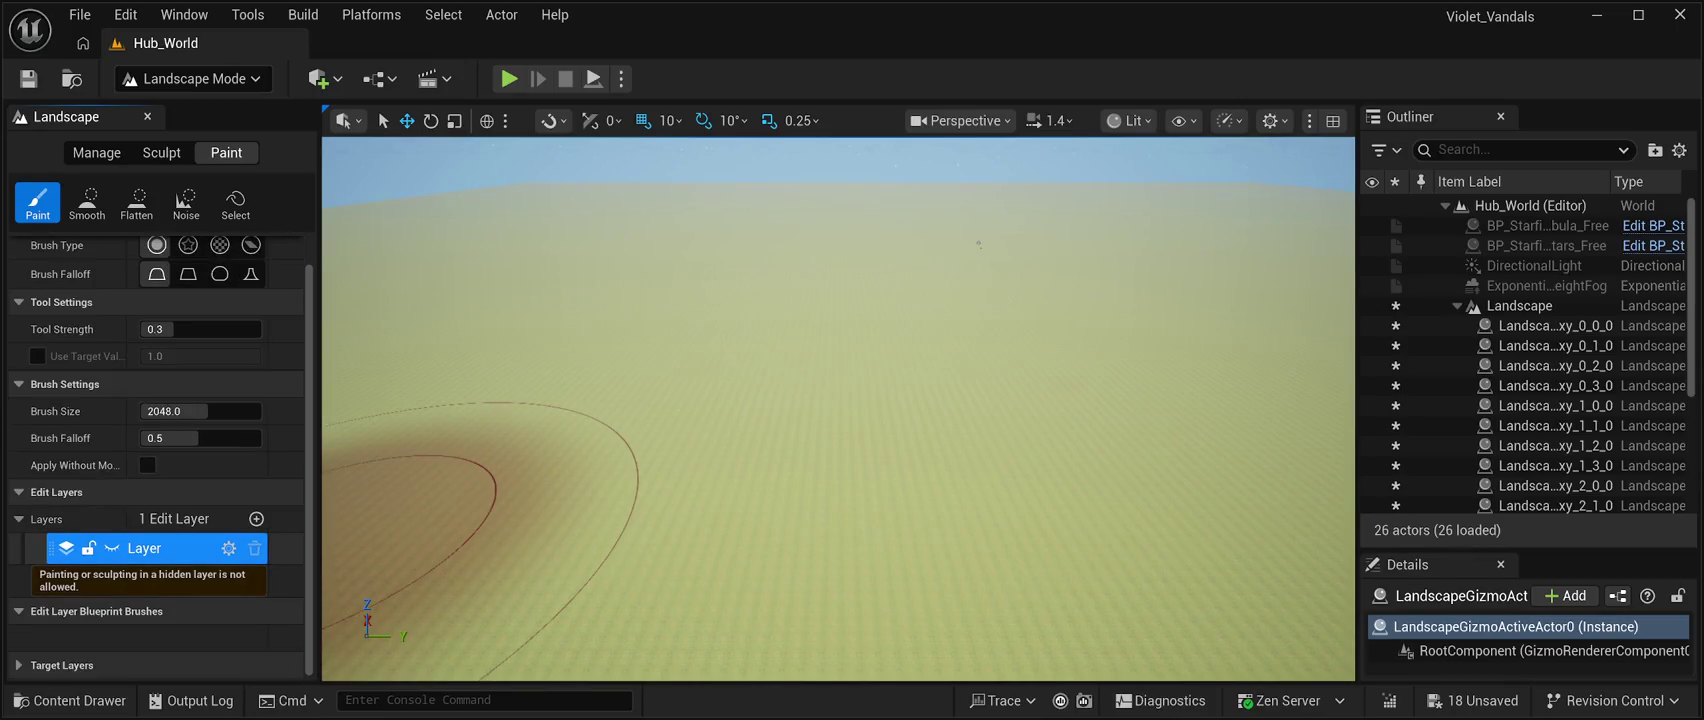
{"action": "left_click", "coordinate": [111, 548]}
{"action": "scroll", "coordinate": [111, 548], "scroll_direction": "up", "scroll_amount": 1}
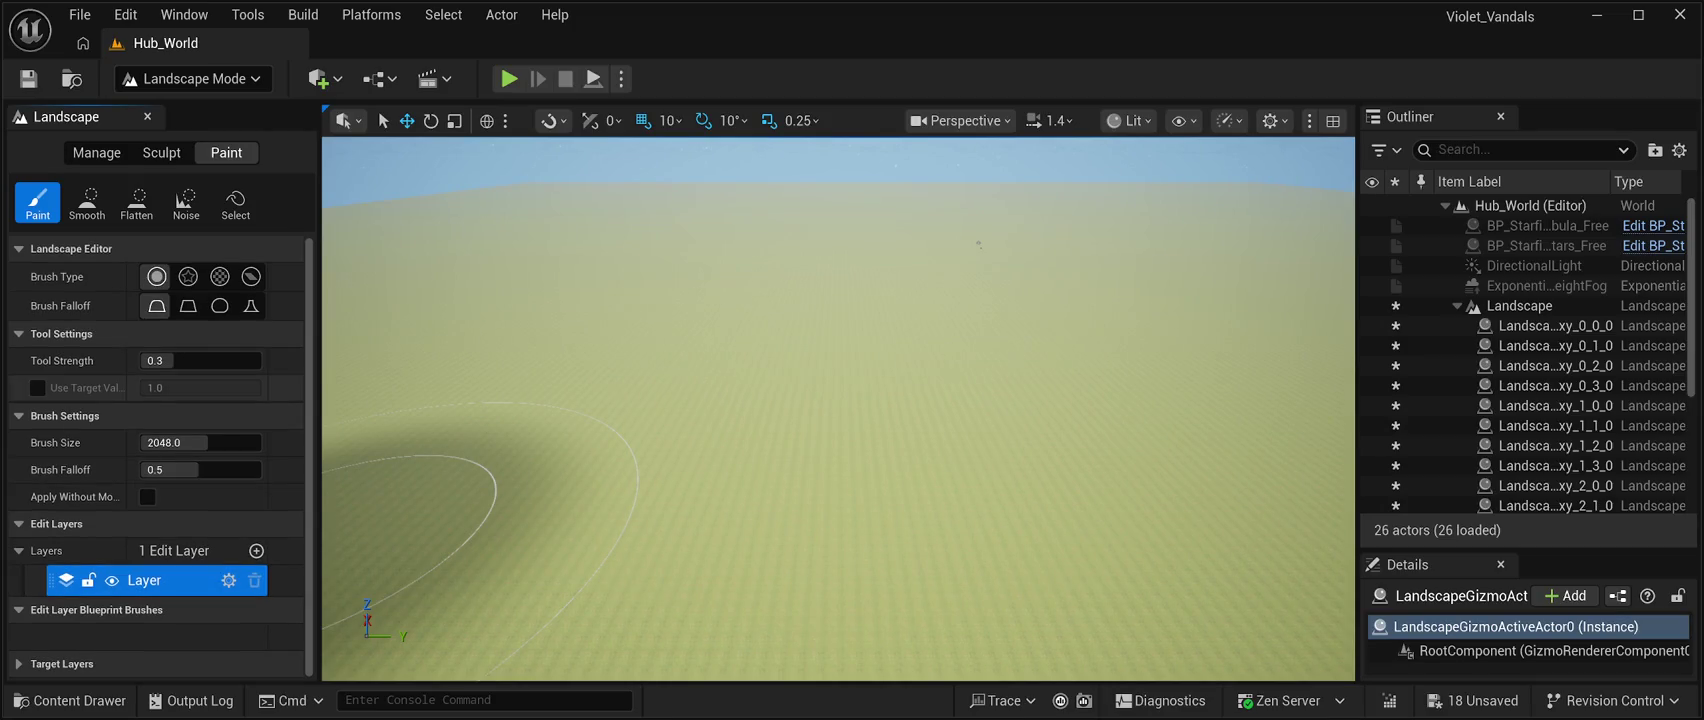
{"action": "left_click", "coordinate": [161, 152]}
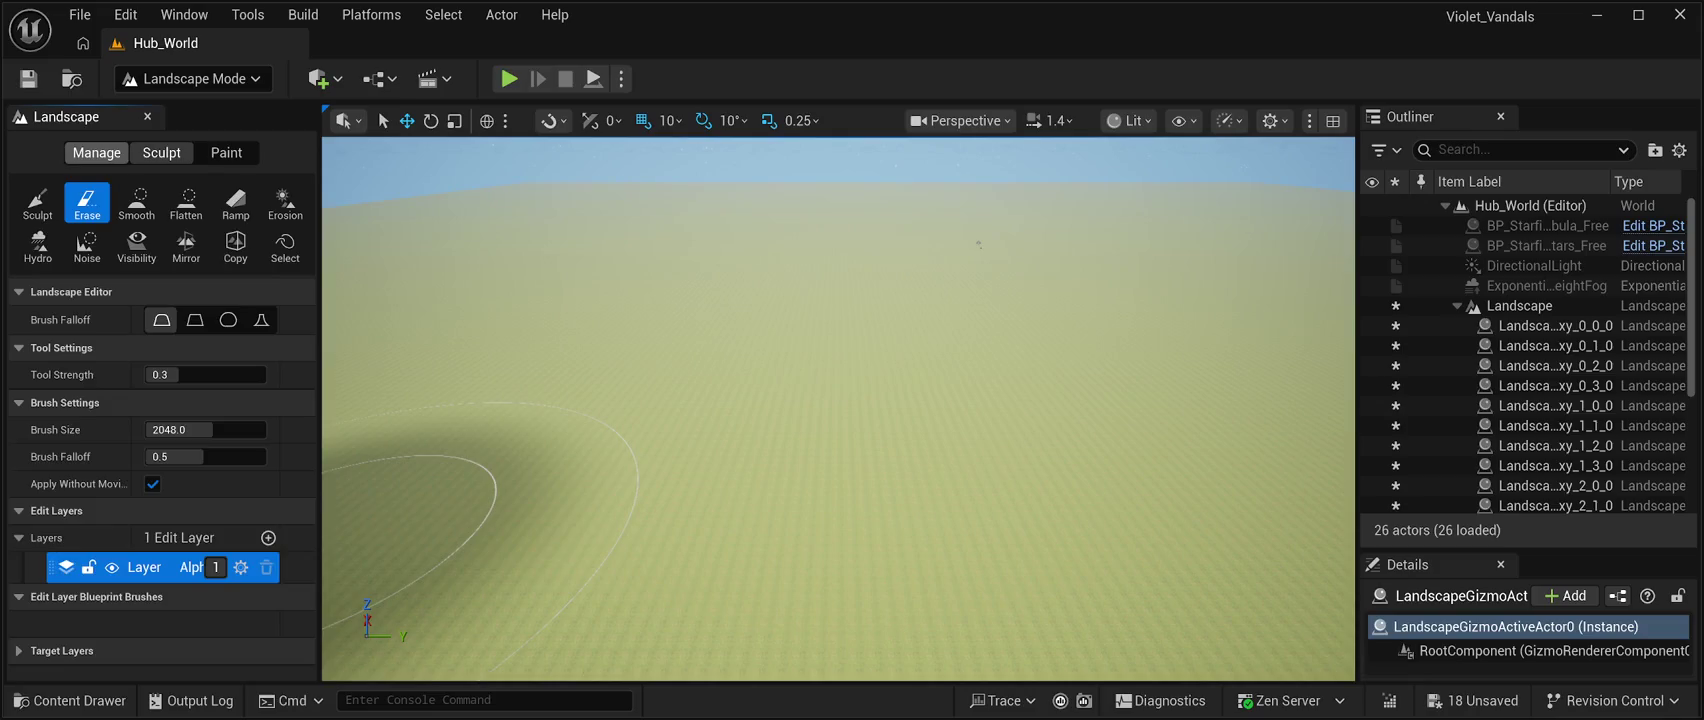
{"action": "left_click", "coordinate": [96, 152]}
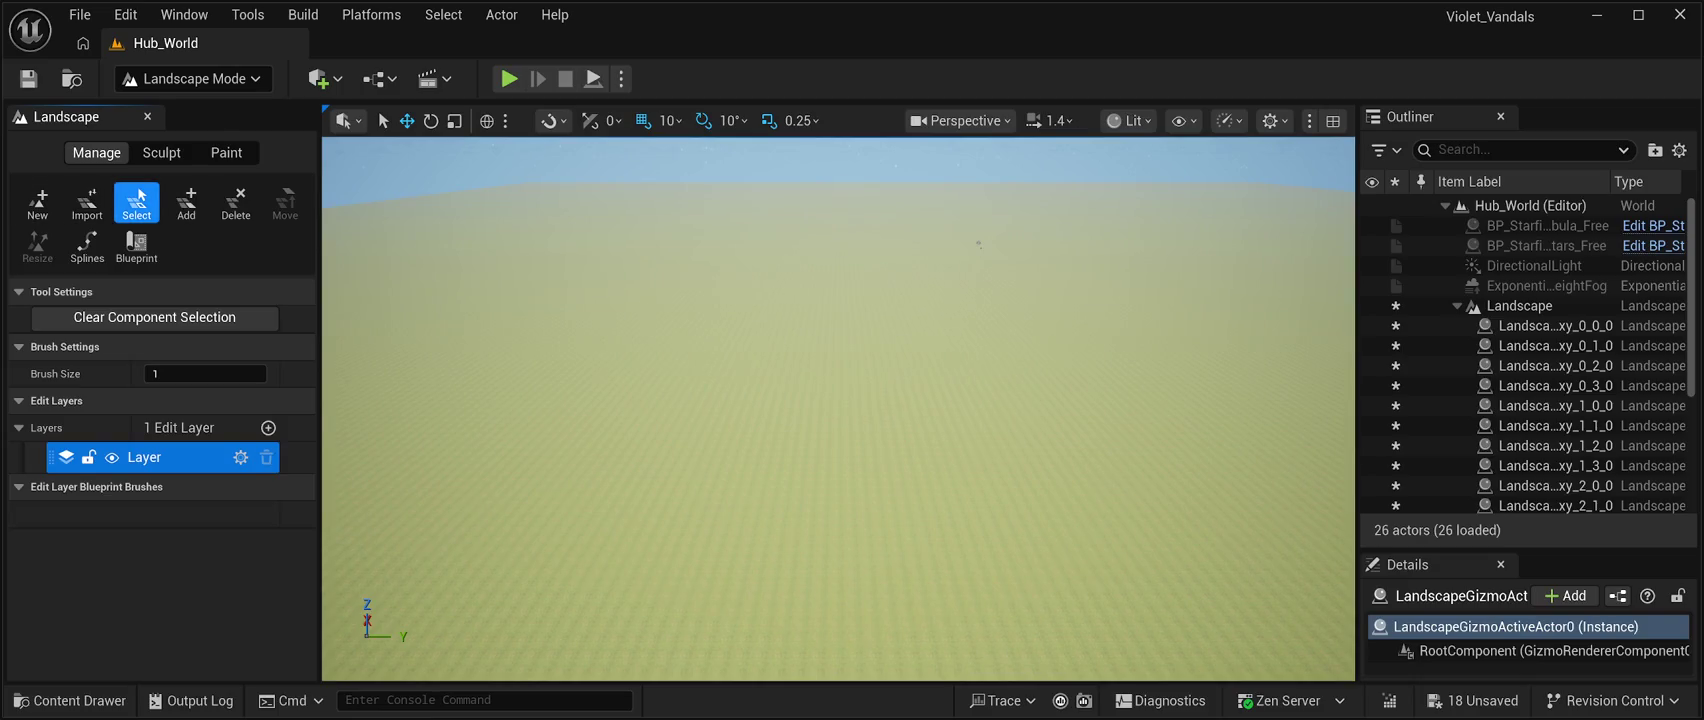
{"action": "left_click", "coordinate": [161, 152]}
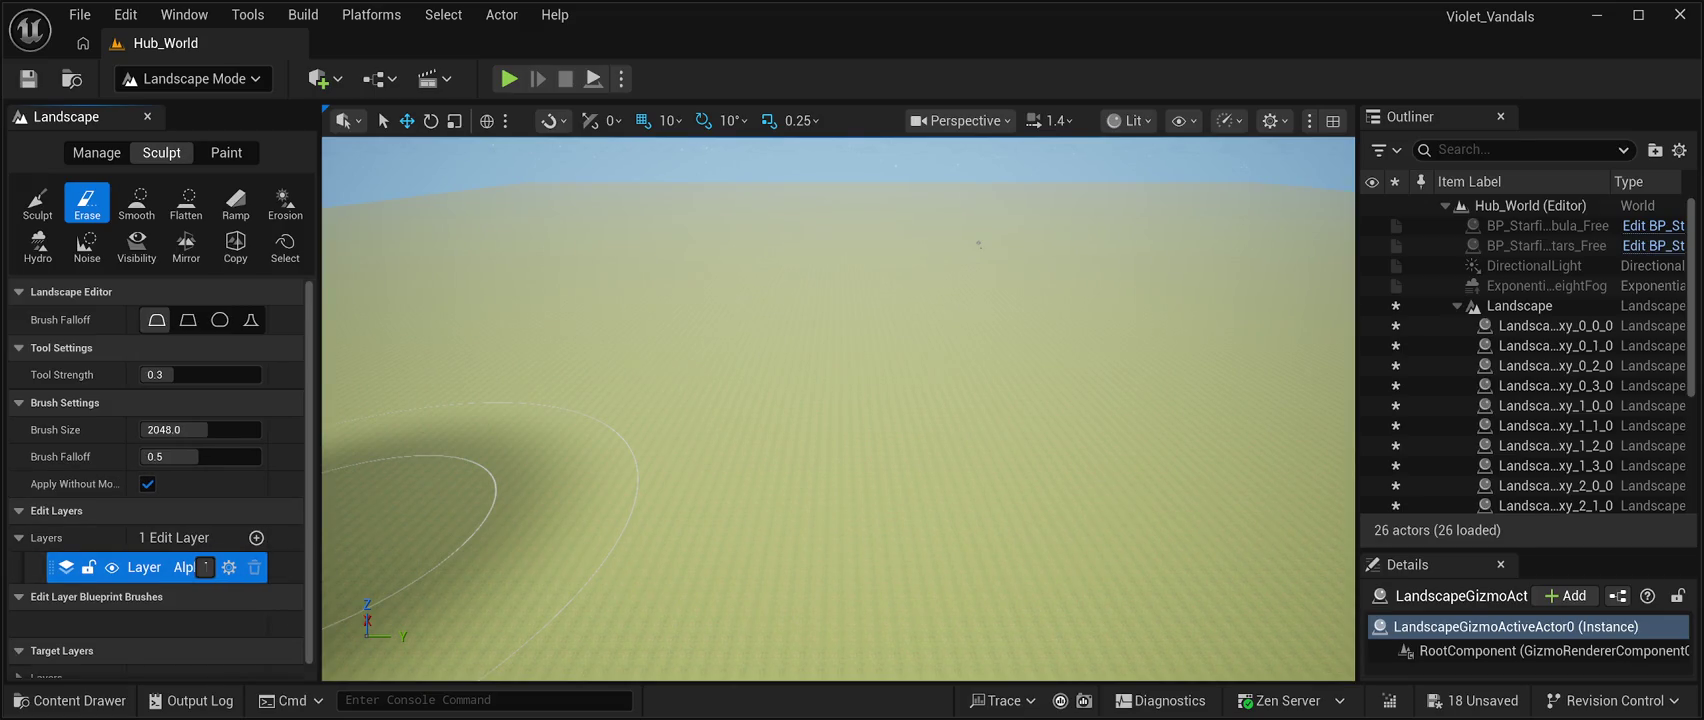
{"action": "scroll", "coordinate": [160, 478], "scroll_direction": "down", "scroll_amount": 1}
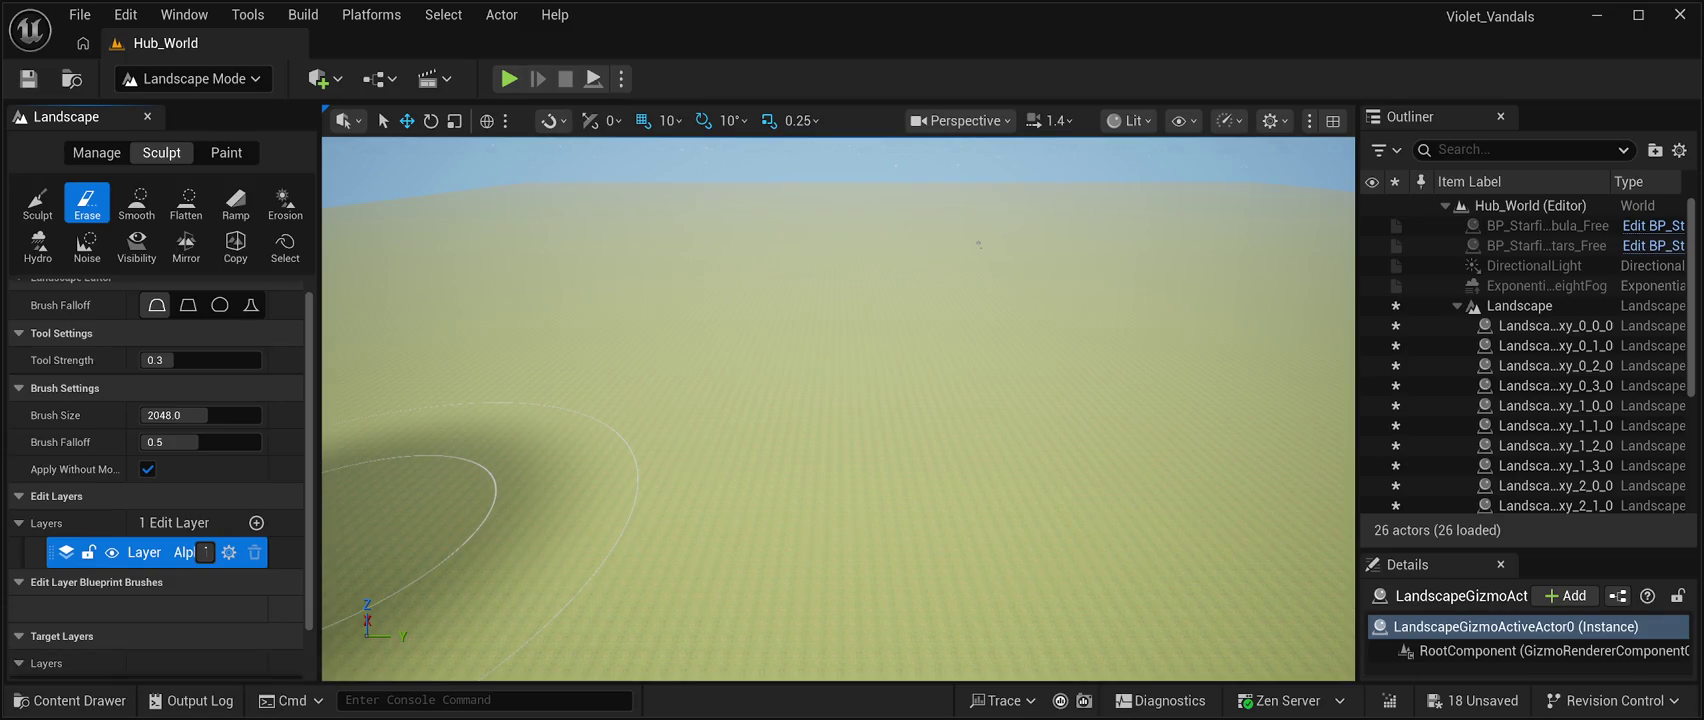
{"action": "left_click", "coordinate": [18, 663]}
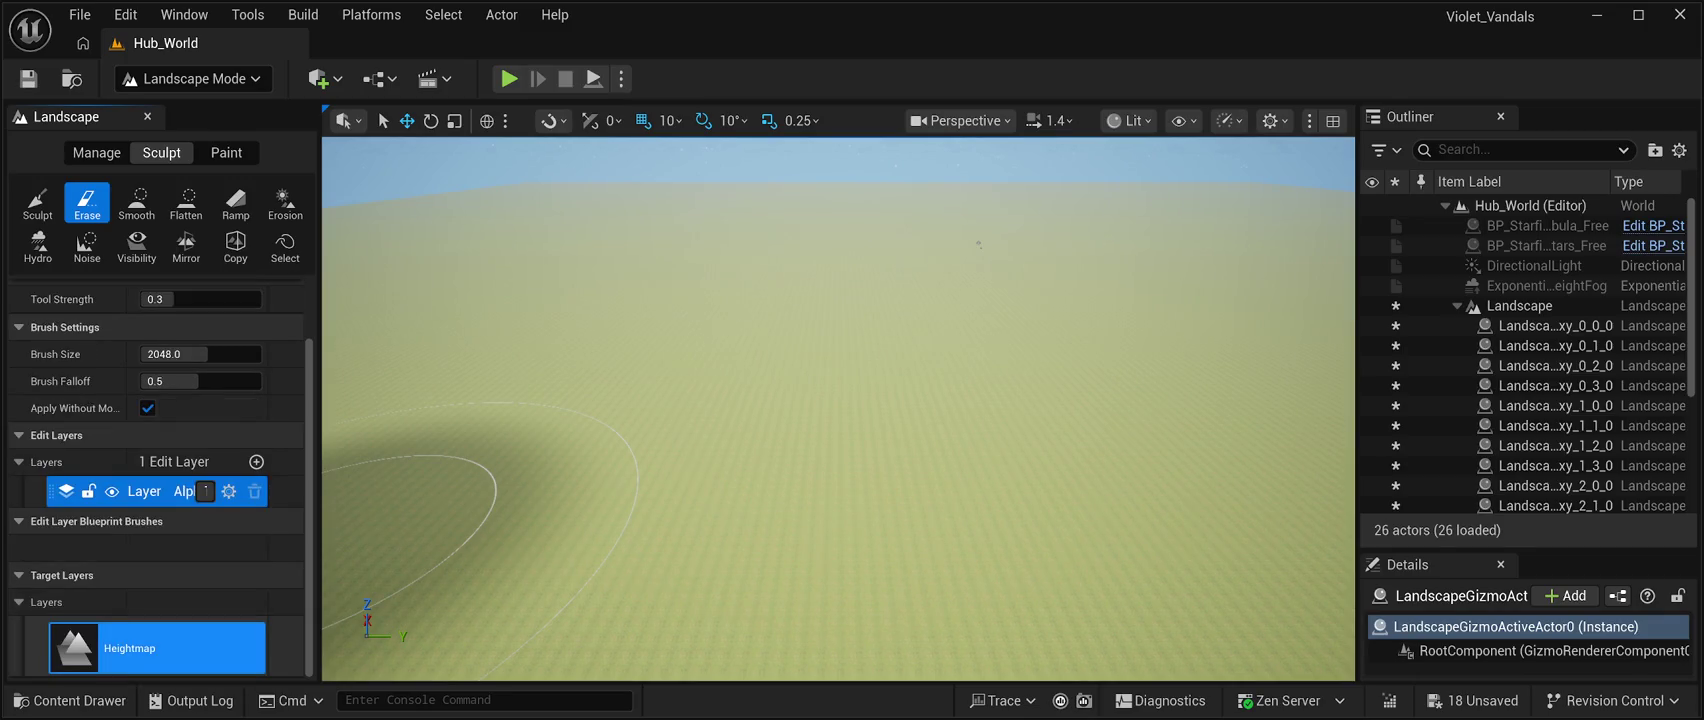
{"action": "scroll", "coordinate": [160, 478], "scroll_direction": "up", "scroll_amount": 3}
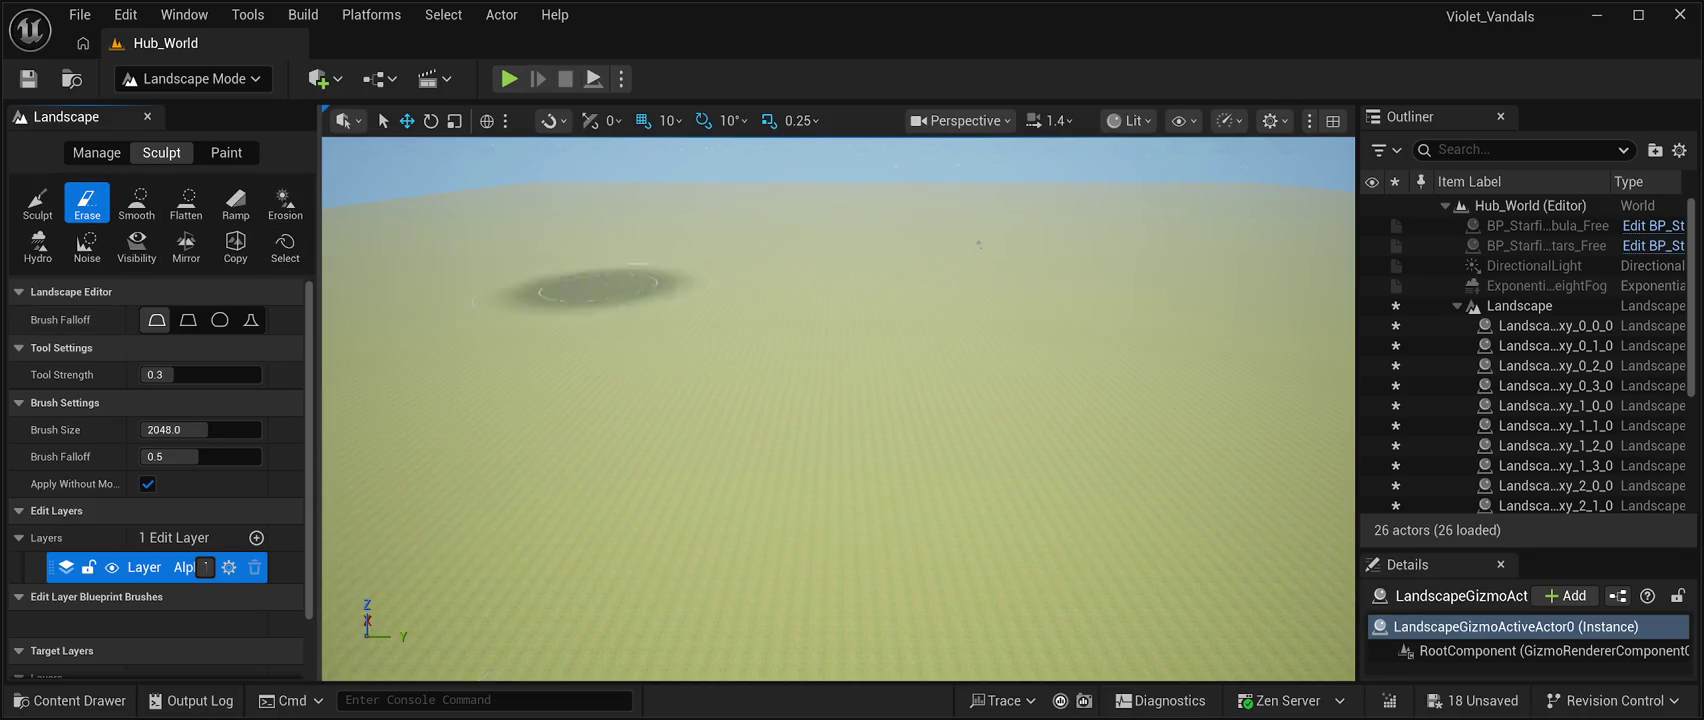
{"action": "left_click_drag", "start_coordinate": [570, 285], "coordinate": [637, 302]}
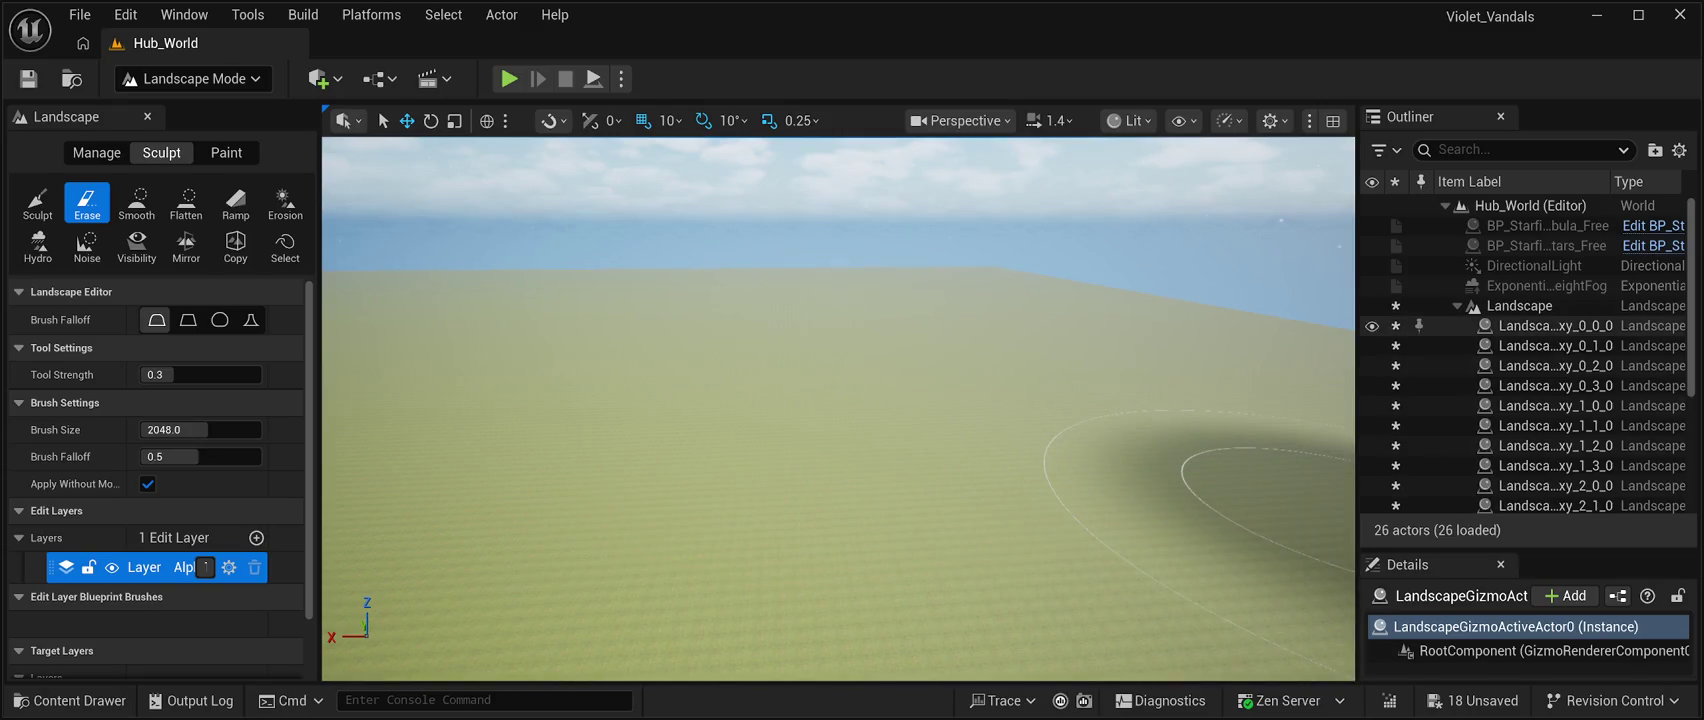
{"action": "left_click", "coordinate": [1555, 325]}
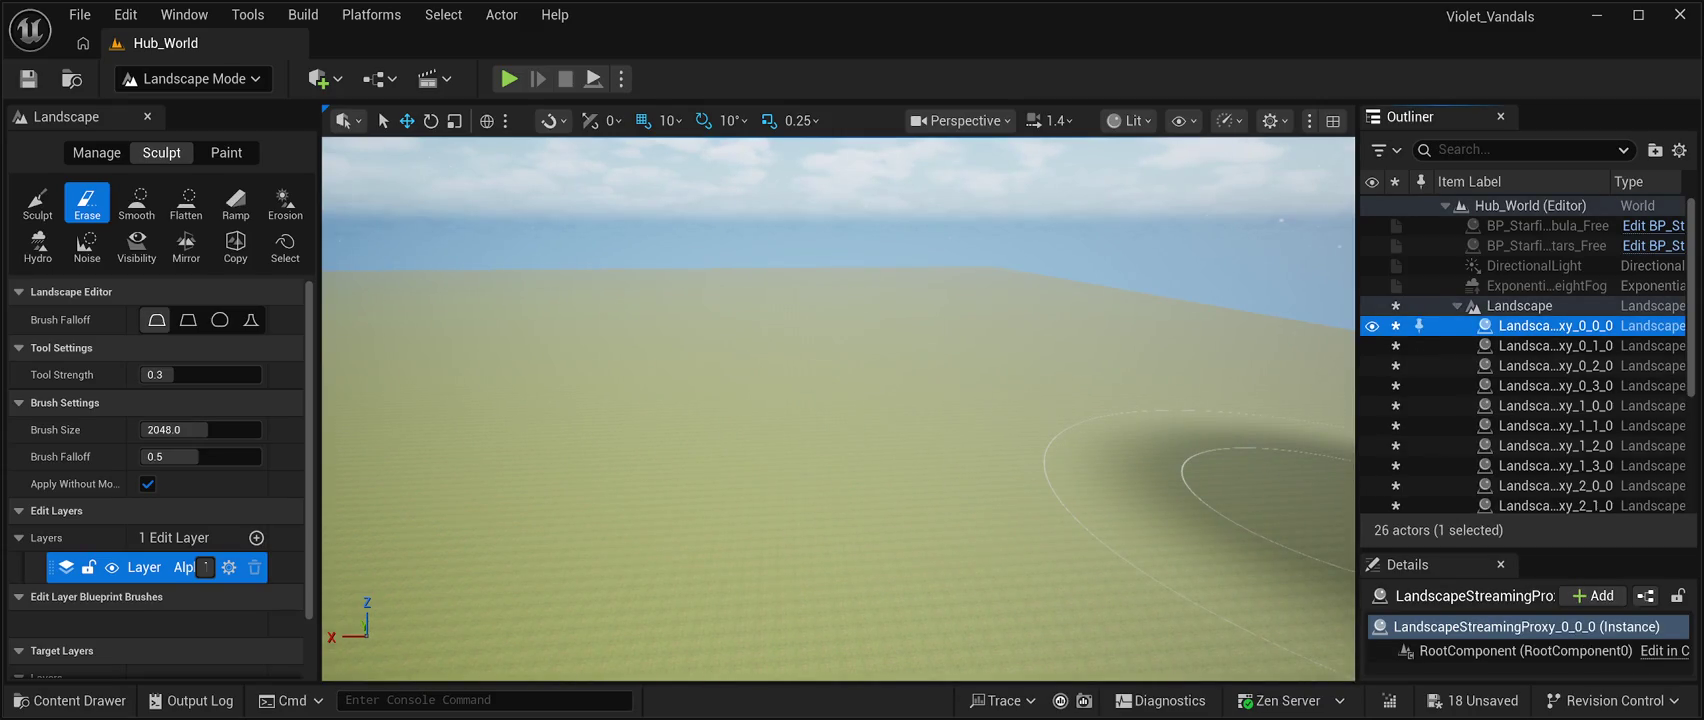
Select all 16 landscape streaming proxies, through 3_3_0, in the Outliner and delete them.
{"action": "left_click", "coordinate": [1555, 345], "text": "ctrl"}
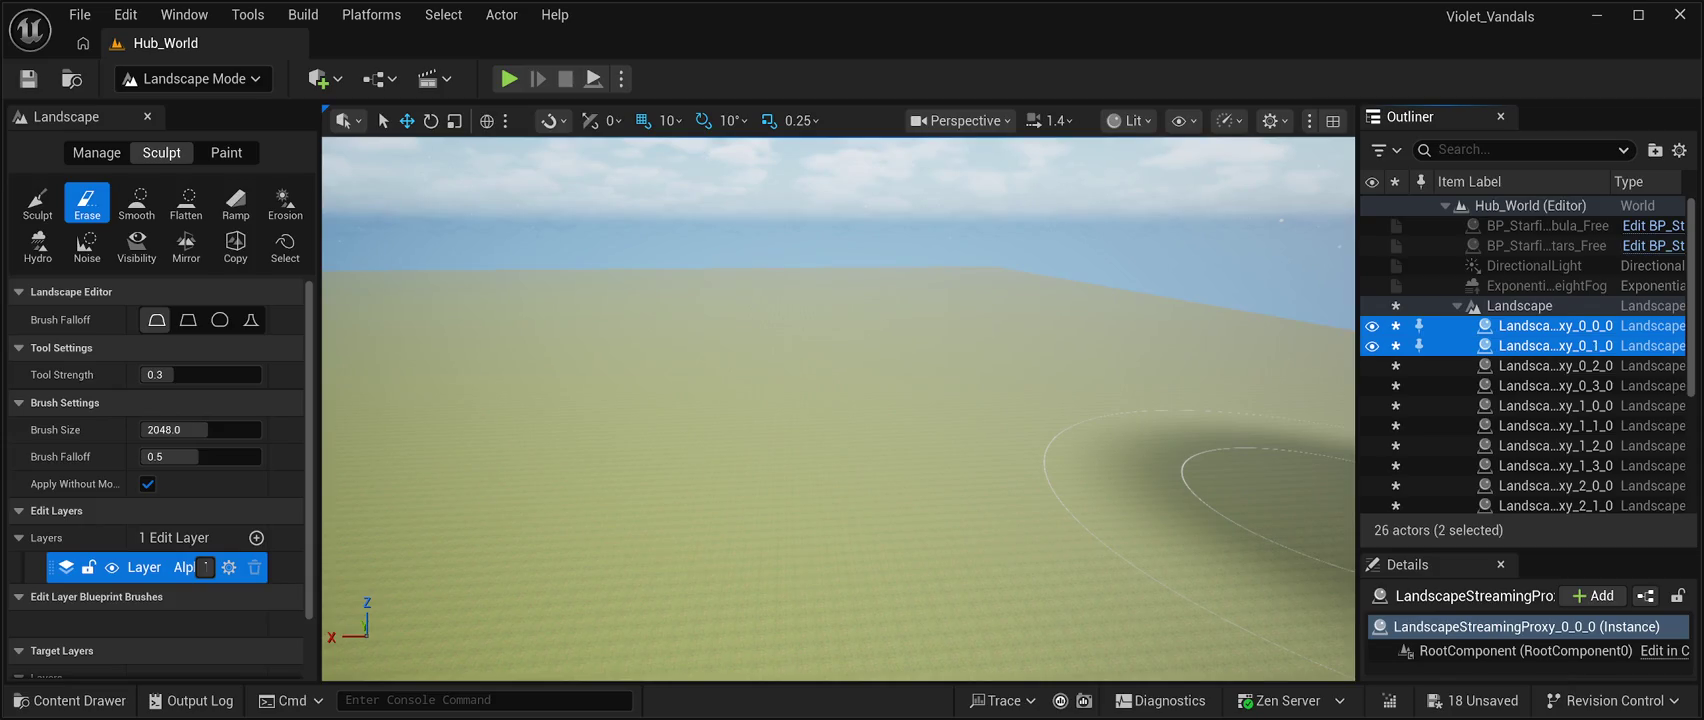
{"action": "left_click", "coordinate": [1555, 365], "text": "ctrl"}
{"action": "left_click", "coordinate": [1555, 385], "text": "ctrl"}
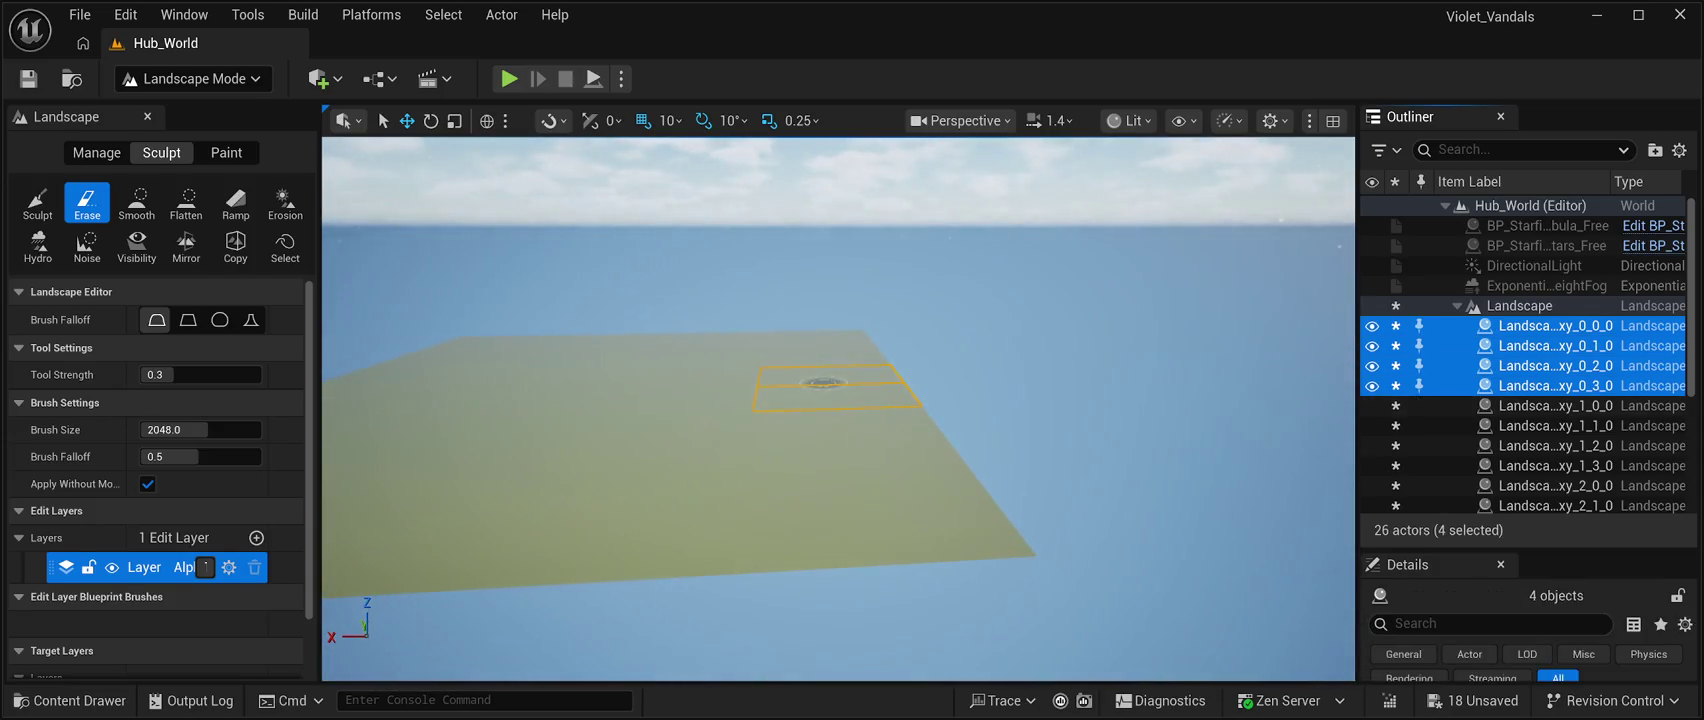
{"action": "left_click", "coordinate": [1555, 405], "text": "ctrl"}
{"action": "left_click", "coordinate": [1555, 425], "text": "ctrl"}
{"action": "left_click", "coordinate": [1555, 445], "text": "ctrl"}
{"action": "left_click", "coordinate": [1555, 465], "text": "ctrl"}
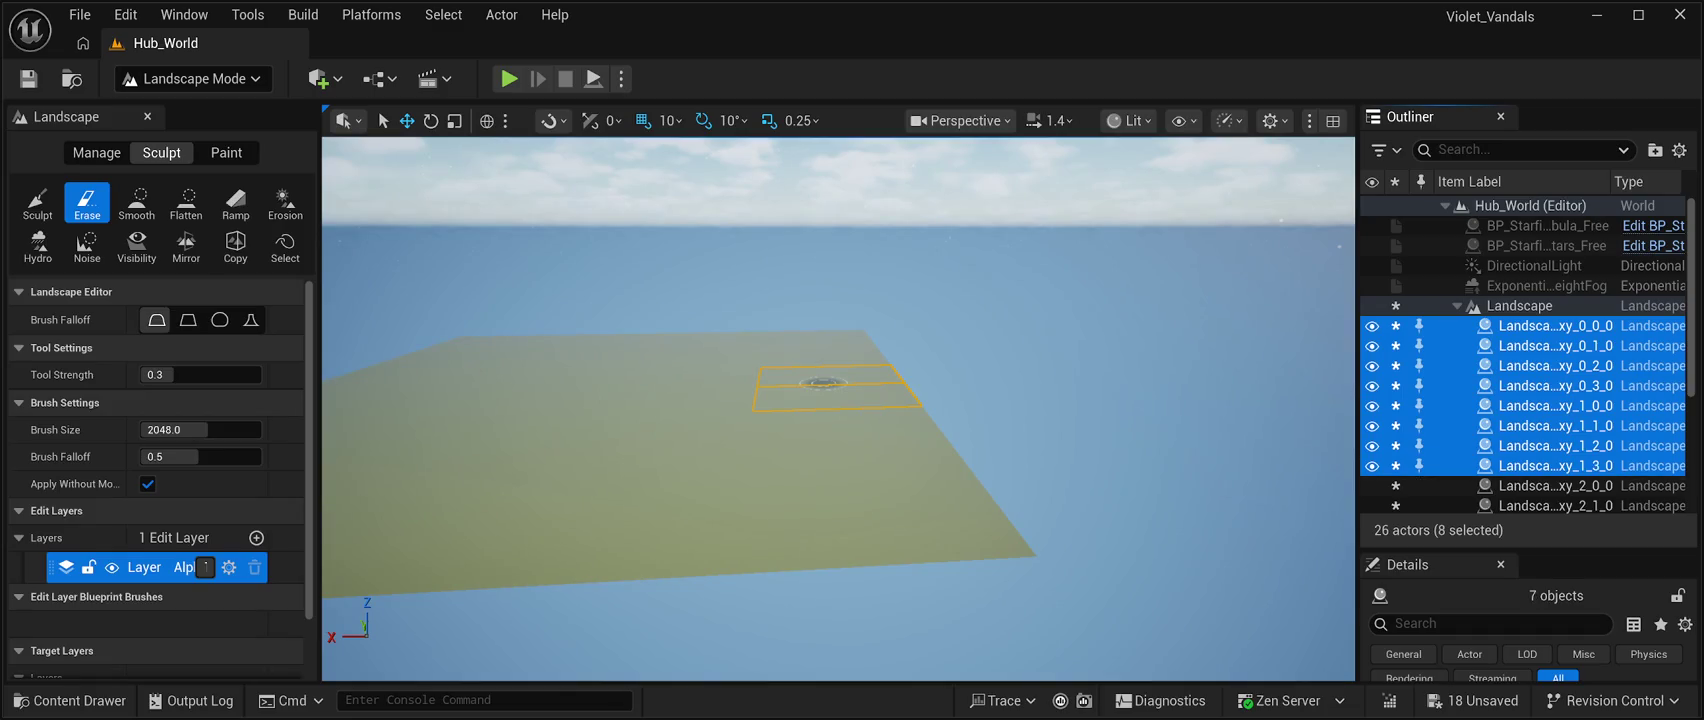
{"action": "scroll", "coordinate": [1527, 355], "scroll_direction": "down", "scroll_amount": 3}
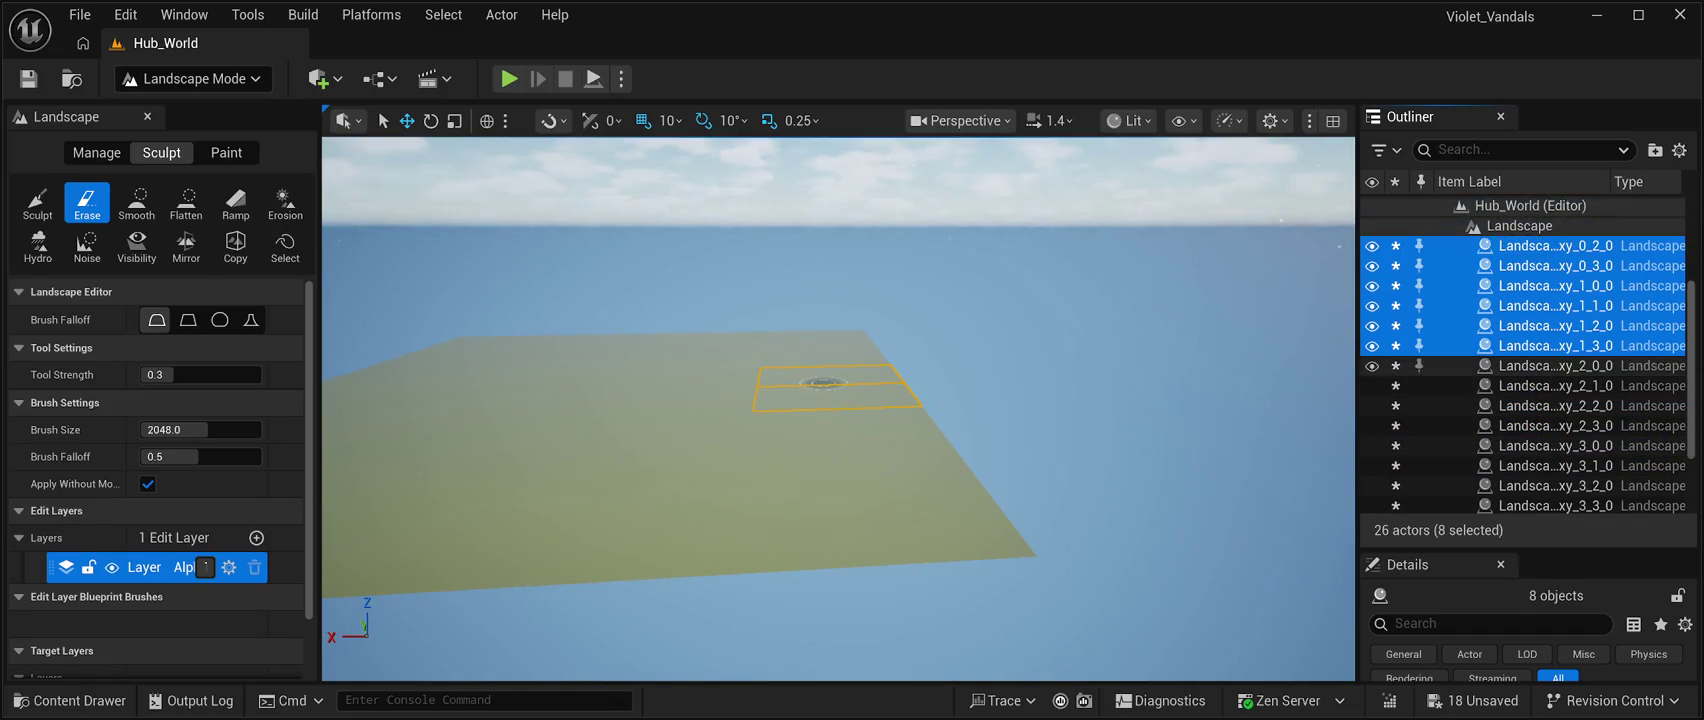
{"action": "left_click", "coordinate": [1555, 365], "text": "ctrl"}
{"action": "left_click", "coordinate": [1555, 385], "text": "ctrl"}
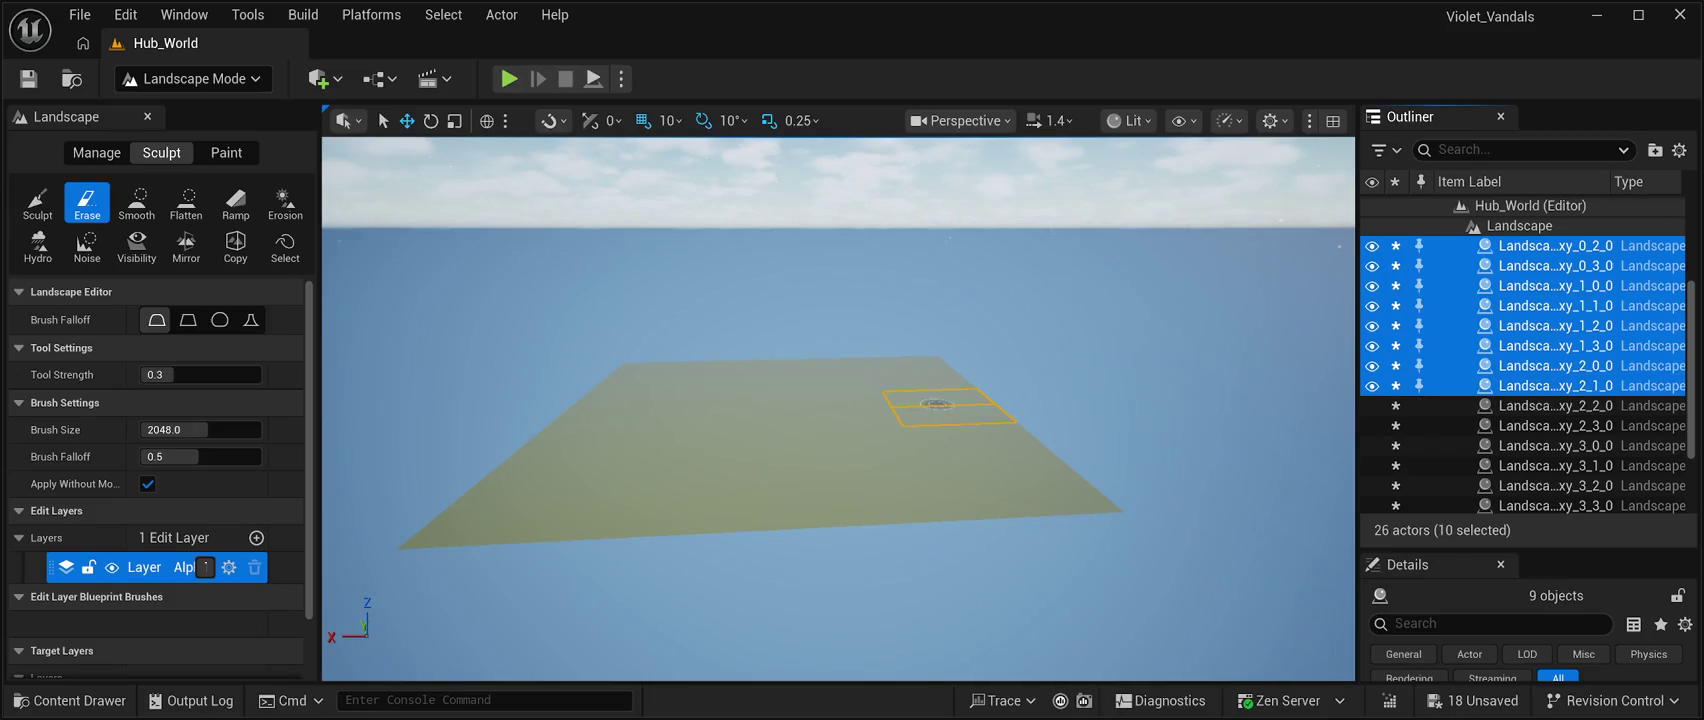
{"action": "left_click", "coordinate": [1555, 405], "text": "ctrl"}
{"action": "left_click", "coordinate": [1555, 425], "text": "ctrl"}
{"action": "left_click", "coordinate": [1555, 445], "text": "ctrl"}
{"action": "left_click", "coordinate": [1555, 465], "text": "ctrl"}
{"action": "left_click", "coordinate": [1555, 485], "text": "ctrl"}
{"action": "scroll", "coordinate": [1555, 485], "scroll_direction": "down", "scroll_amount": 3}
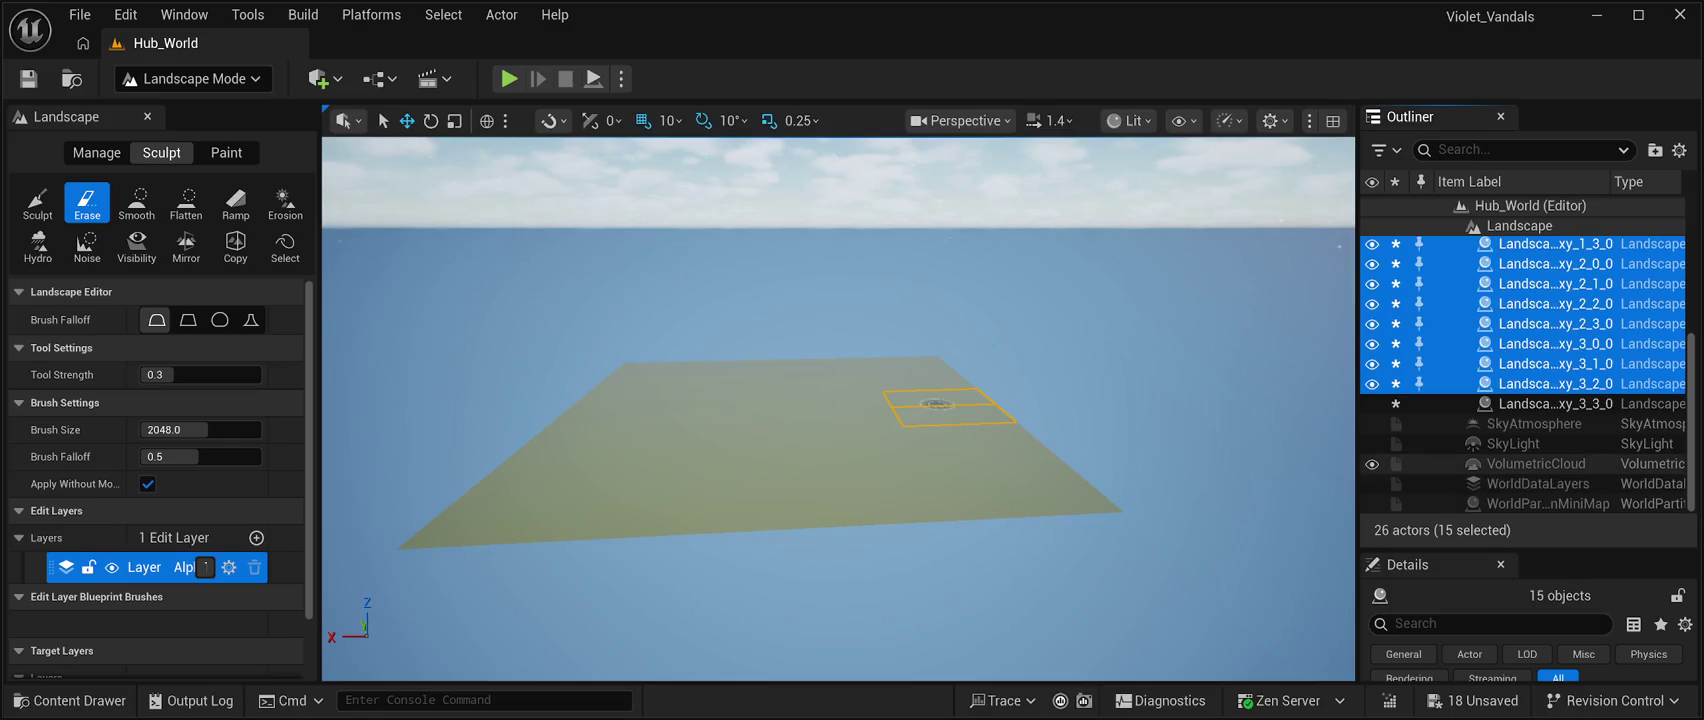
{"action": "left_click", "coordinate": [1555, 403], "text": "ctrl"}
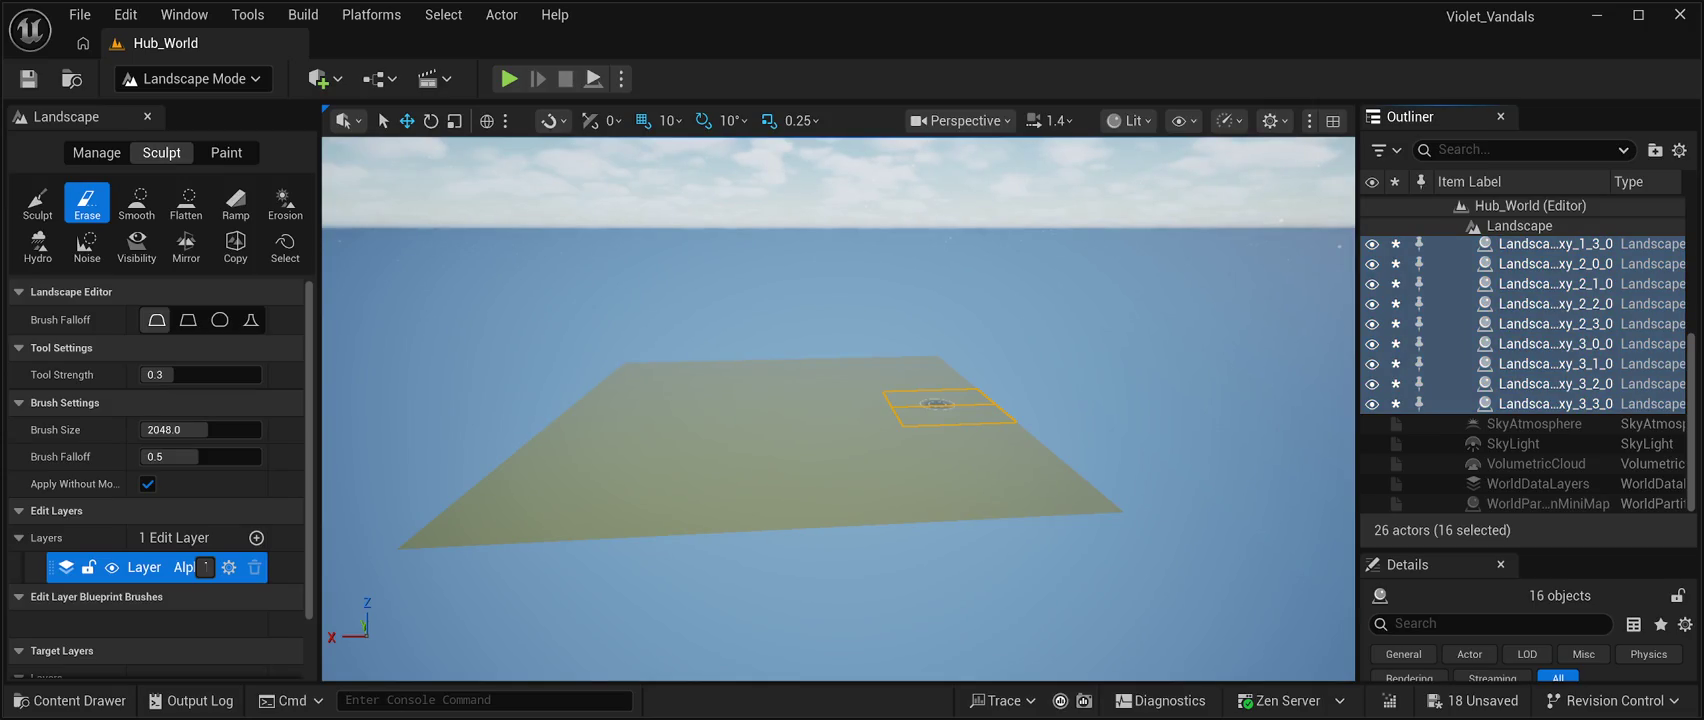
{"action": "key", "text": "Delete"}
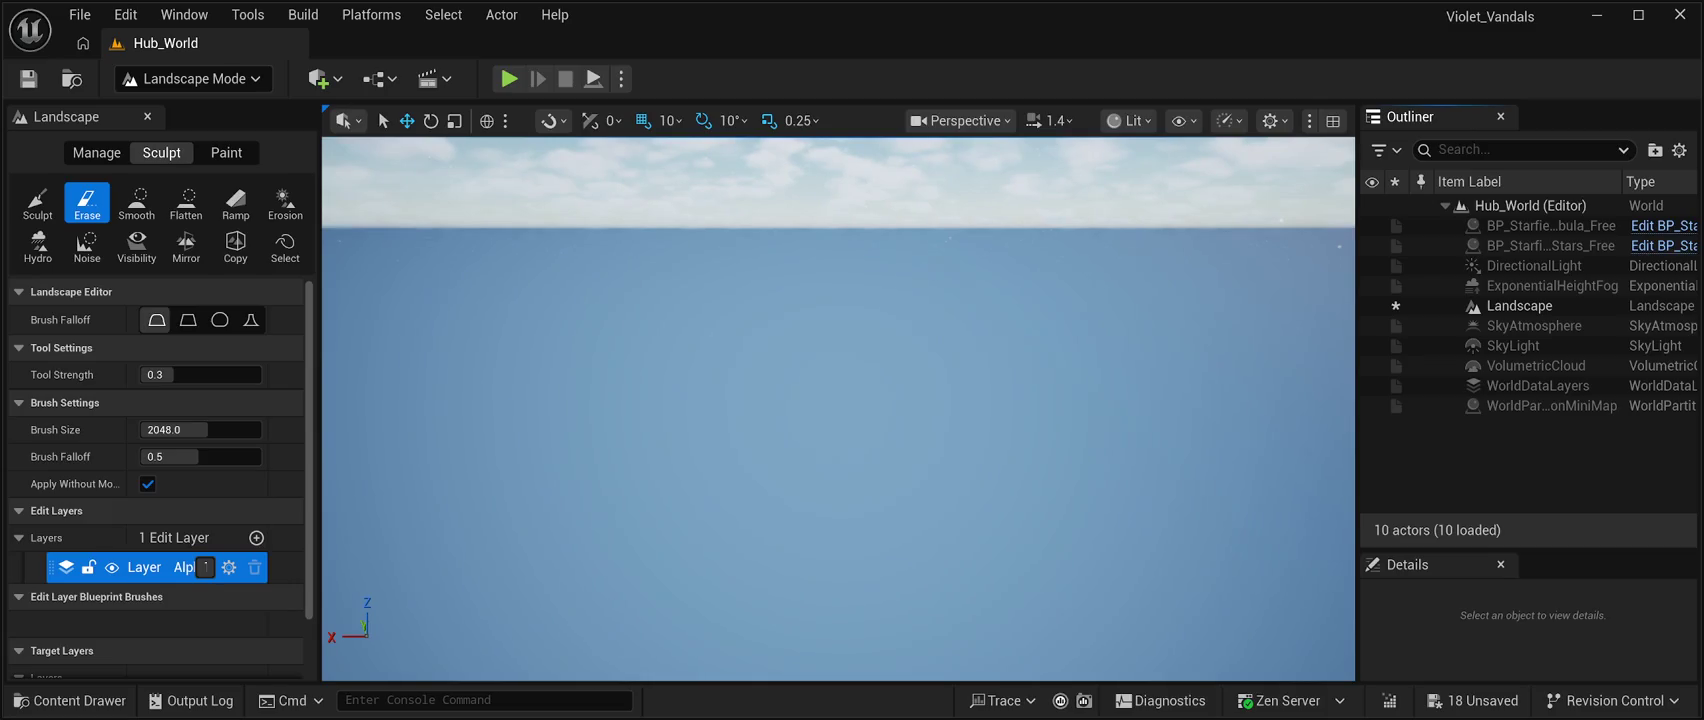
Delete the Landscape actor itself, leaving 9 actors, and save all changes.
{"action": "left_click", "coordinate": [1519, 305]}
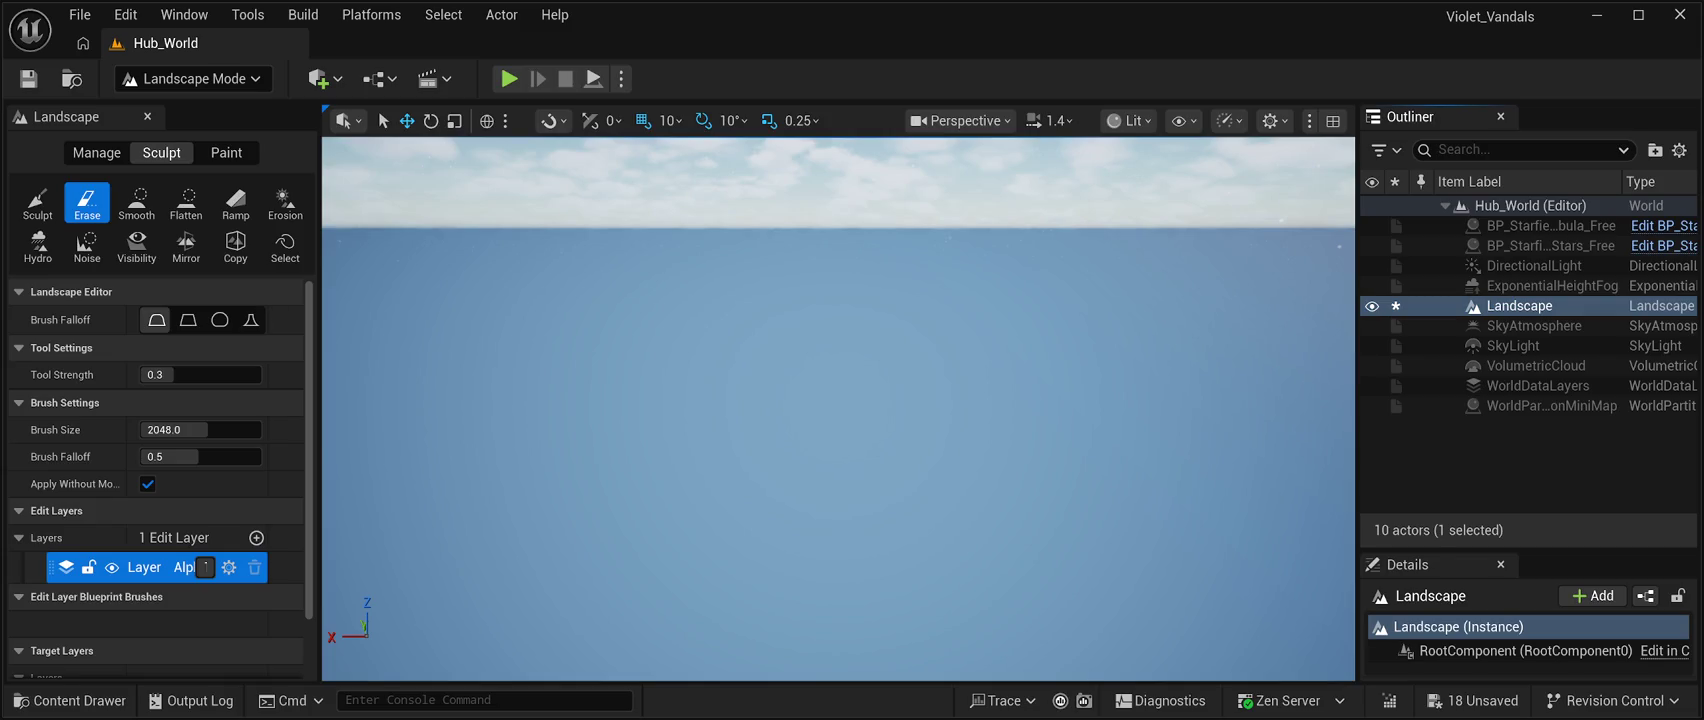
{"action": "key", "text": "Delete"}
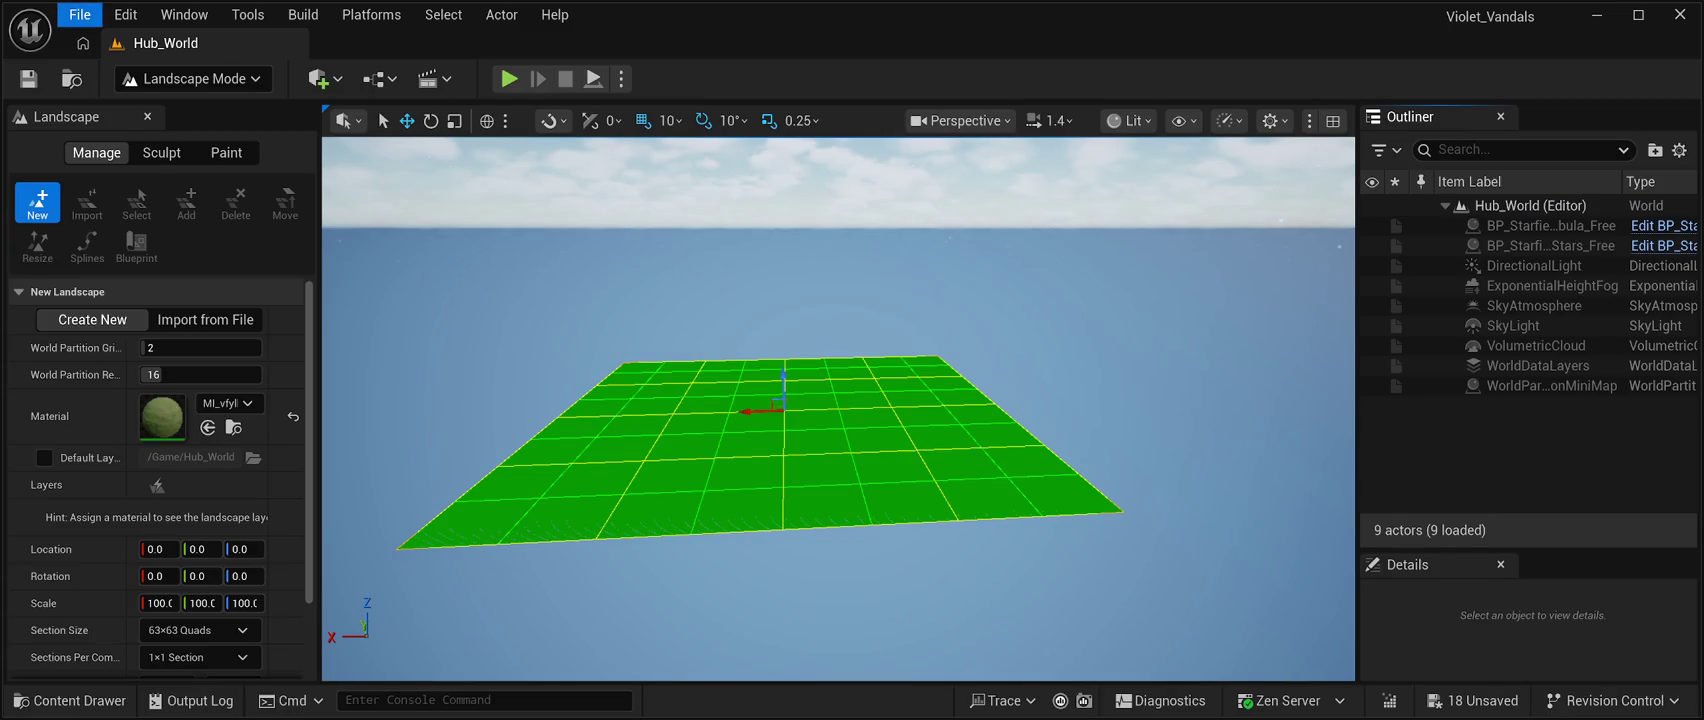
{"action": "key", "text": "ctrl+s"}
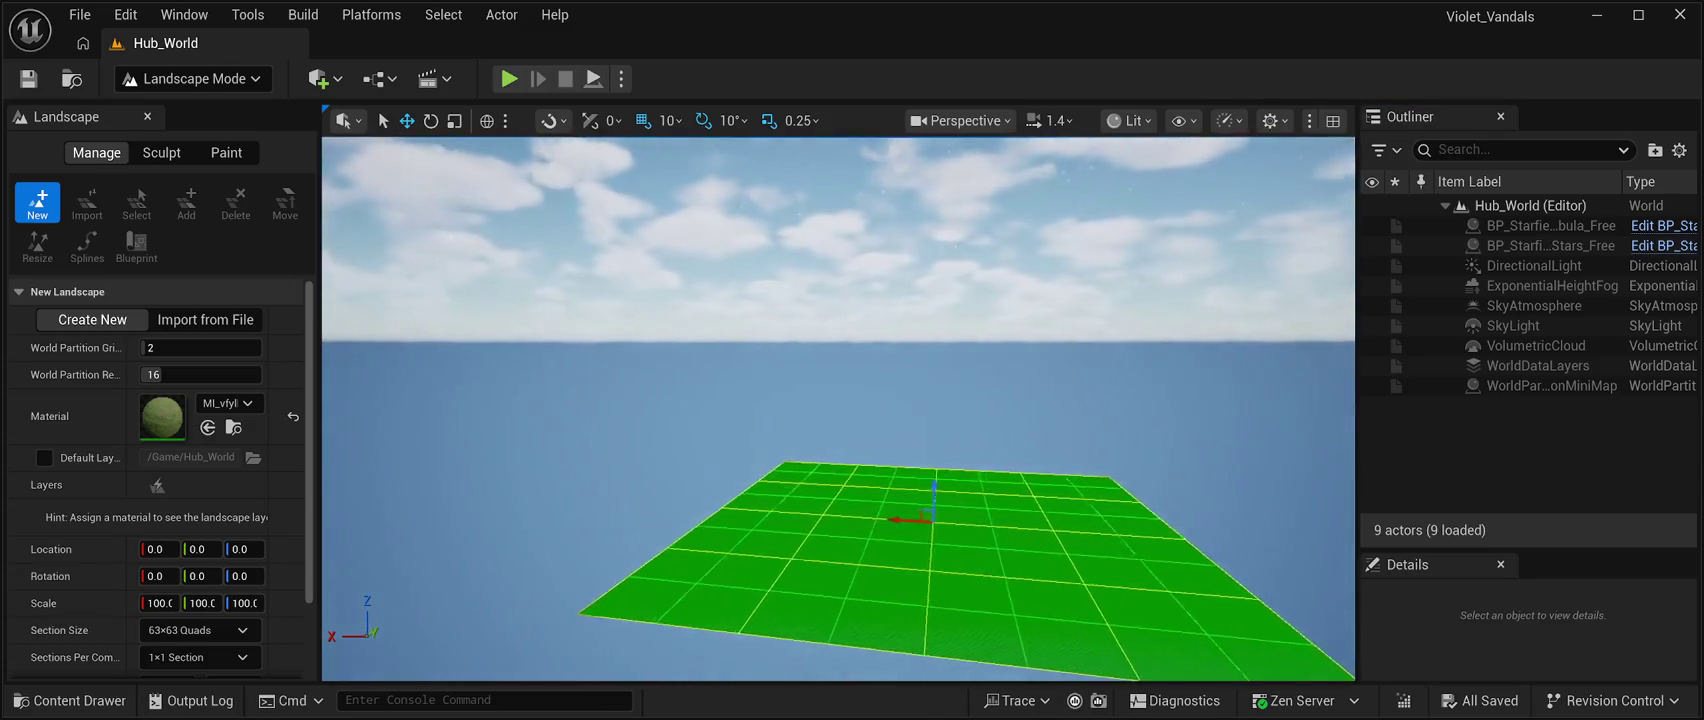
Select the Hub_World entry, switch to Selection Mode and back to Landscape Mode, then edit the New Landscape X scale.
{"action": "scroll", "coordinate": [838, 410], "scroll_direction": "up", "scroll_amount": 5}
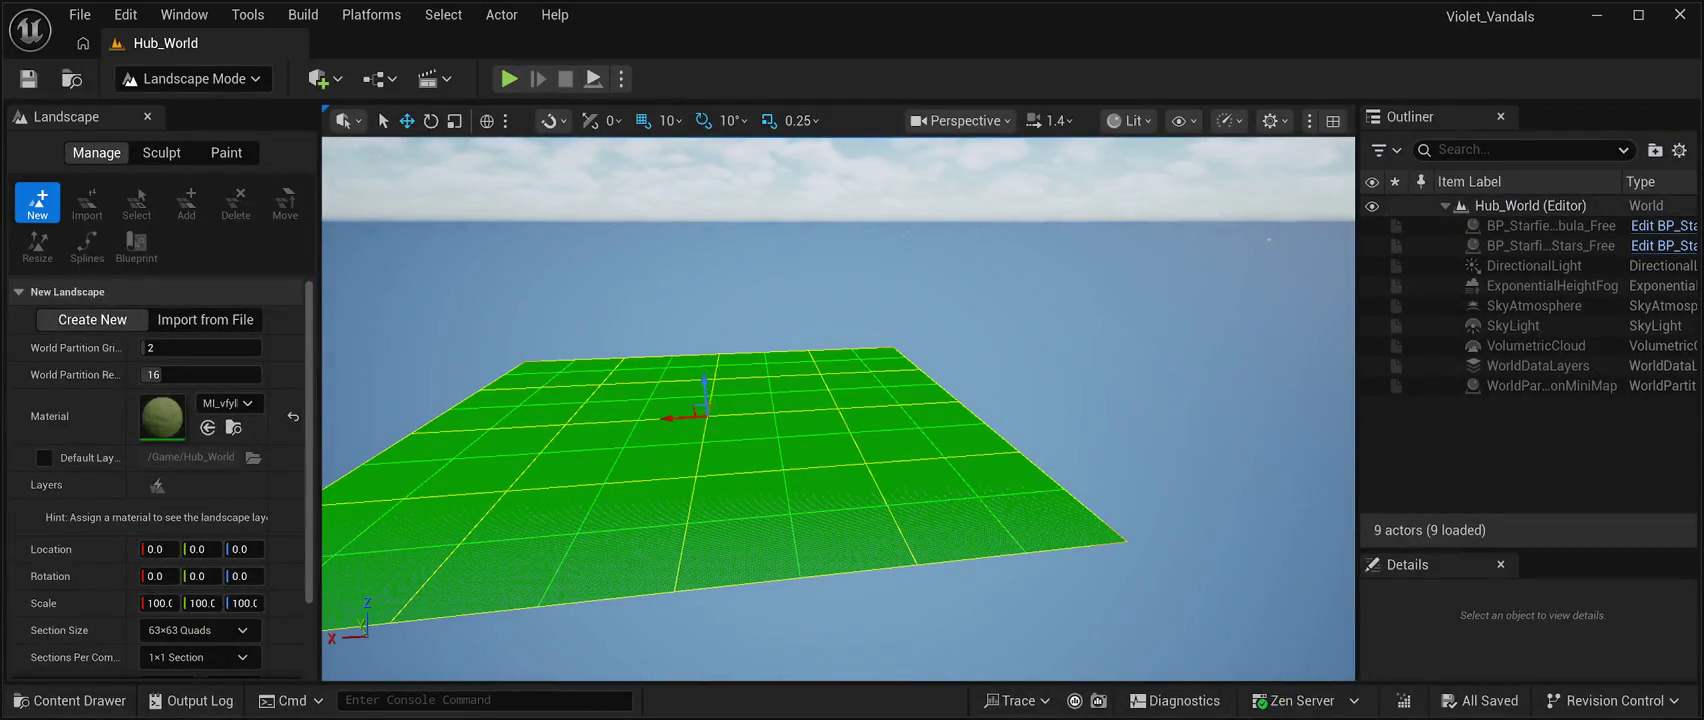
{"action": "left_click", "coordinate": [1530, 205]}
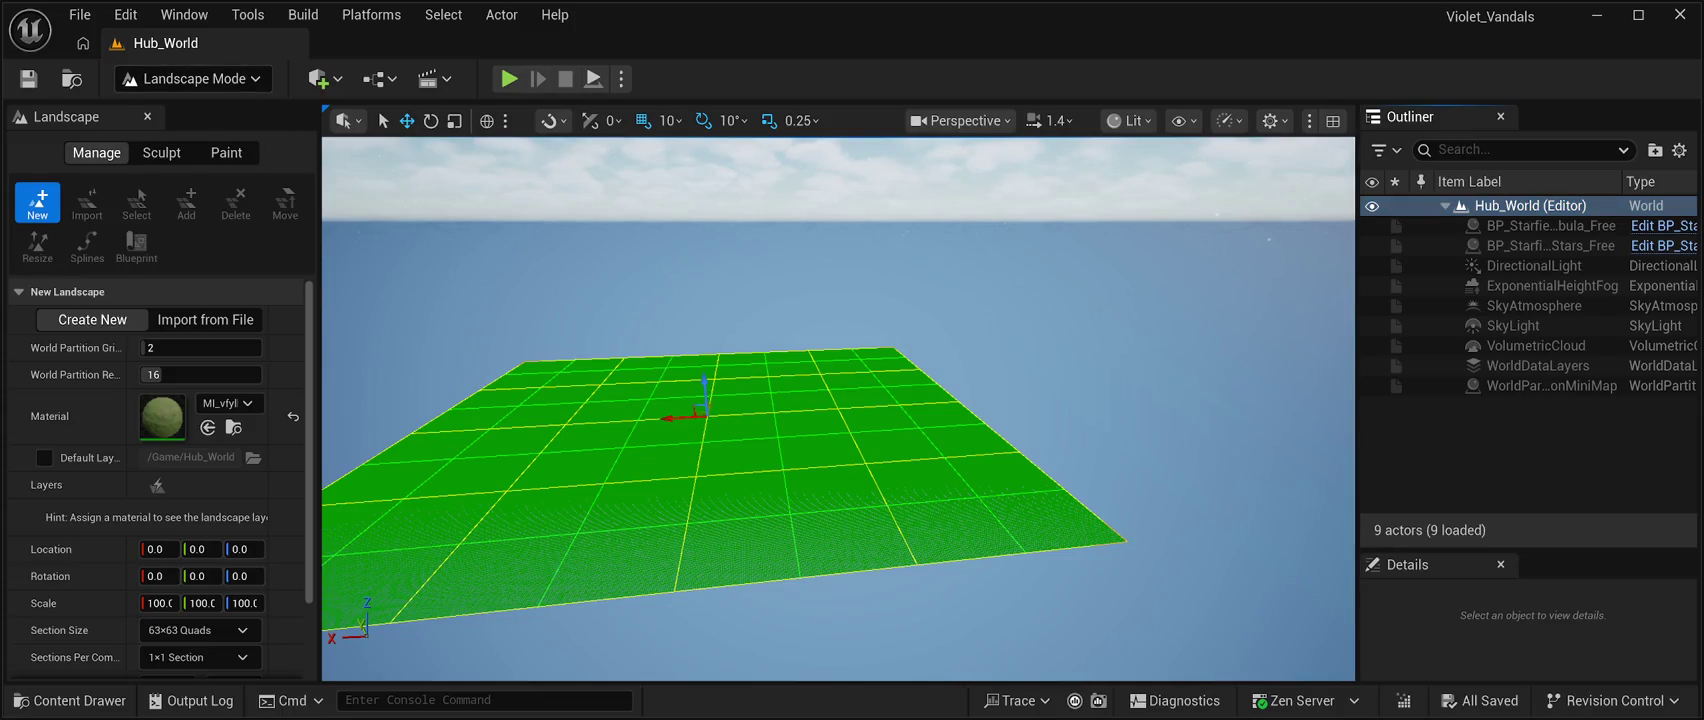
{"action": "key", "text": "shift+1"}
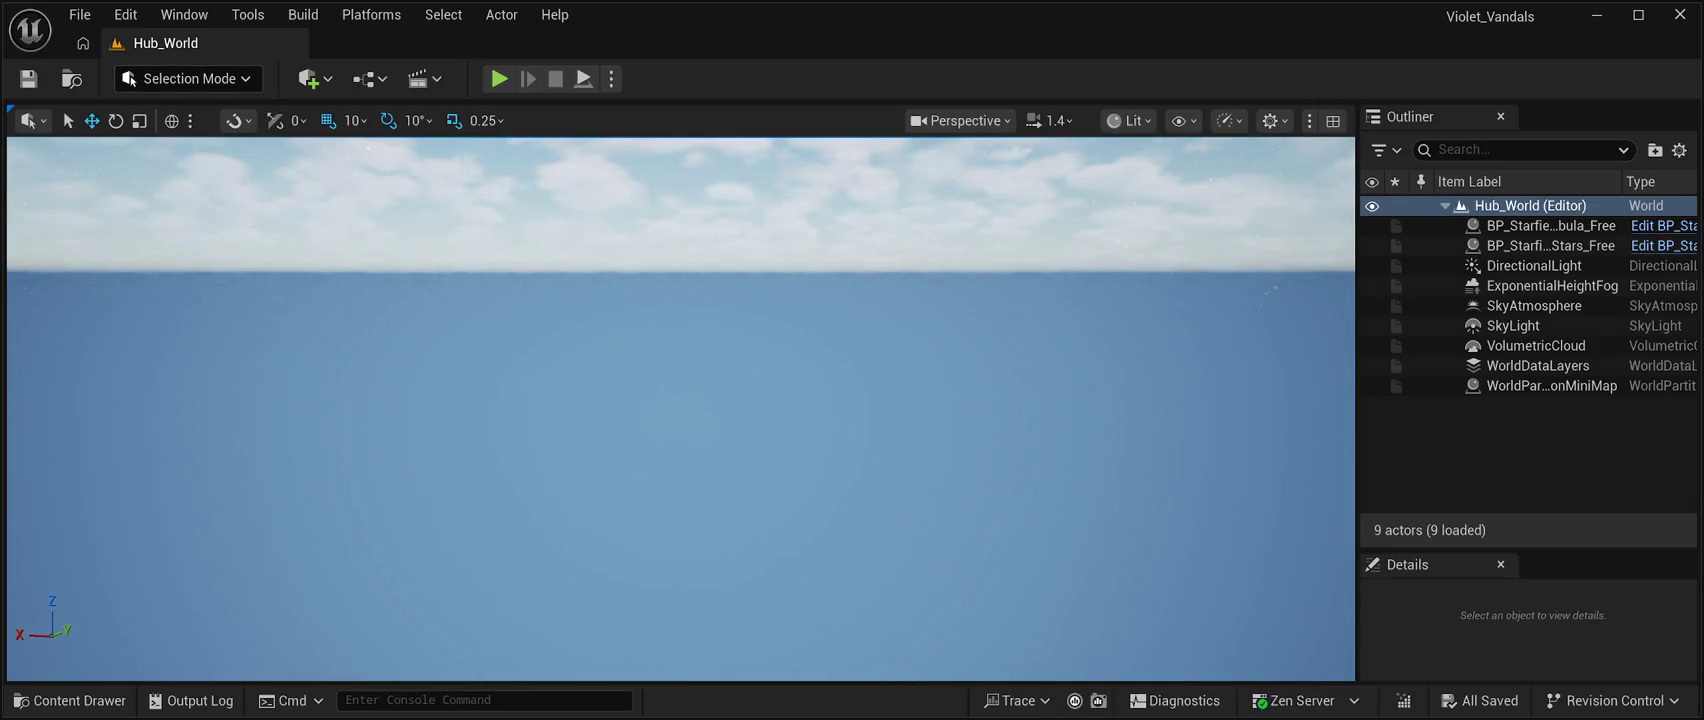
{"action": "key", "text": "shift+2"}
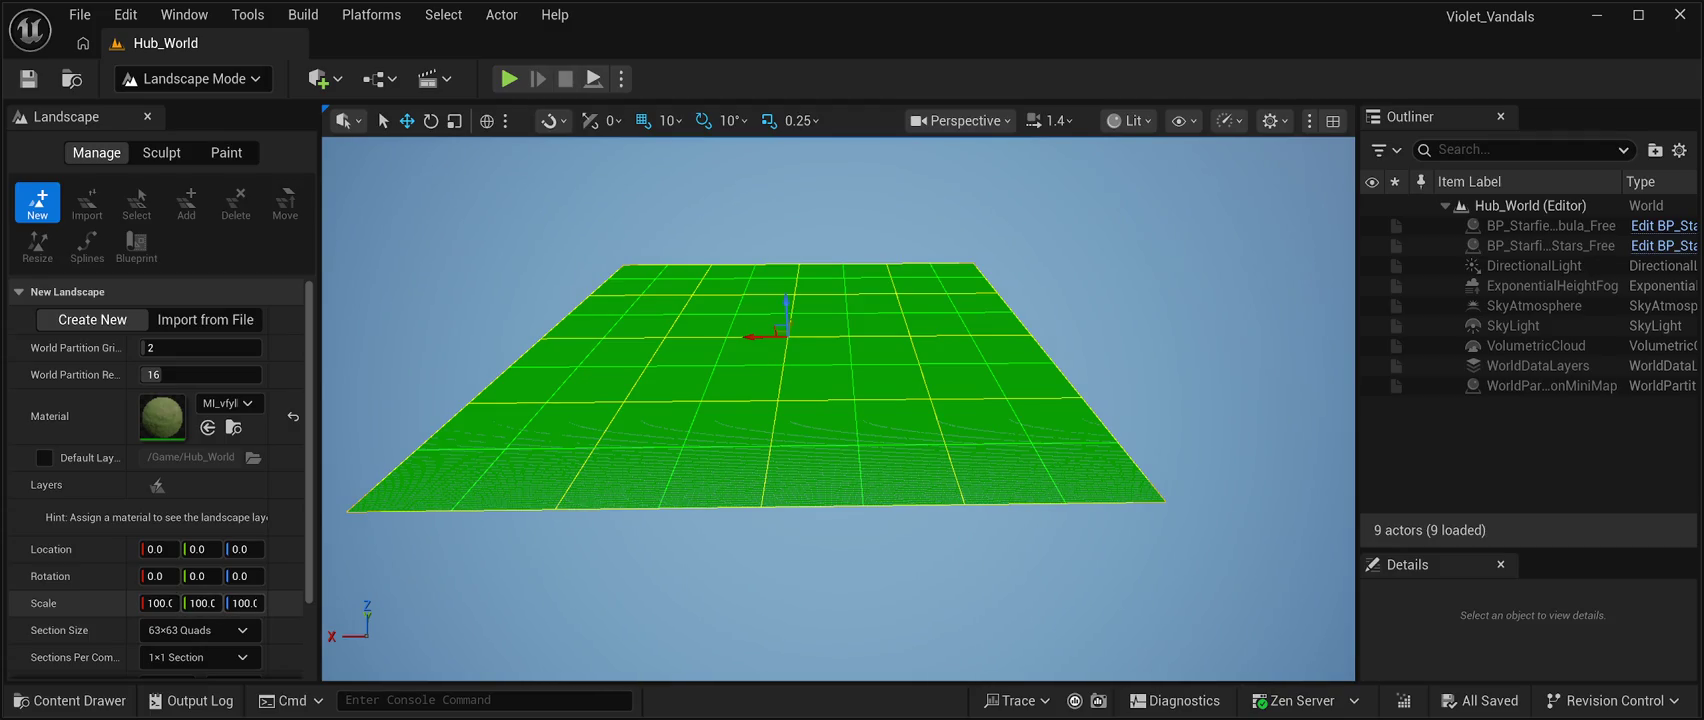
{"action": "left_click", "coordinate": [160, 603]}
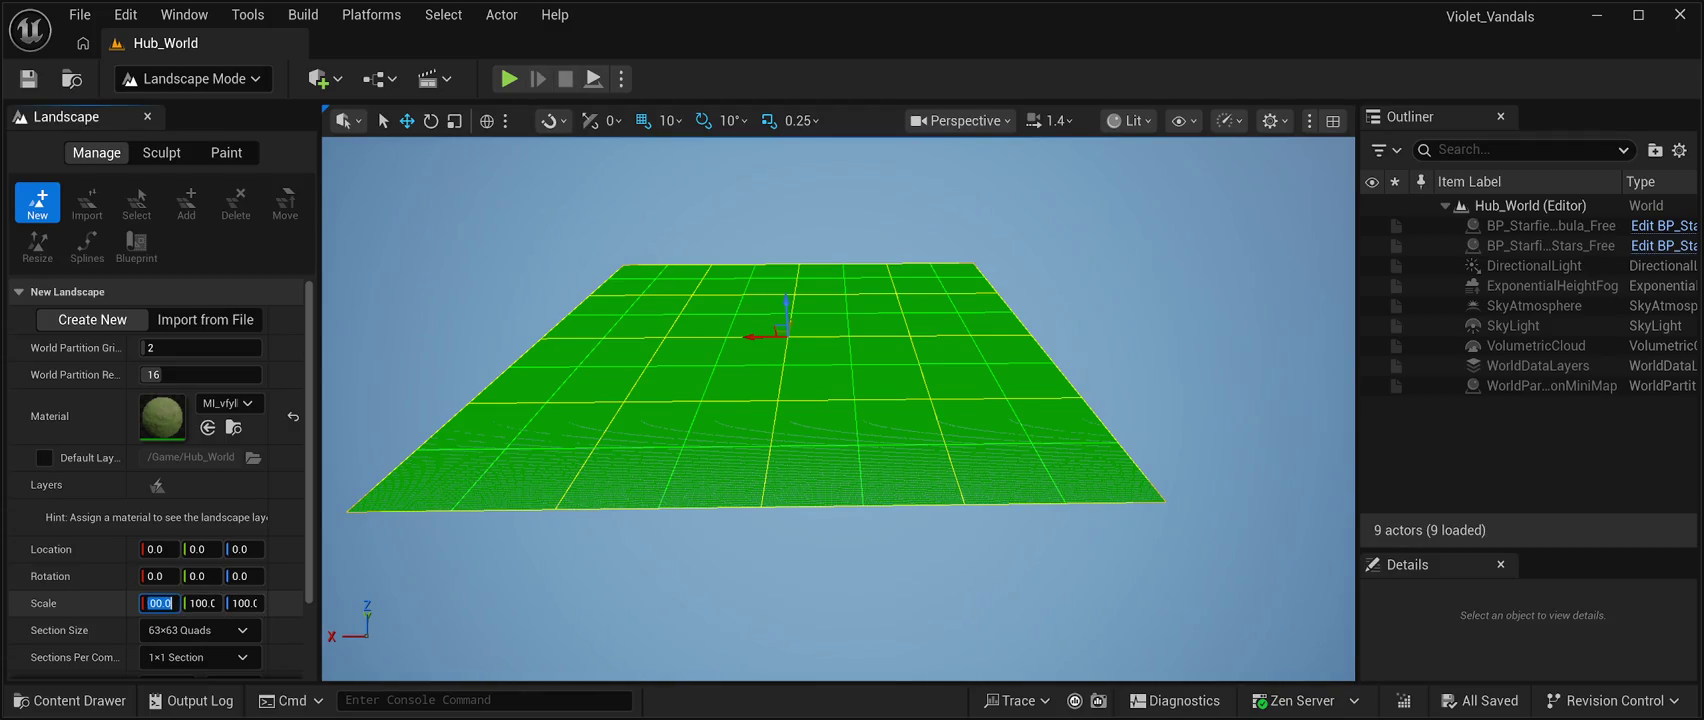
{"action": "left_click", "coordinate": [203, 603]}
{"action": "left_click", "coordinate": [245, 603]}
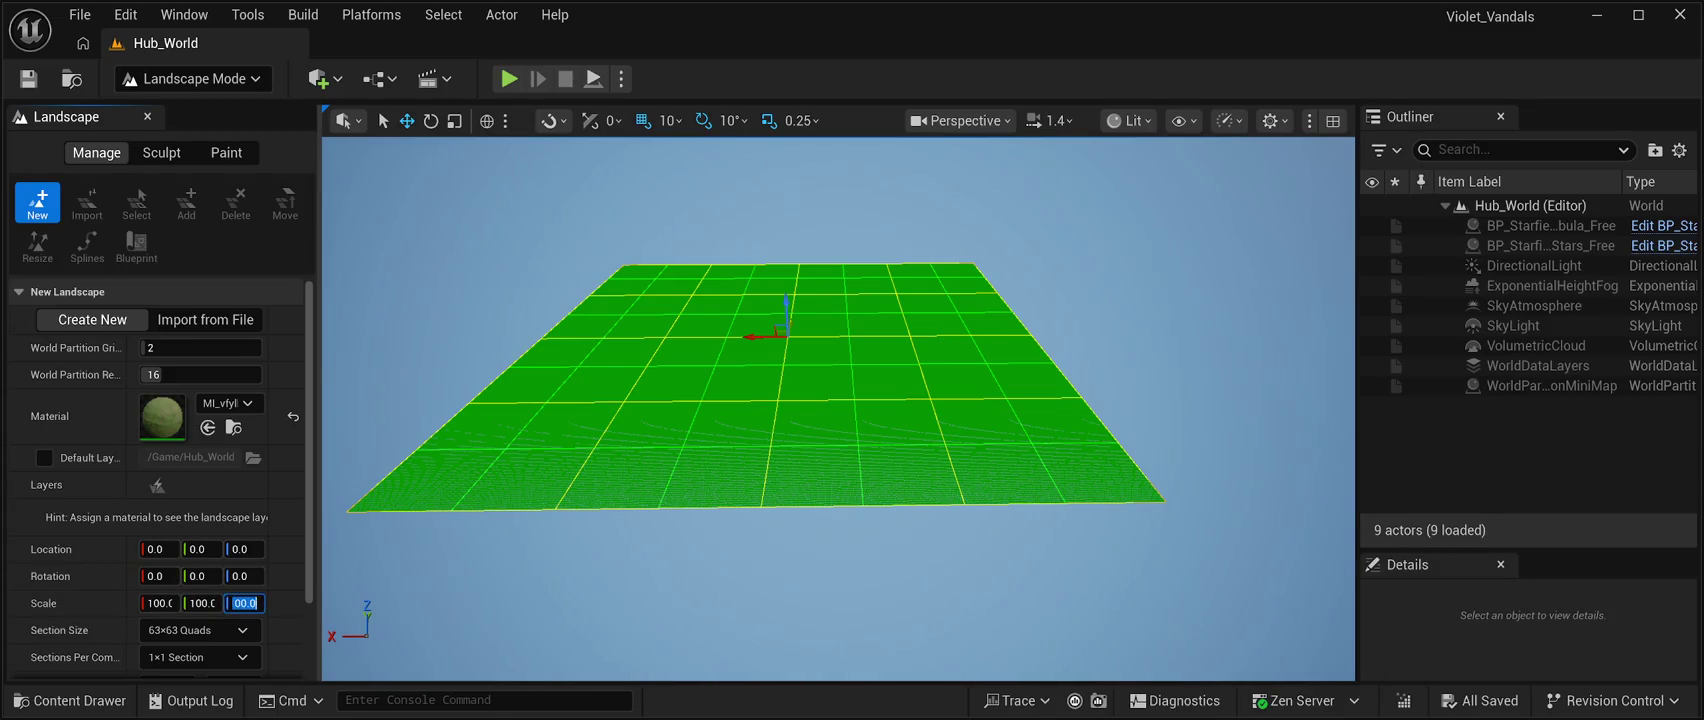
{"action": "left_click_drag", "start_coordinate": [320, 400], "coordinate": [515, 400]}
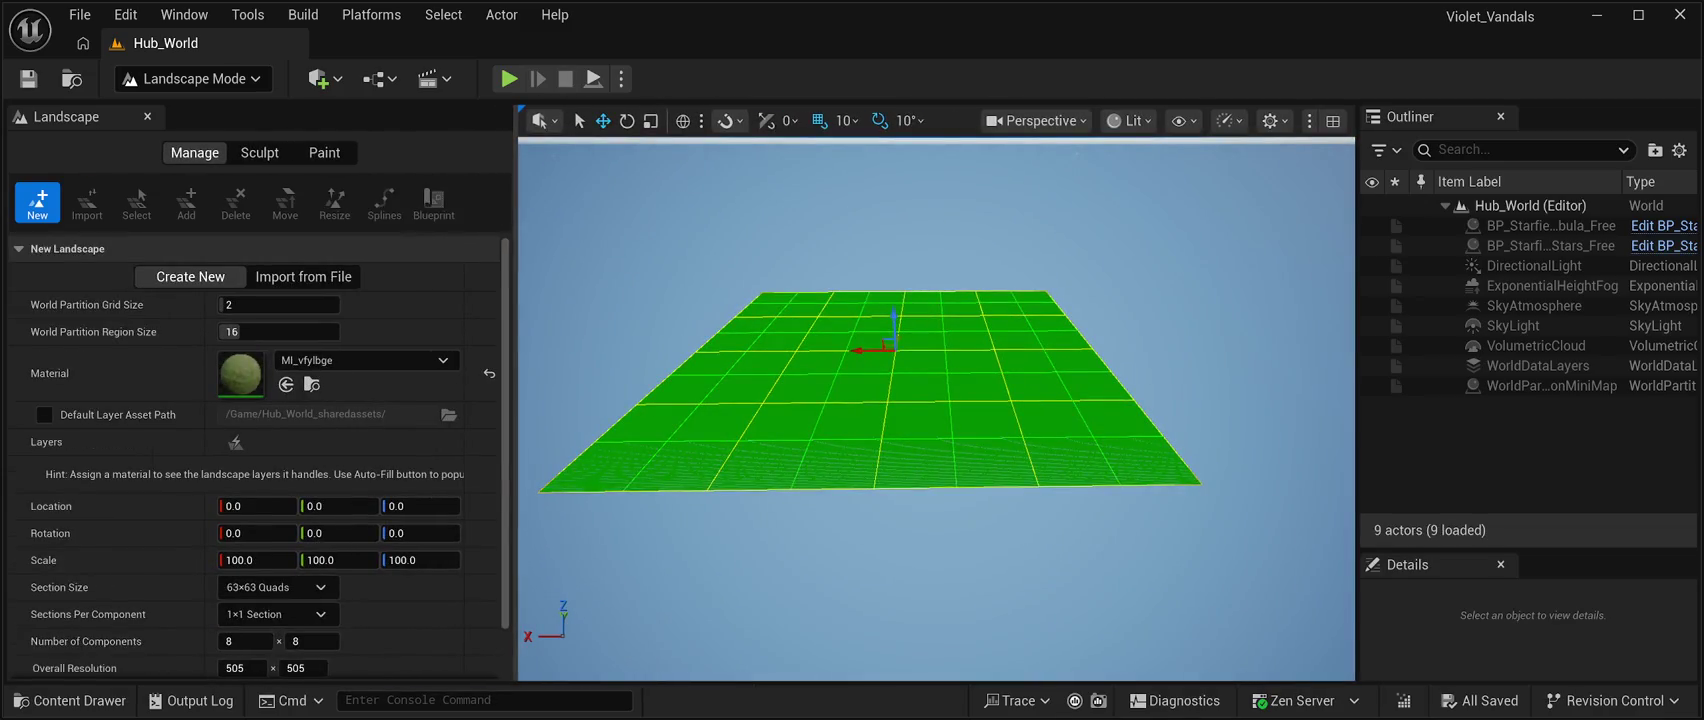
{"action": "left_click", "coordinate": [257, 560]}
{"action": "type", "text": "1000.0"}
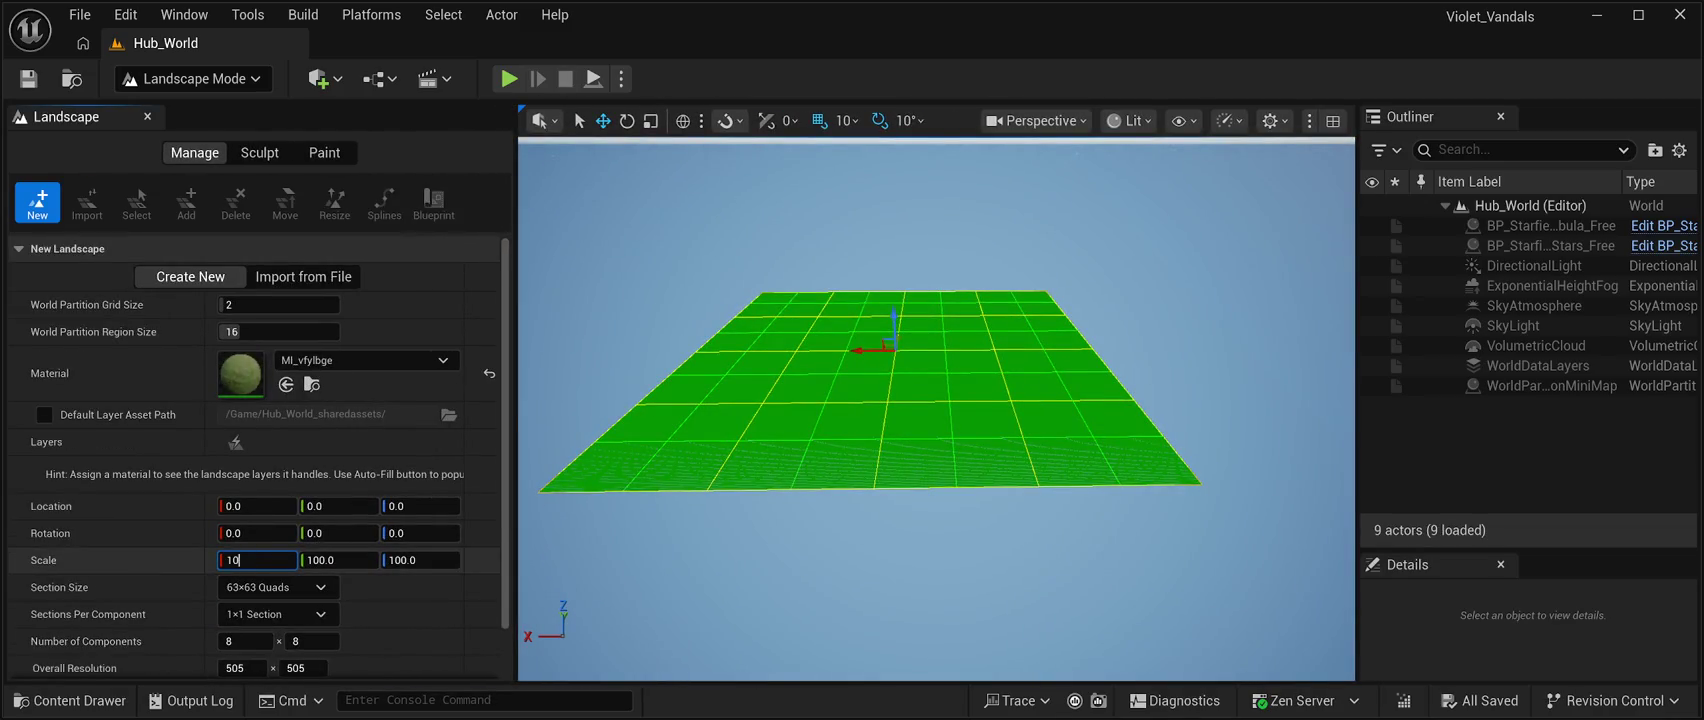
{"action": "key", "text": "Tab"}
{"action": "type", "text": "1000.0"}
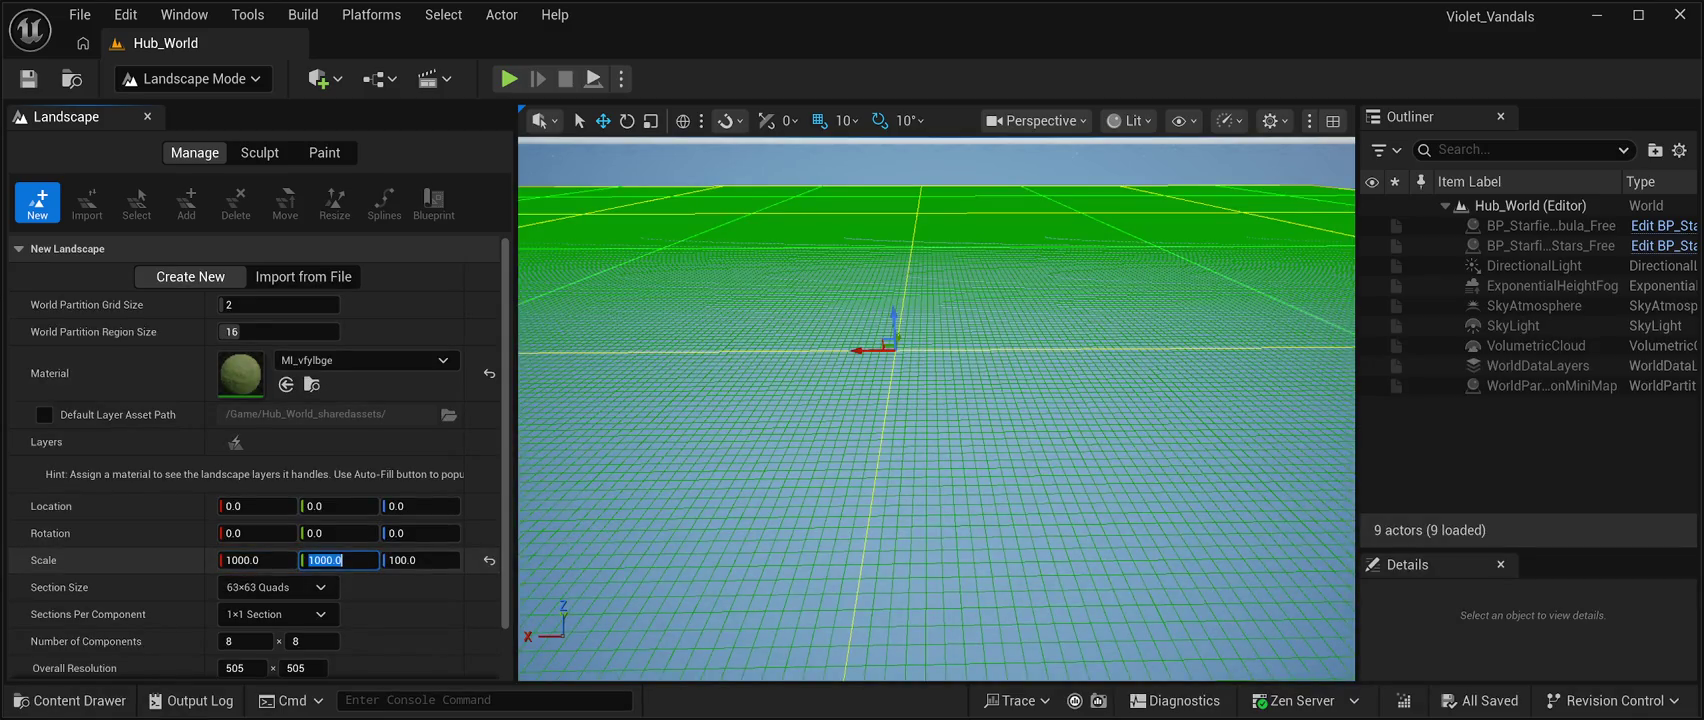
{"action": "key", "text": "Tab"}
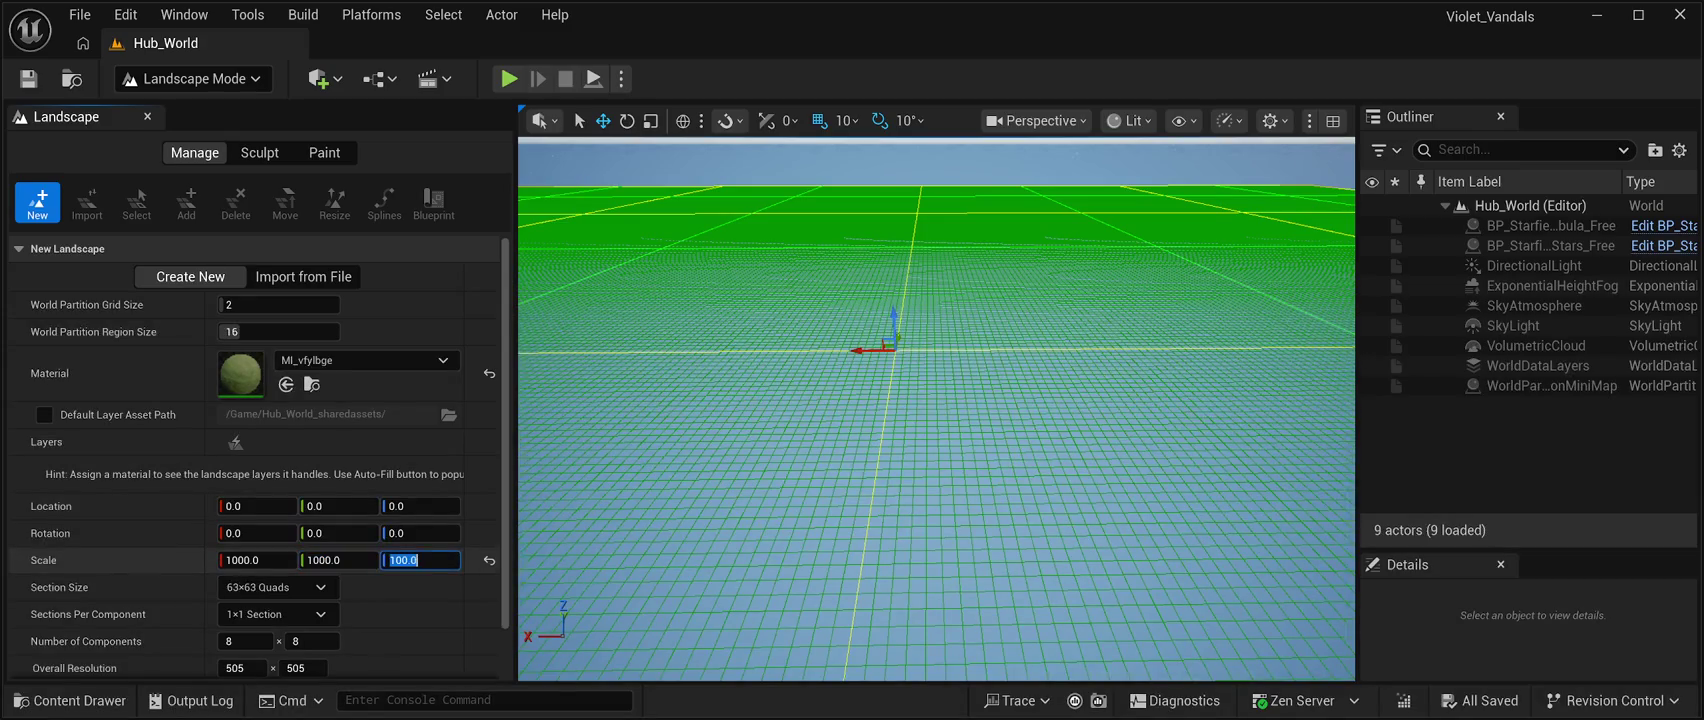
{"action": "type", "text": "300.0"}
{"action": "key", "text": "Return"}
{"action": "scroll", "coordinate": [253, 456], "scroll_direction": "down", "scroll_amount": 3}
{"action": "scroll", "coordinate": [253, 456], "scroll_direction": "up", "scroll_amount": 3}
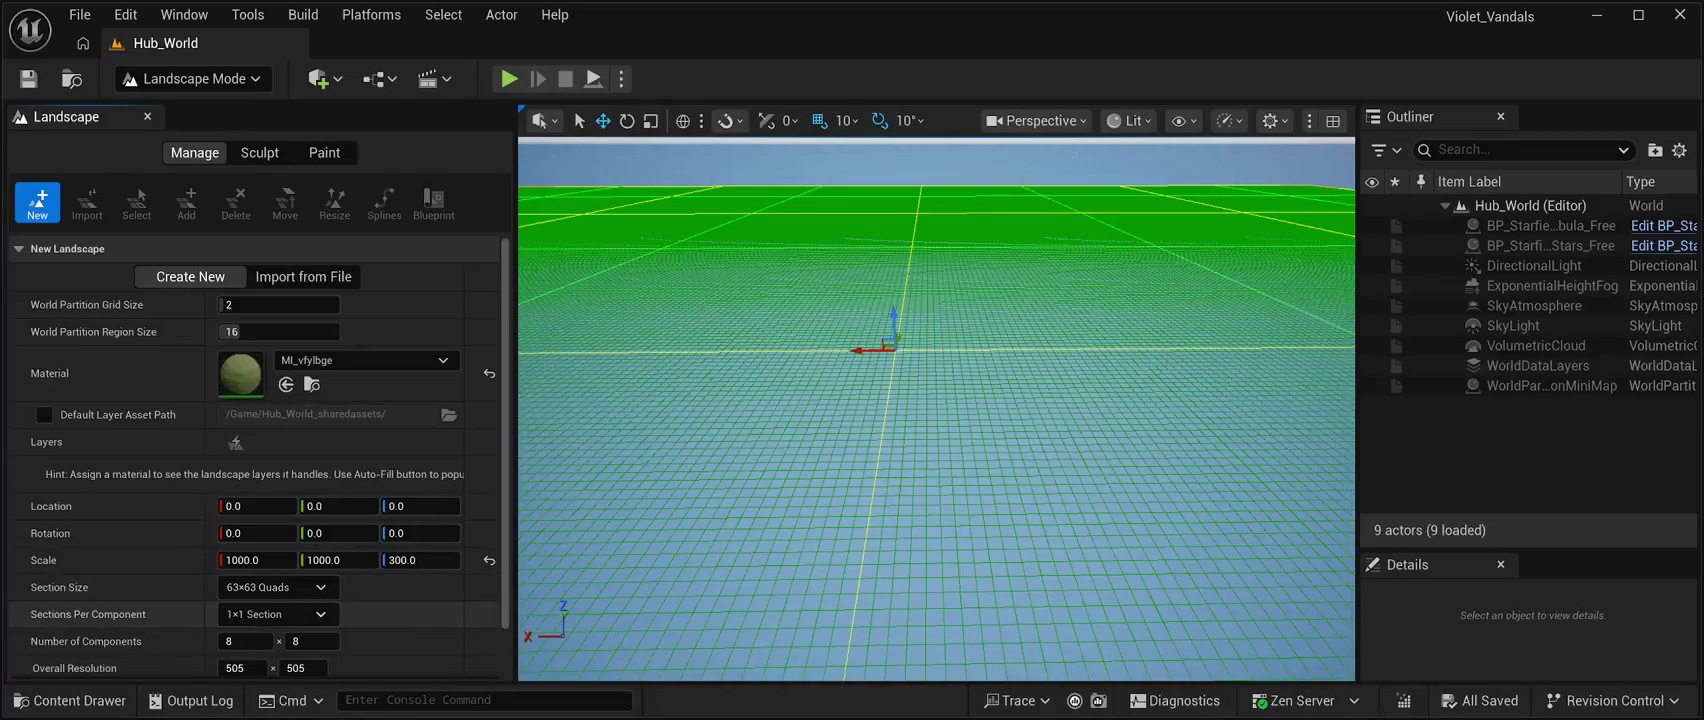
{"action": "scroll", "coordinate": [260, 614], "scroll_direction": "down", "scroll_amount": 2}
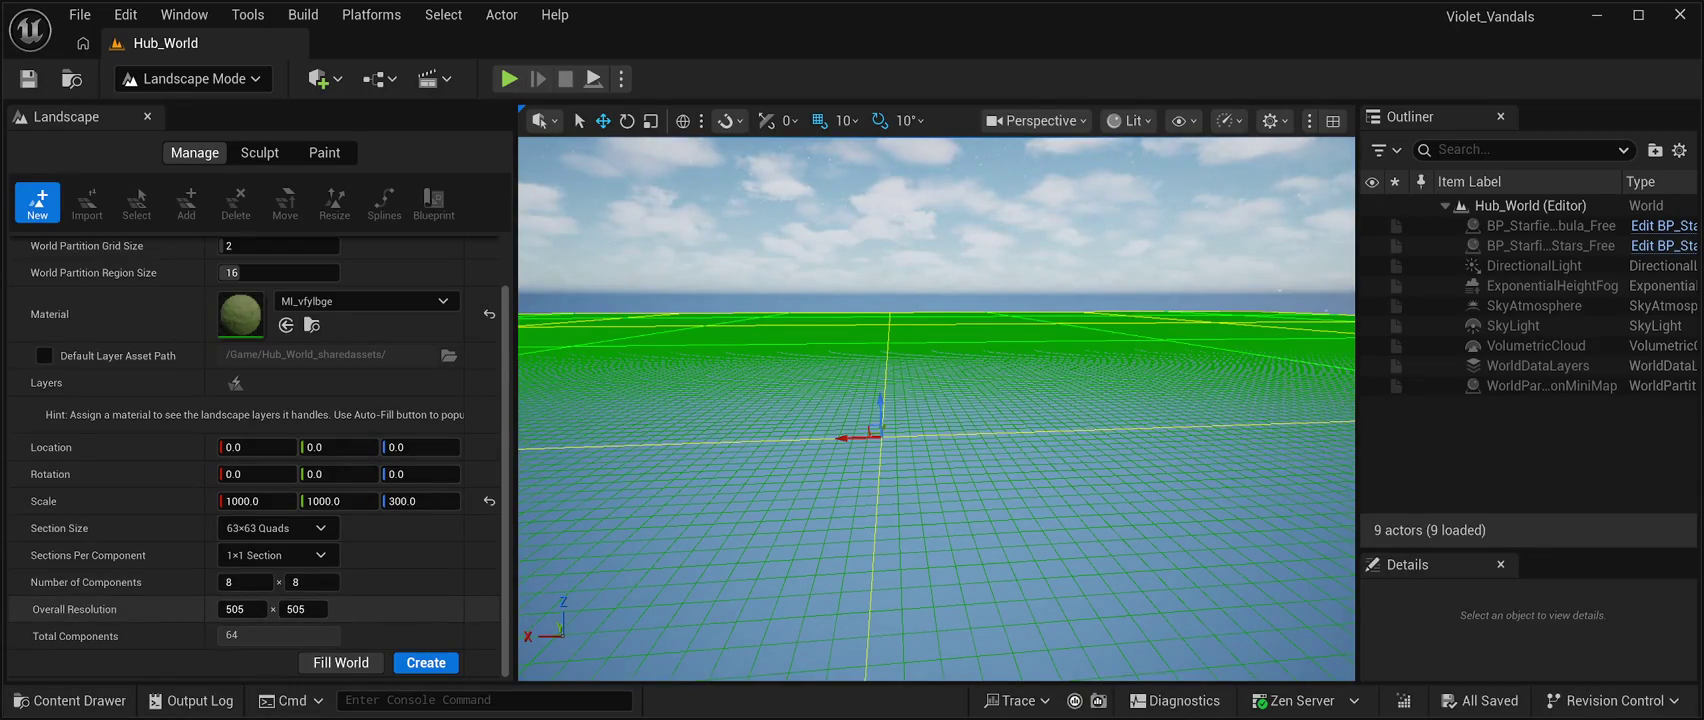
{"action": "left_click", "coordinate": [340, 662]}
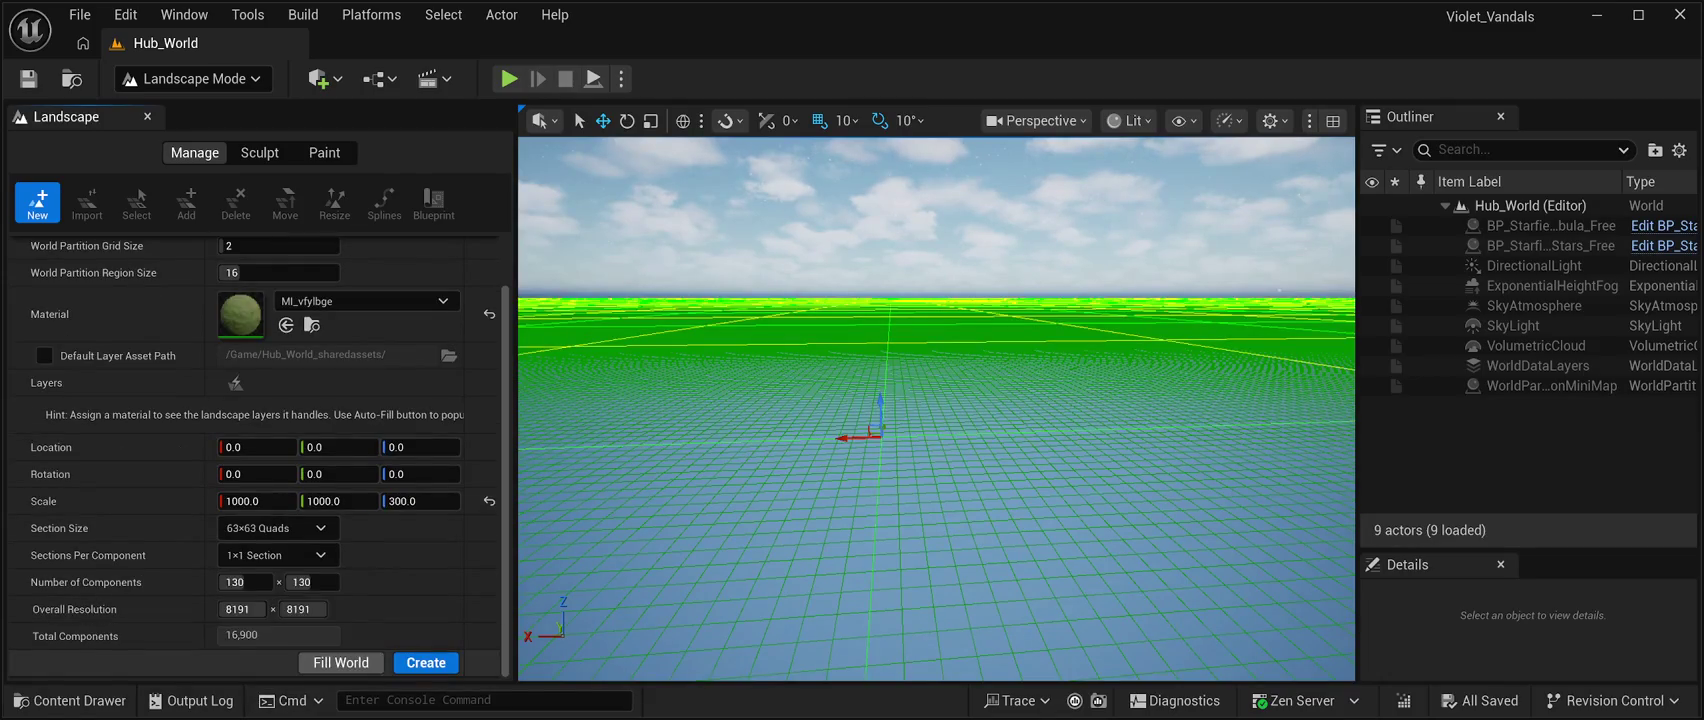
{"action": "mouse_move", "coordinate": [936, 420]}
{"action": "left_mouse_down"}
{"action": "mouse_move", "coordinate": [936, 290]}
{"action": "mouse_move", "coordinate": [936, 440]}
{"action": "mouse_move", "coordinate": [936, 420]}
{"action": "left_mouse_up"}
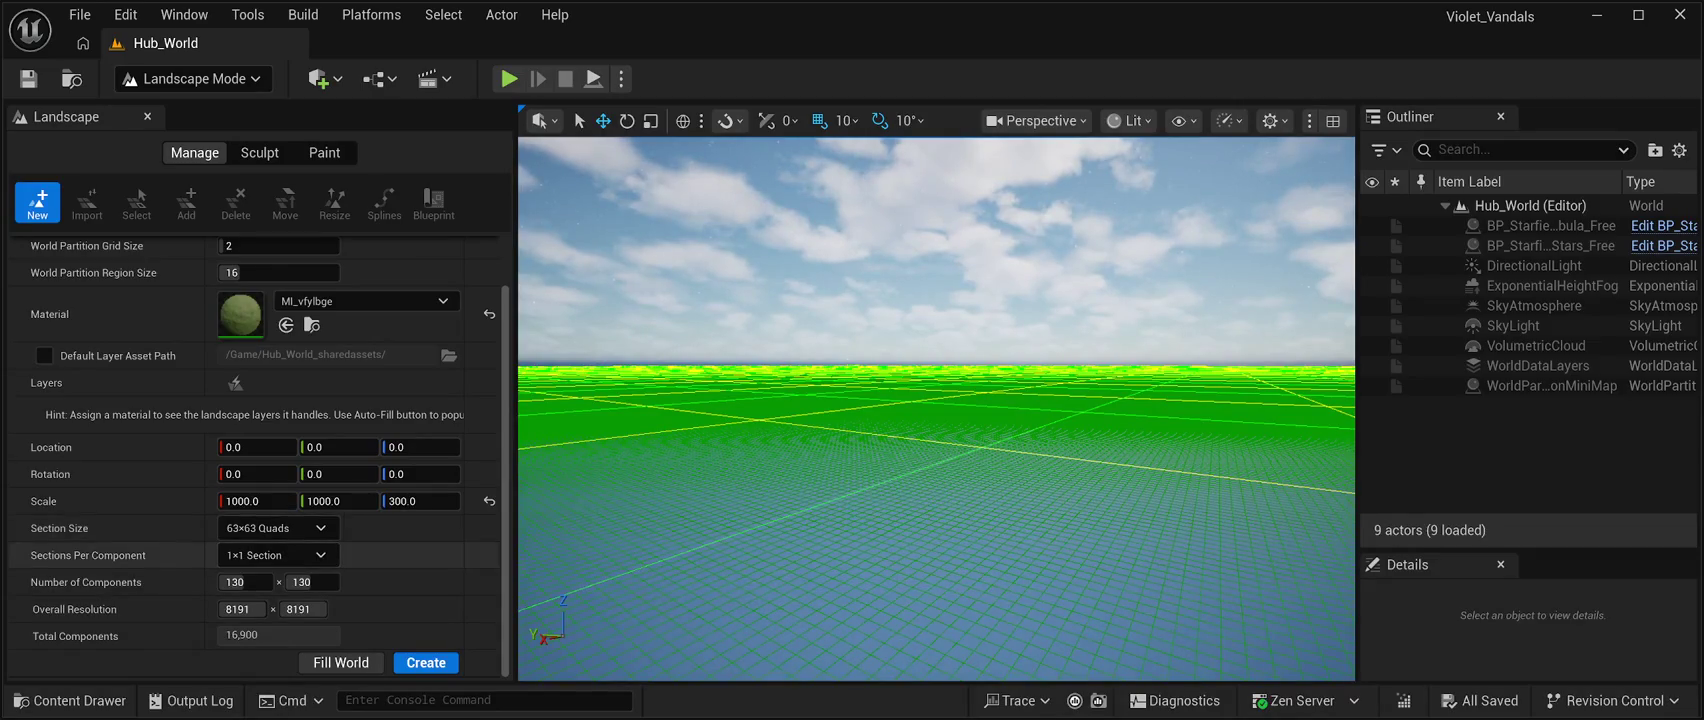
{"action": "scroll", "coordinate": [250, 550], "scroll_direction": "up", "scroll_amount": 2}
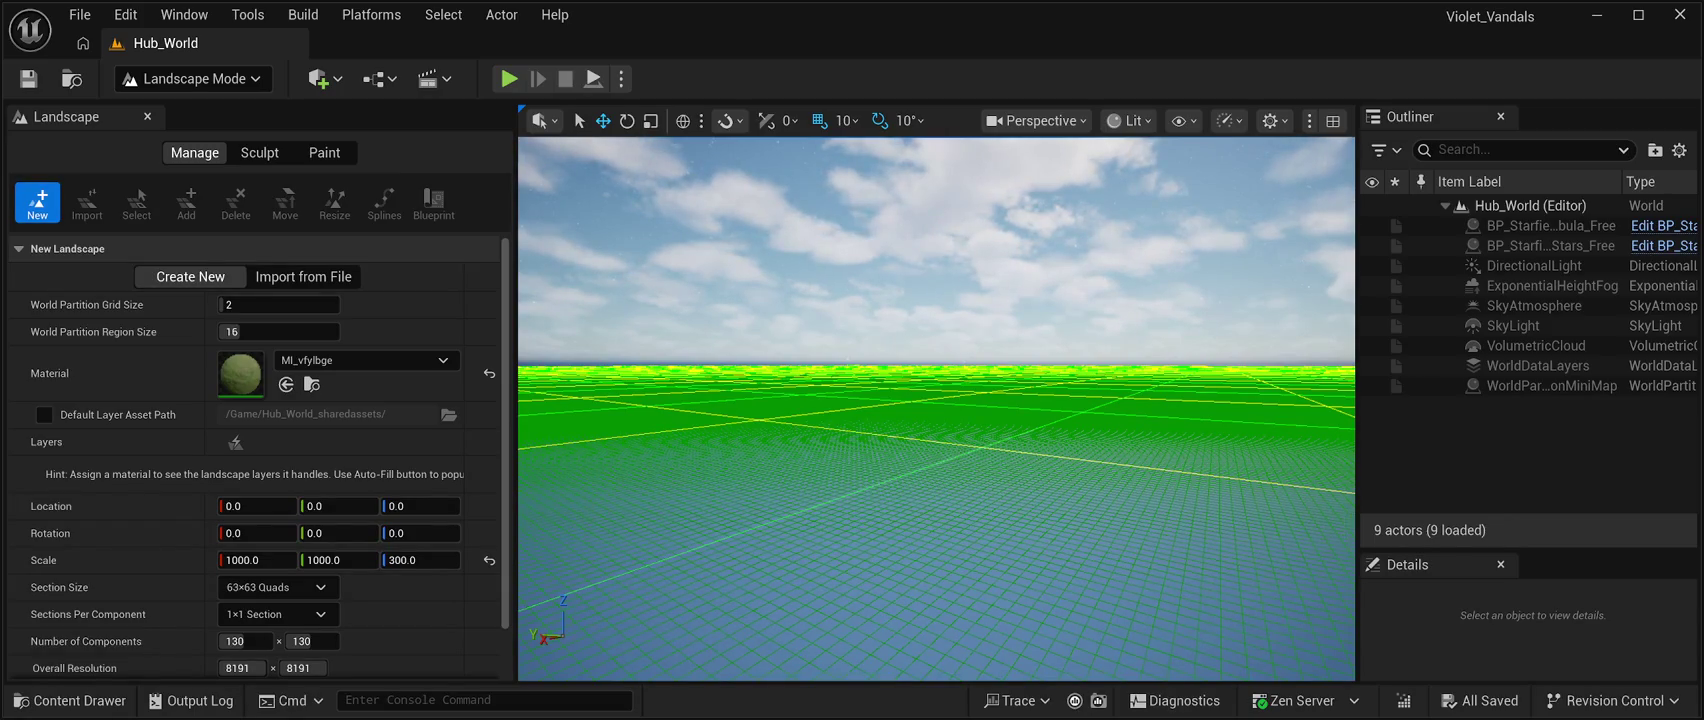
{"action": "scroll", "coordinate": [100, 450], "scroll_direction": "down", "scroll_amount": 2}
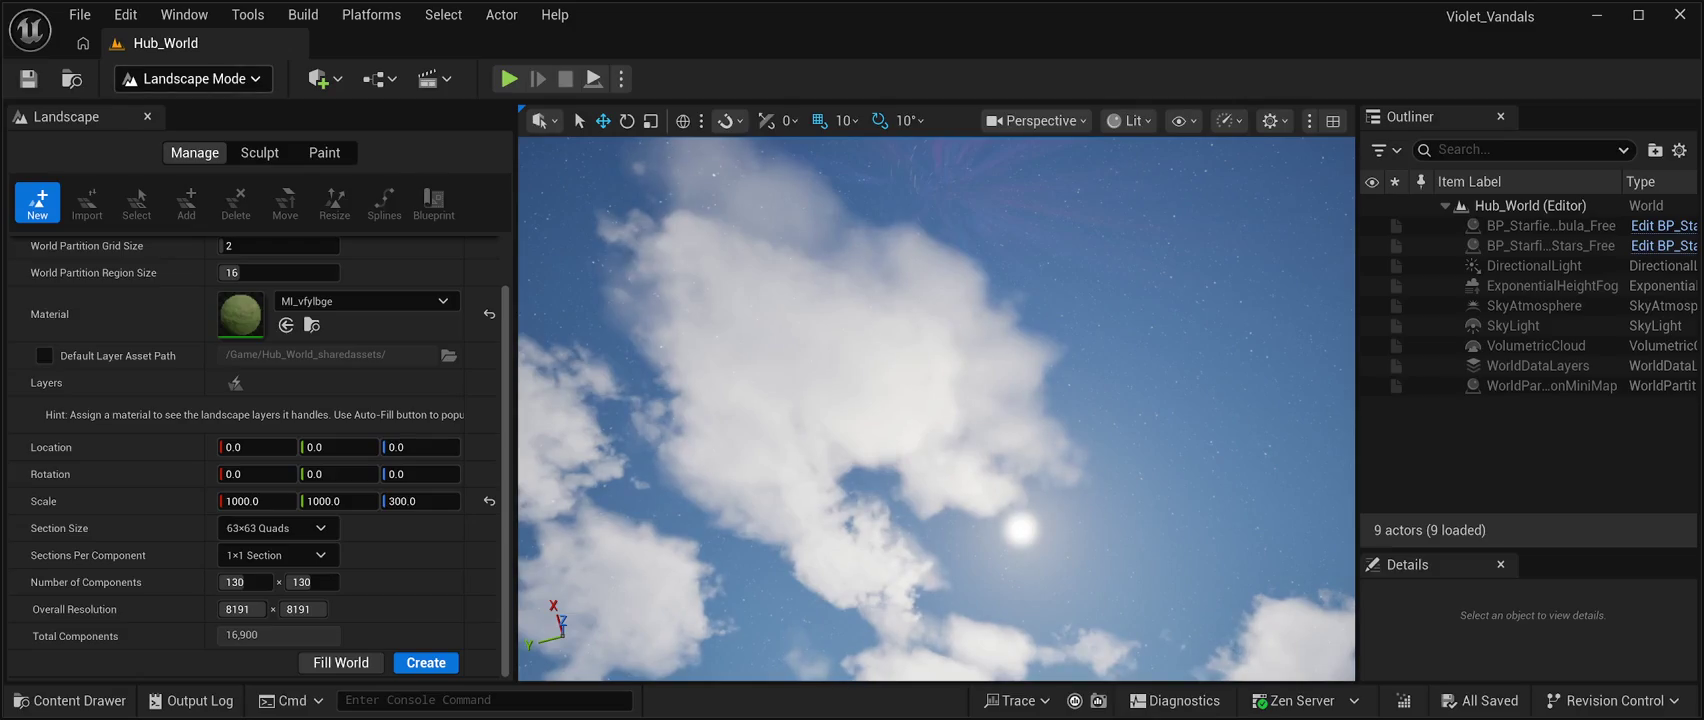
{"action": "key", "text": "shift+1"}
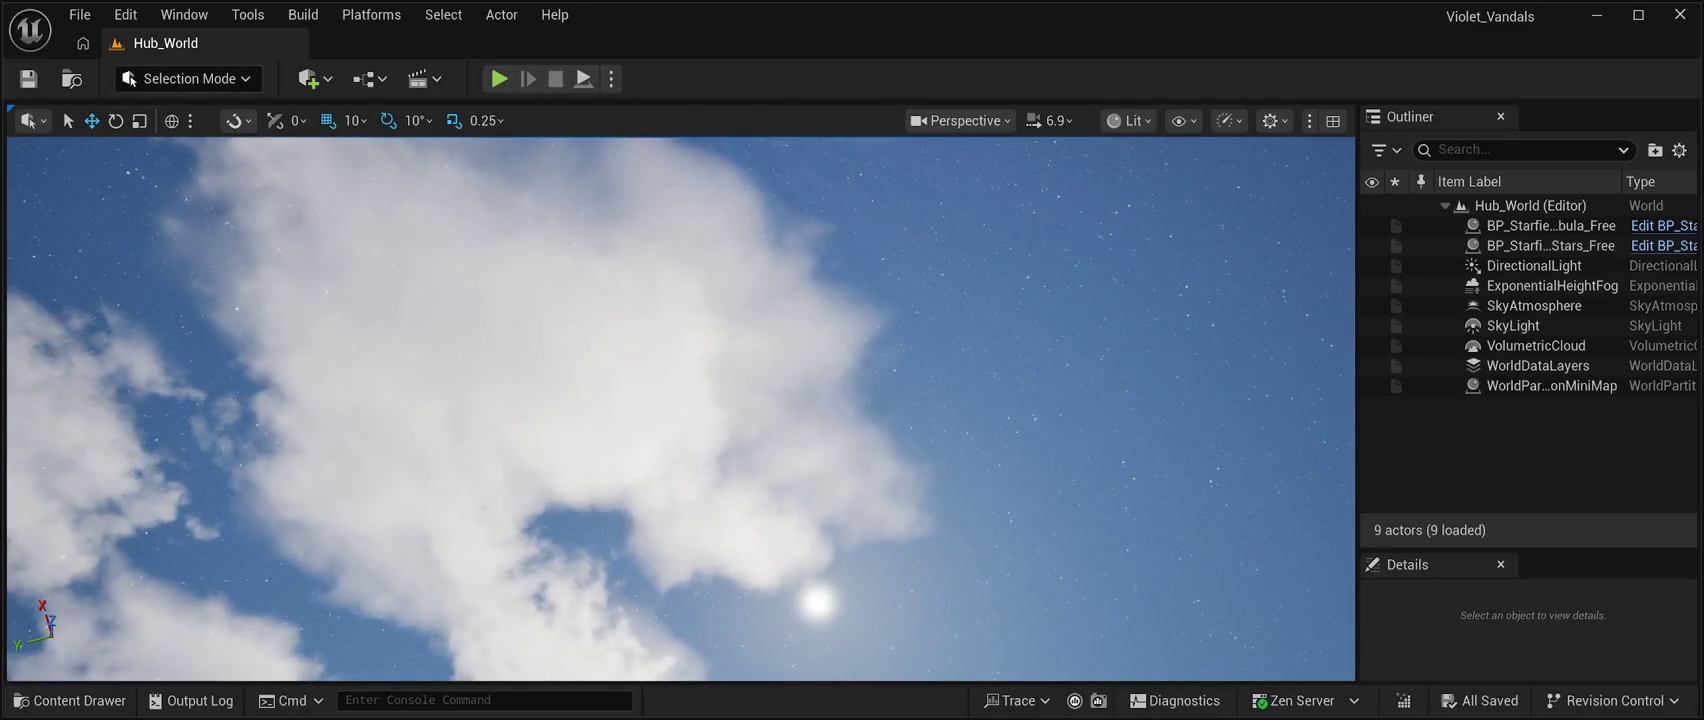
Boost camera speed and fly high over the 130×130-component landscape preview, then re-enter Landscape Mode.
{"action": "scroll", "coordinate": [680, 409], "scroll_direction": "down", "scroll_amount": 2}
{"action": "scroll", "coordinate": [680, 409], "scroll_direction": "up", "scroll_amount": 3}
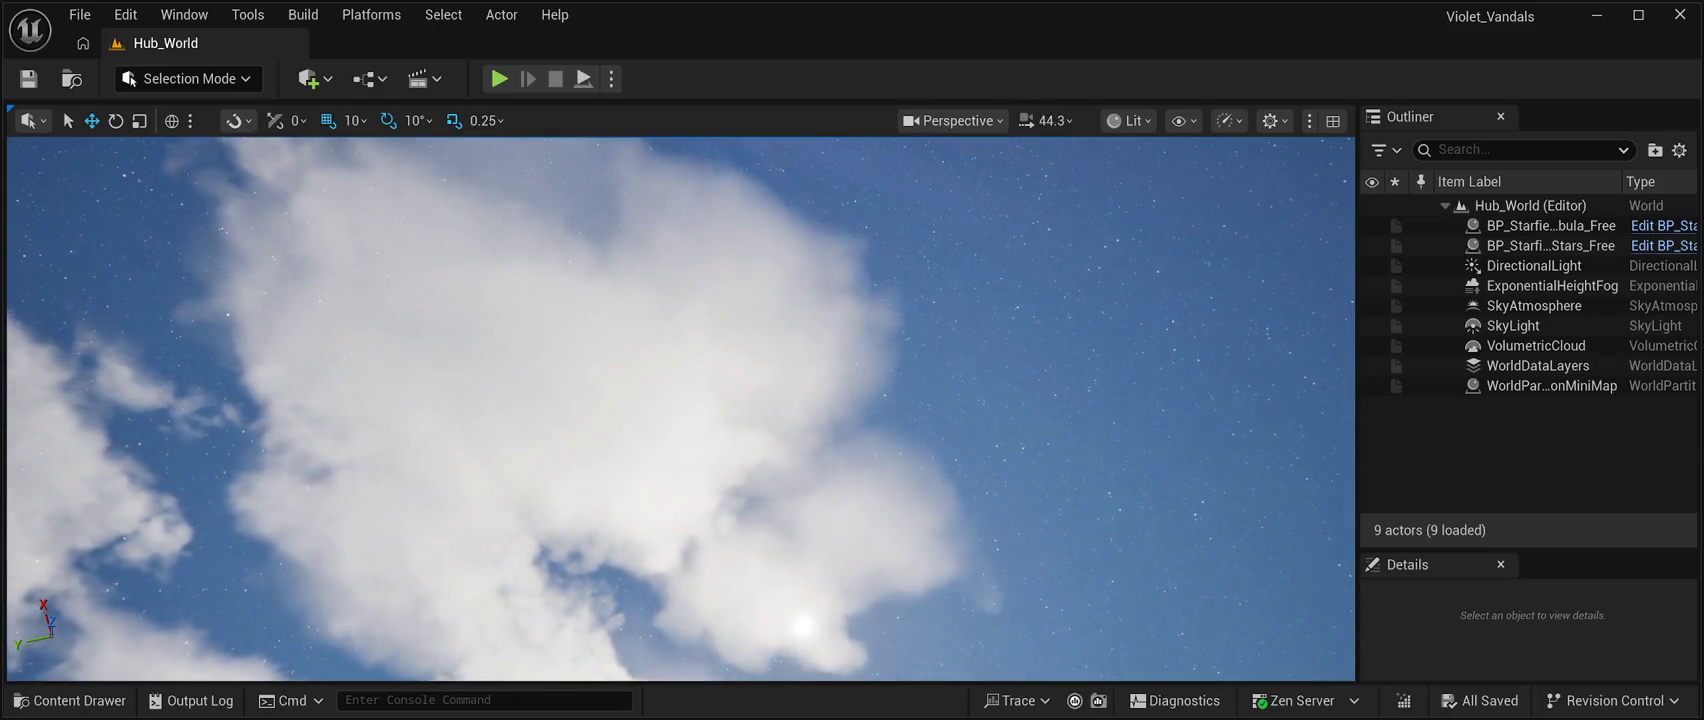
{"action": "scroll", "coordinate": [680, 409], "scroll_direction": "up", "scroll_amount": 3}
{"action": "scroll", "coordinate": [680, 409], "scroll_direction": "up", "scroll_amount": 1}
{"action": "key", "text": "w"}
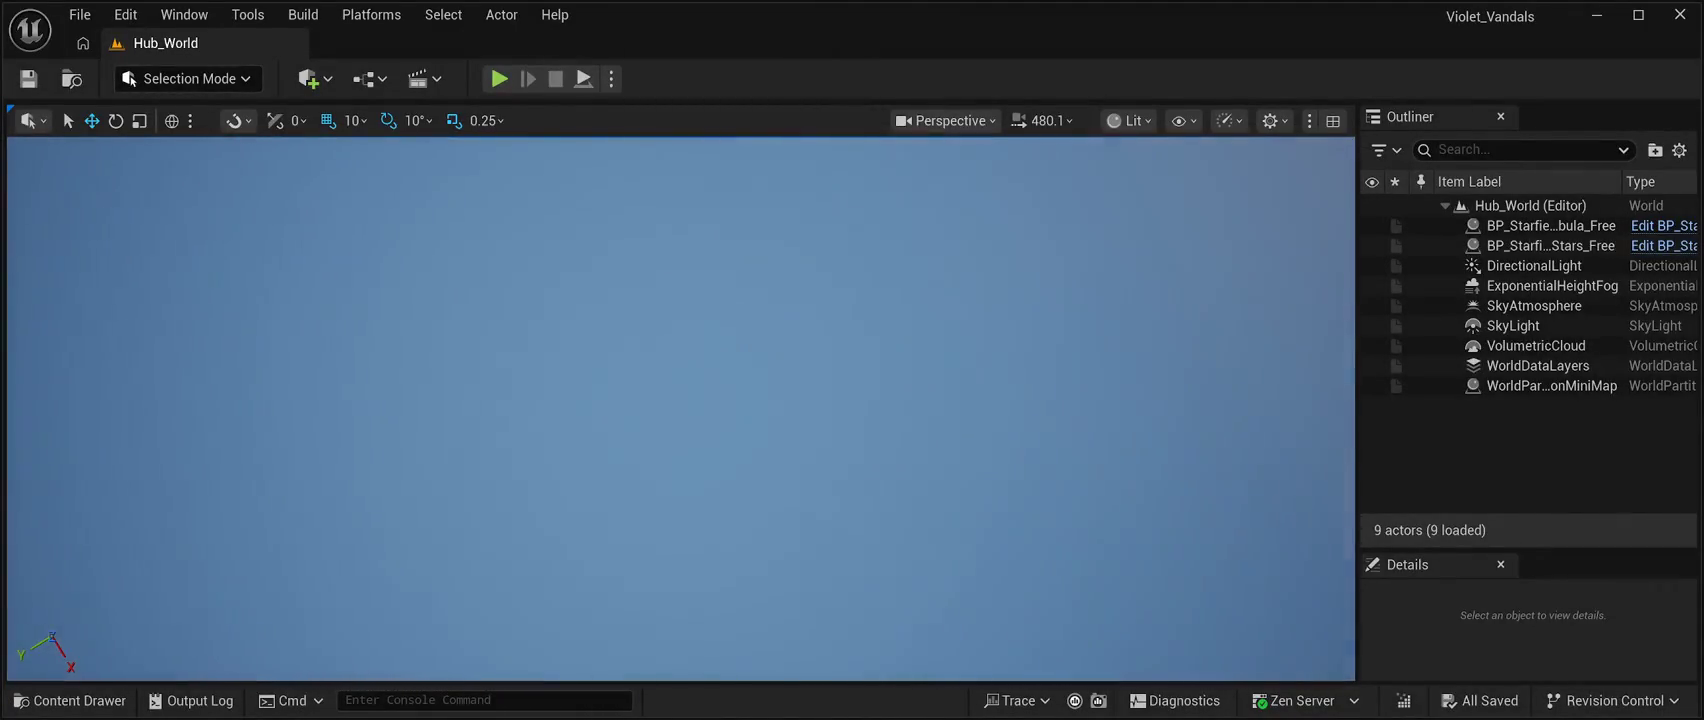
{"action": "scroll", "coordinate": [680, 409], "scroll_direction": "down", "scroll_amount": 1}
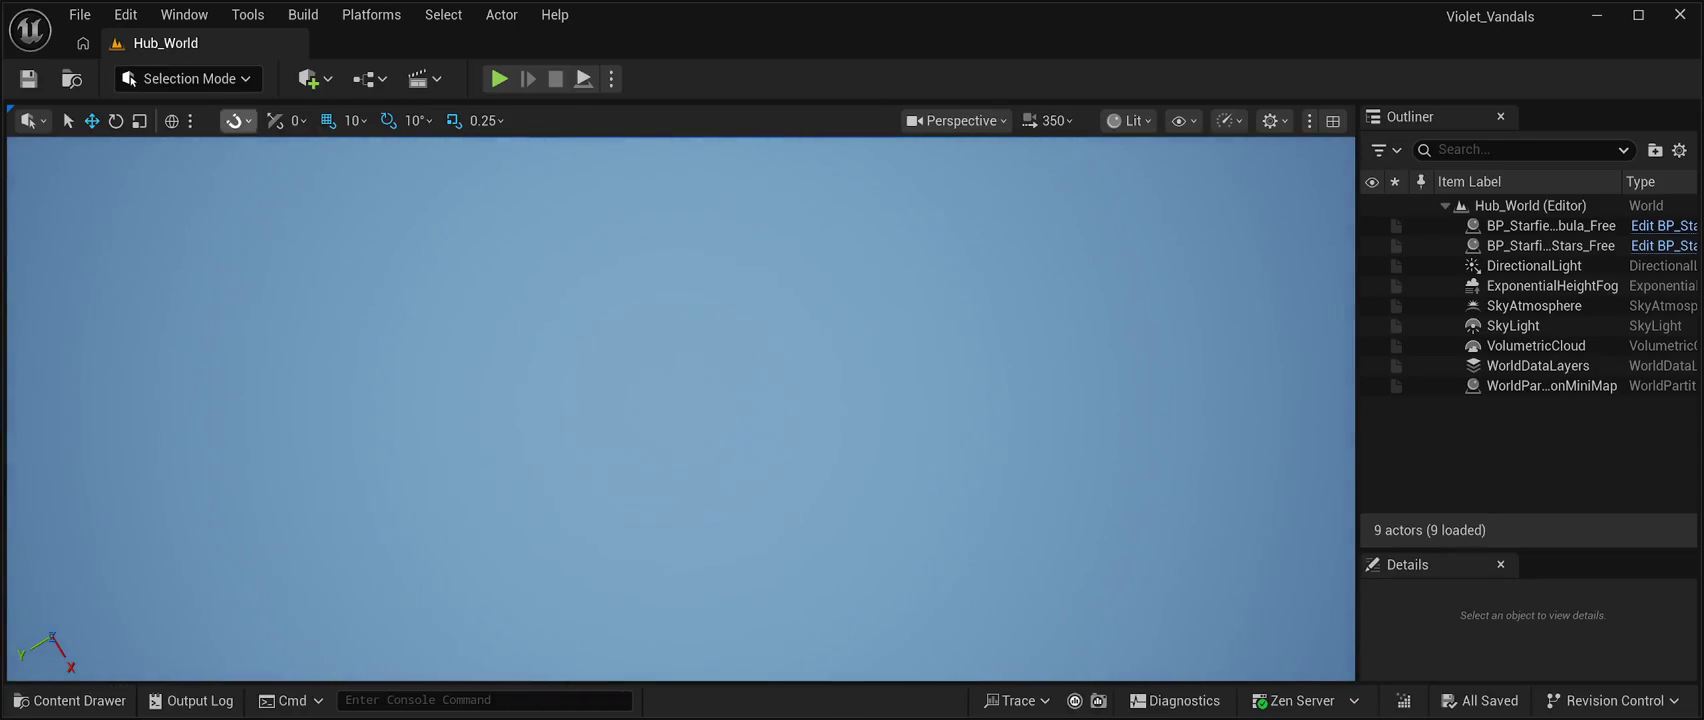
{"action": "key", "text": "shift+2"}
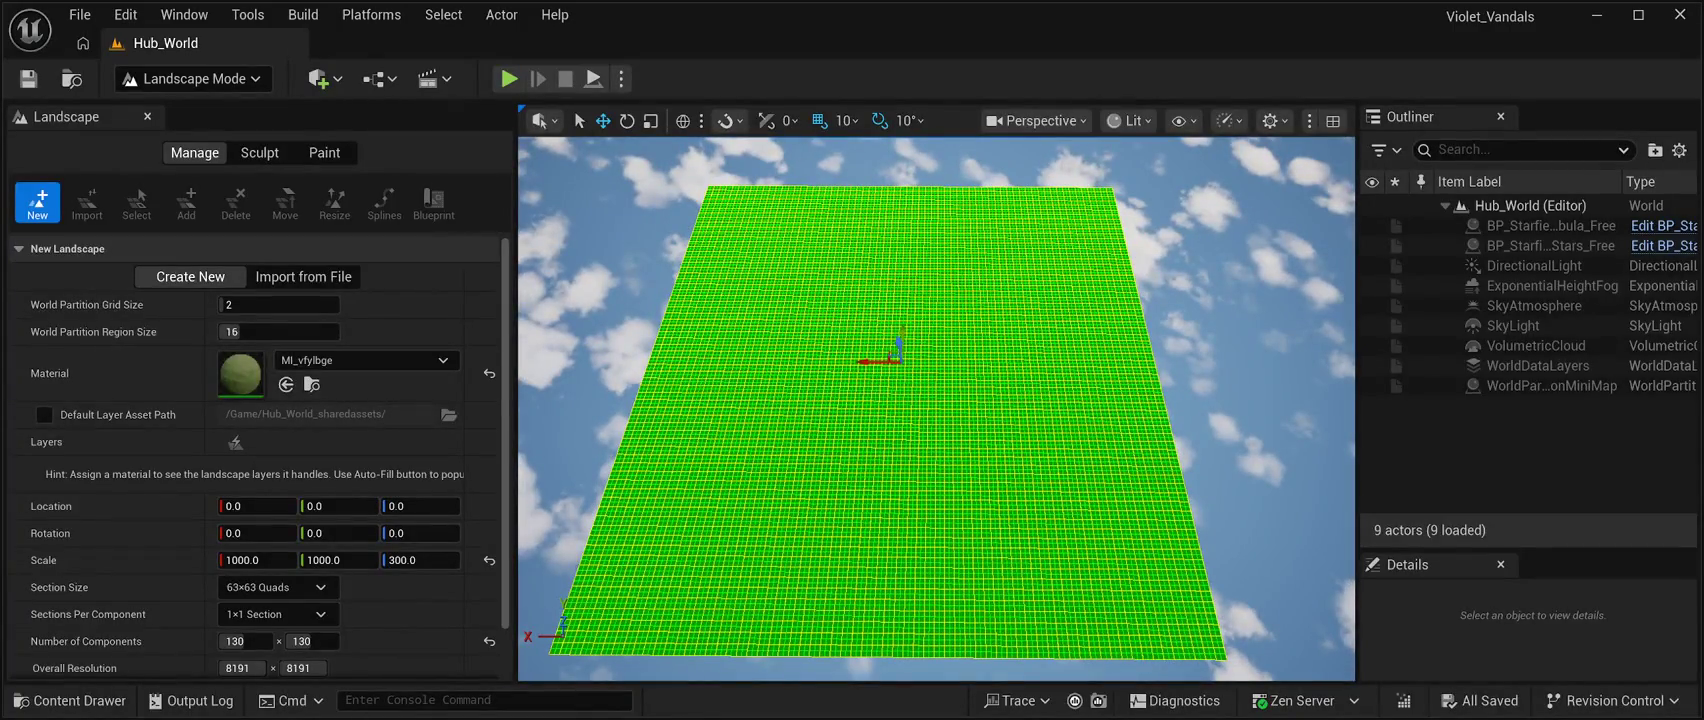
Glance at the File menu without choosing anything, then bring up the Content Drawer.
{"action": "left_click", "coordinate": [80, 14]}
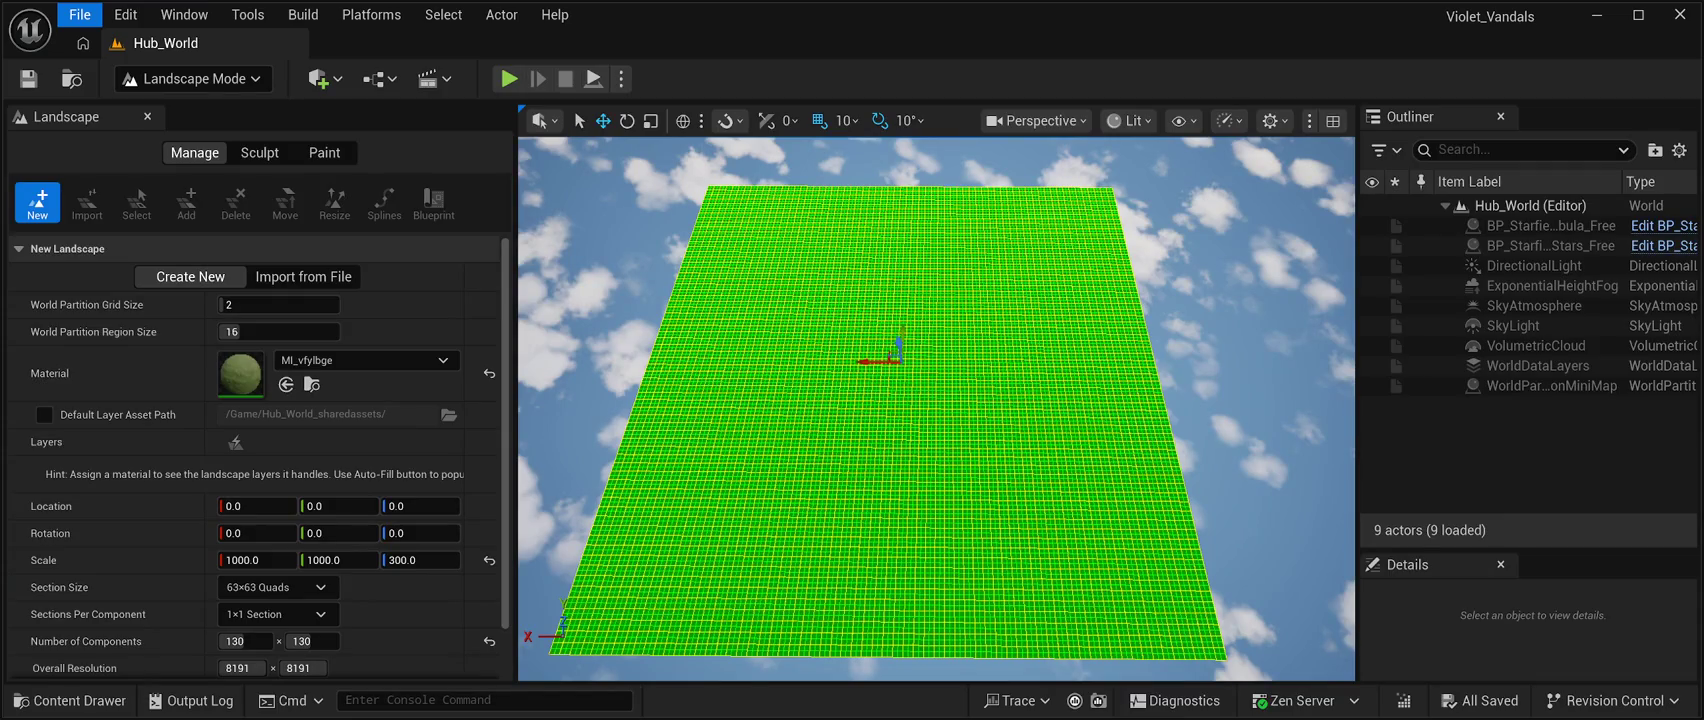
{"action": "key", "text": "Escape"}
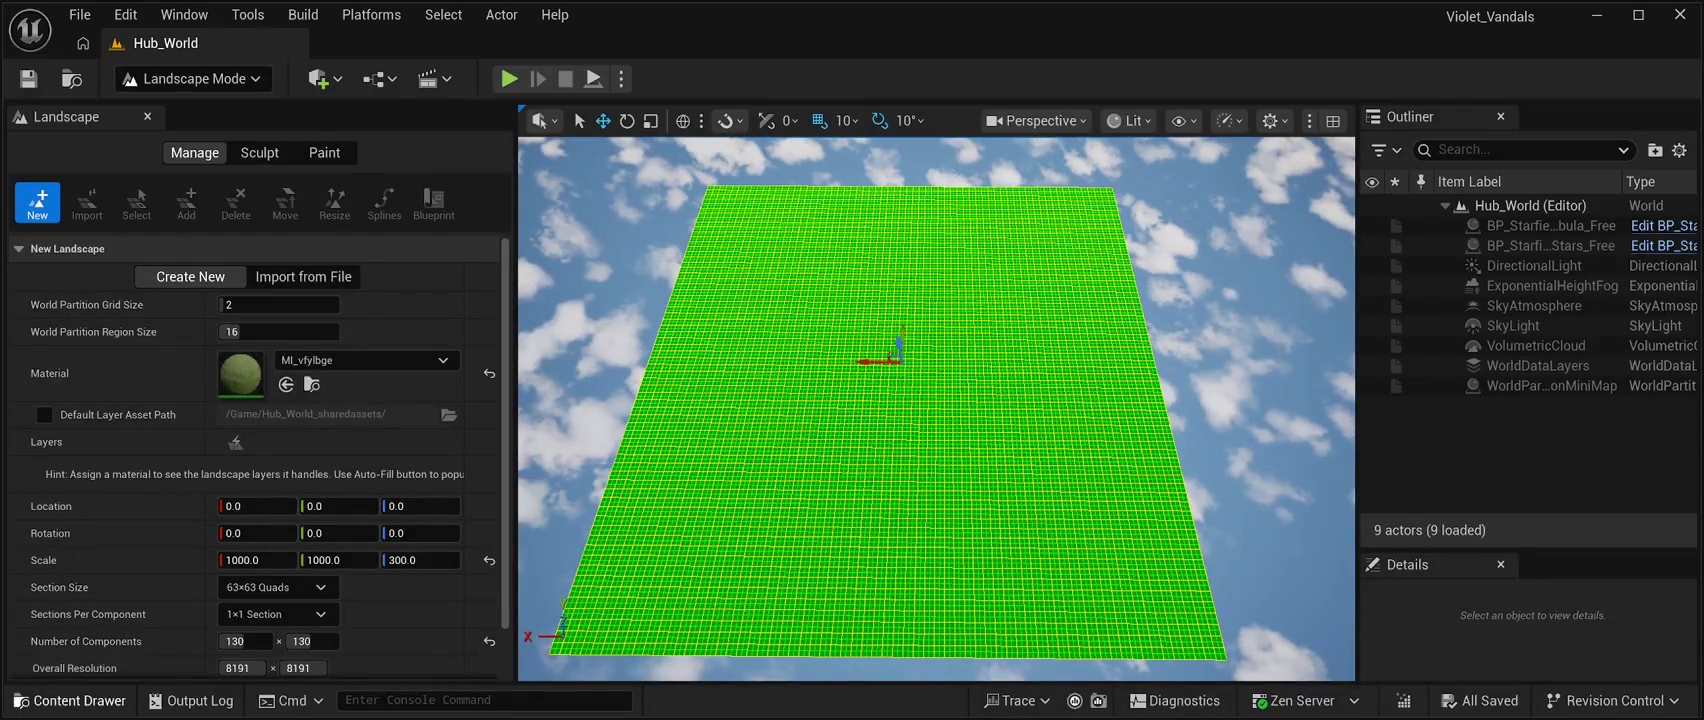
{"action": "left_click", "coordinate": [70, 700]}
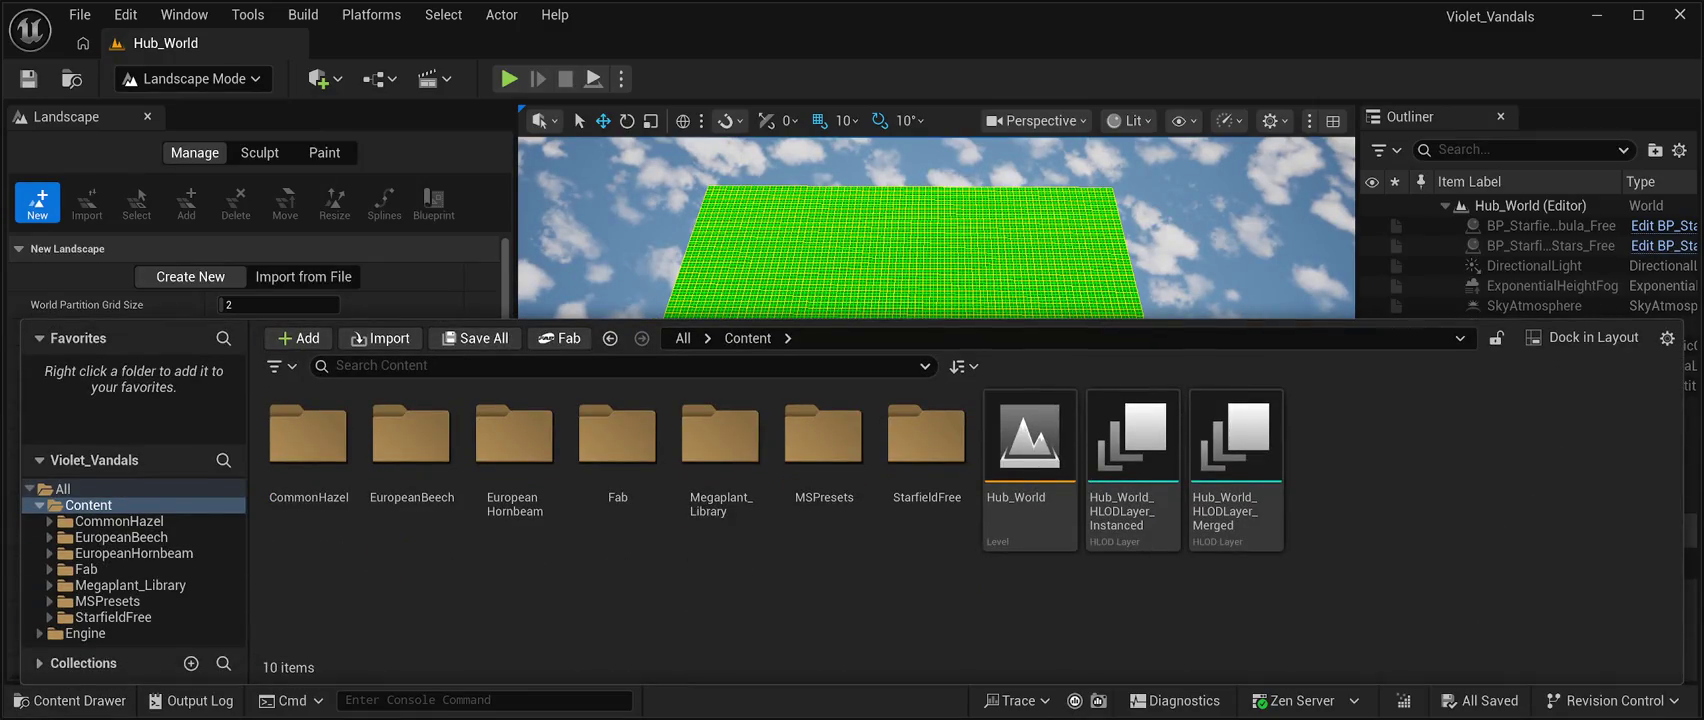
Create a Landscape Grass Type named LG_Malheur_Forest in Content and hide the Content Drawer.
{"action": "left_click", "coordinate": [88, 505]}
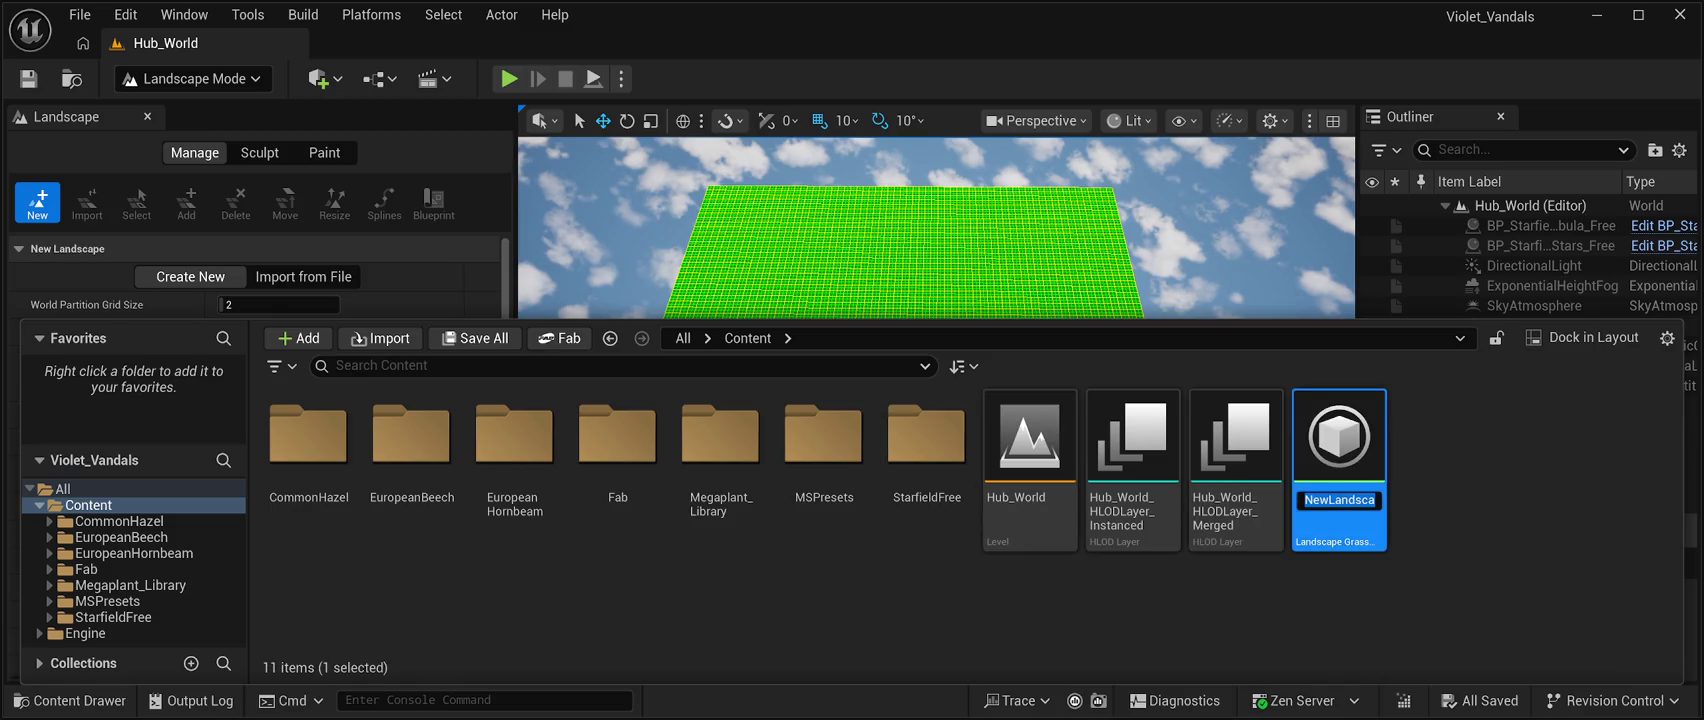
{"action": "type", "text": "LG_Malheur_Forest"}
{"action": "key", "text": "Return"}
{"action": "key", "text": "ctrl+space"}
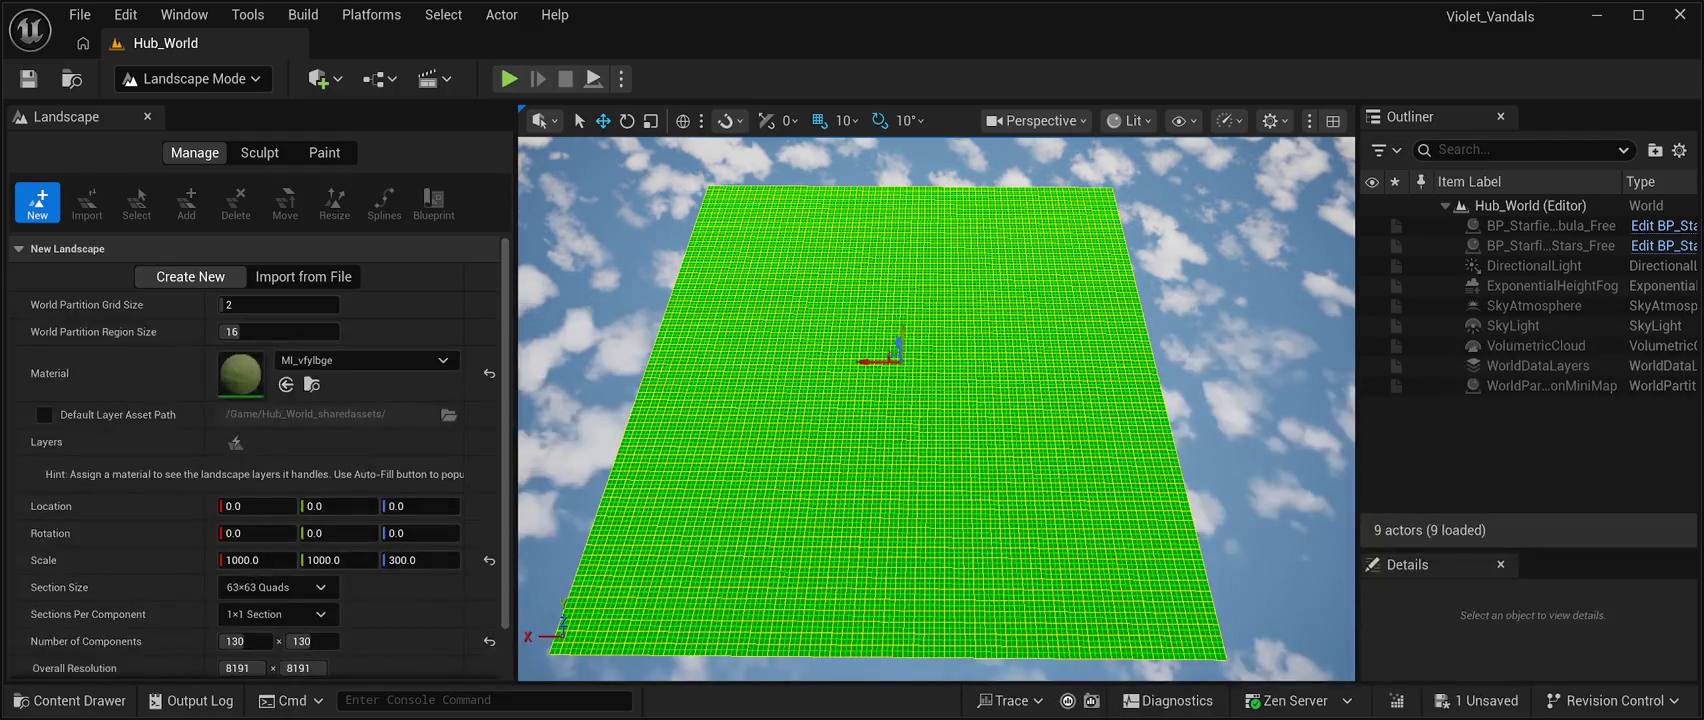
Save the new grass asset and create the 130×130-component landscape with the preview settings.
{"action": "key", "text": "ctrl+s"}
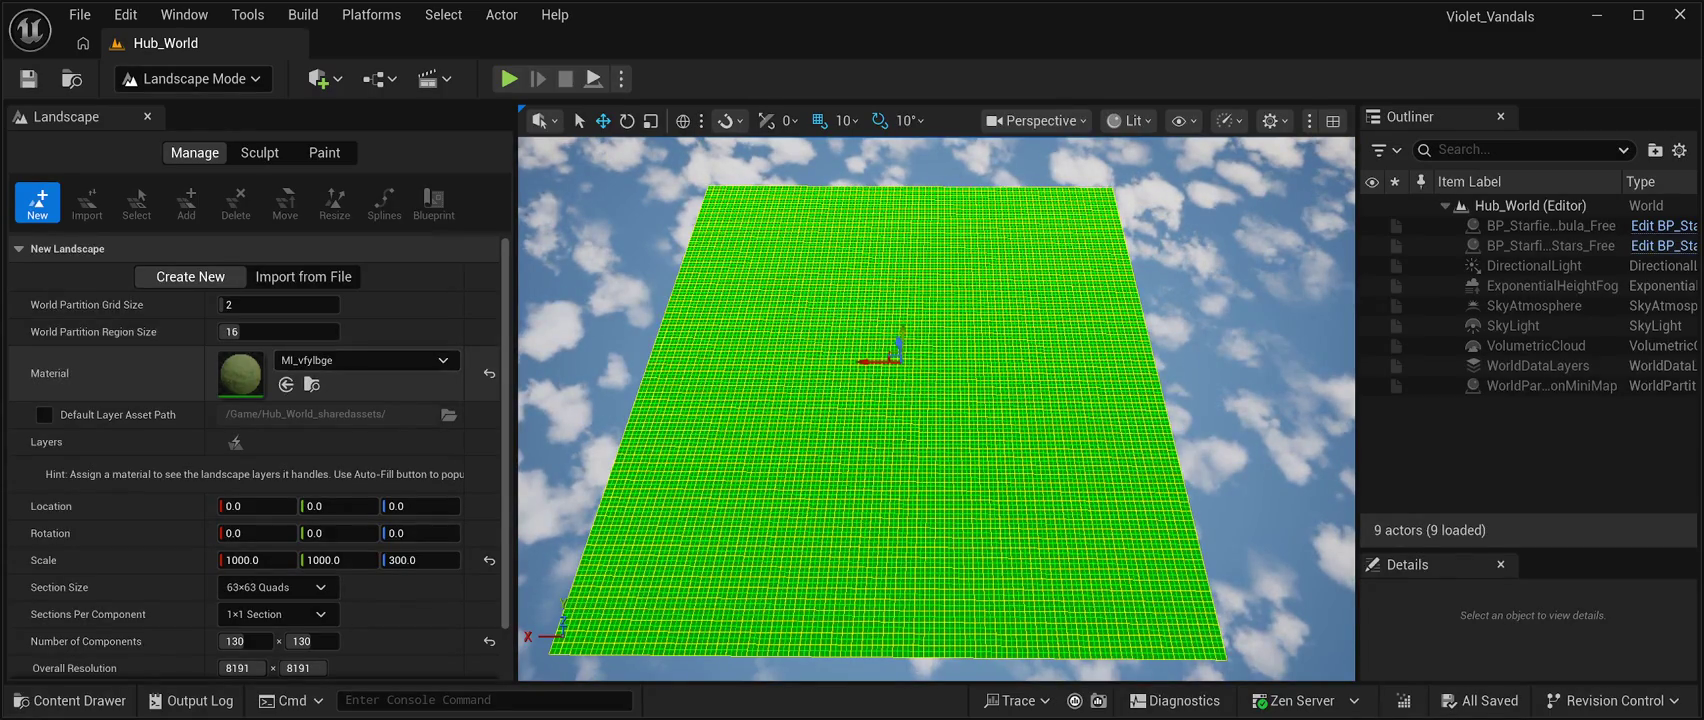
{"action": "scroll", "coordinate": [255, 454], "scroll_direction": "down", "scroll_amount": 2}
{"action": "left_click", "coordinate": [426, 663]}
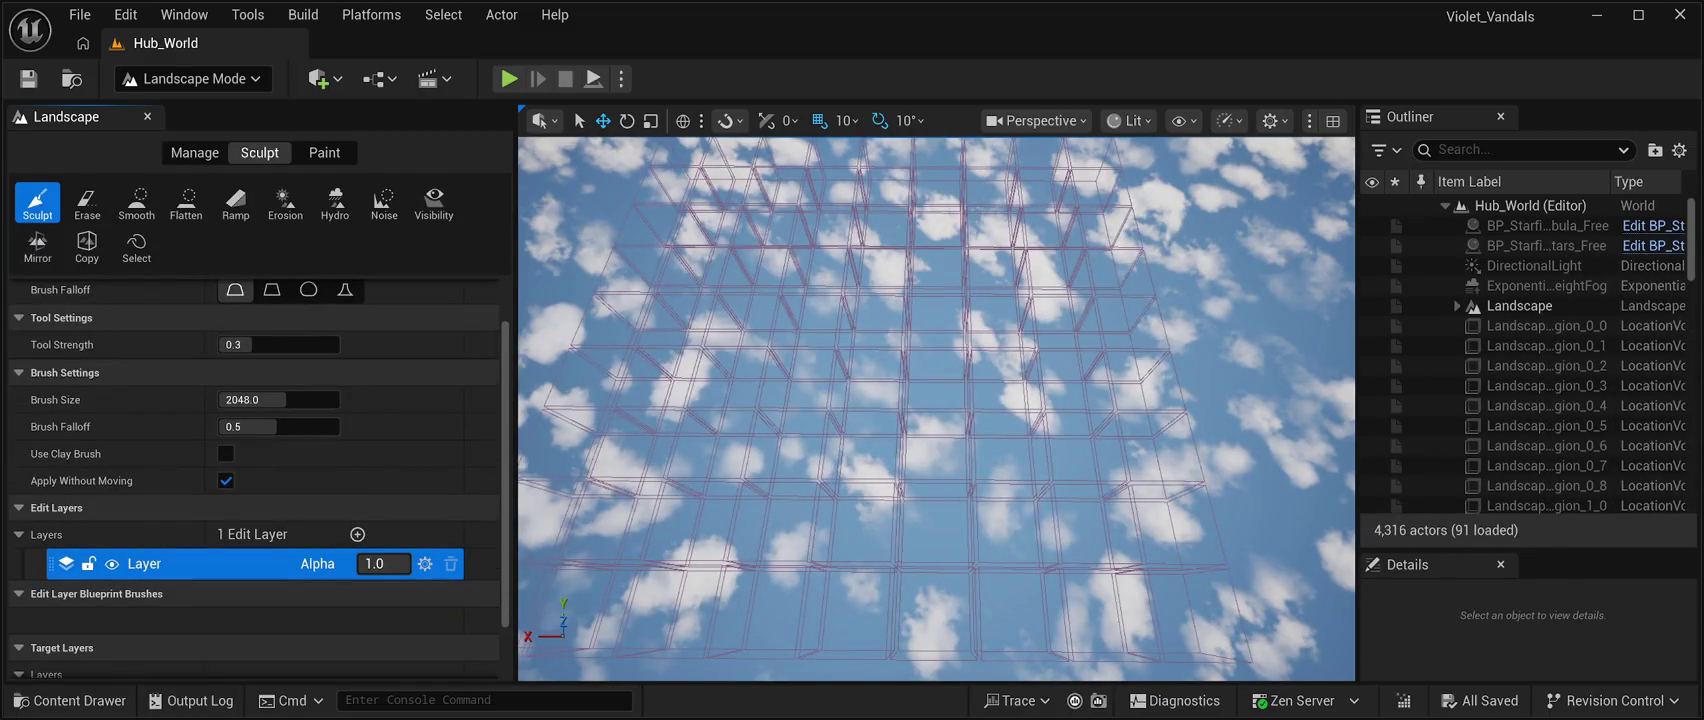
Look across the landscape region grid toward the horizon, then start Play-In-Editor with Alt+P.
{"action": "left_click_drag", "start_coordinate": [936, 410], "coordinate": [936, 410]}
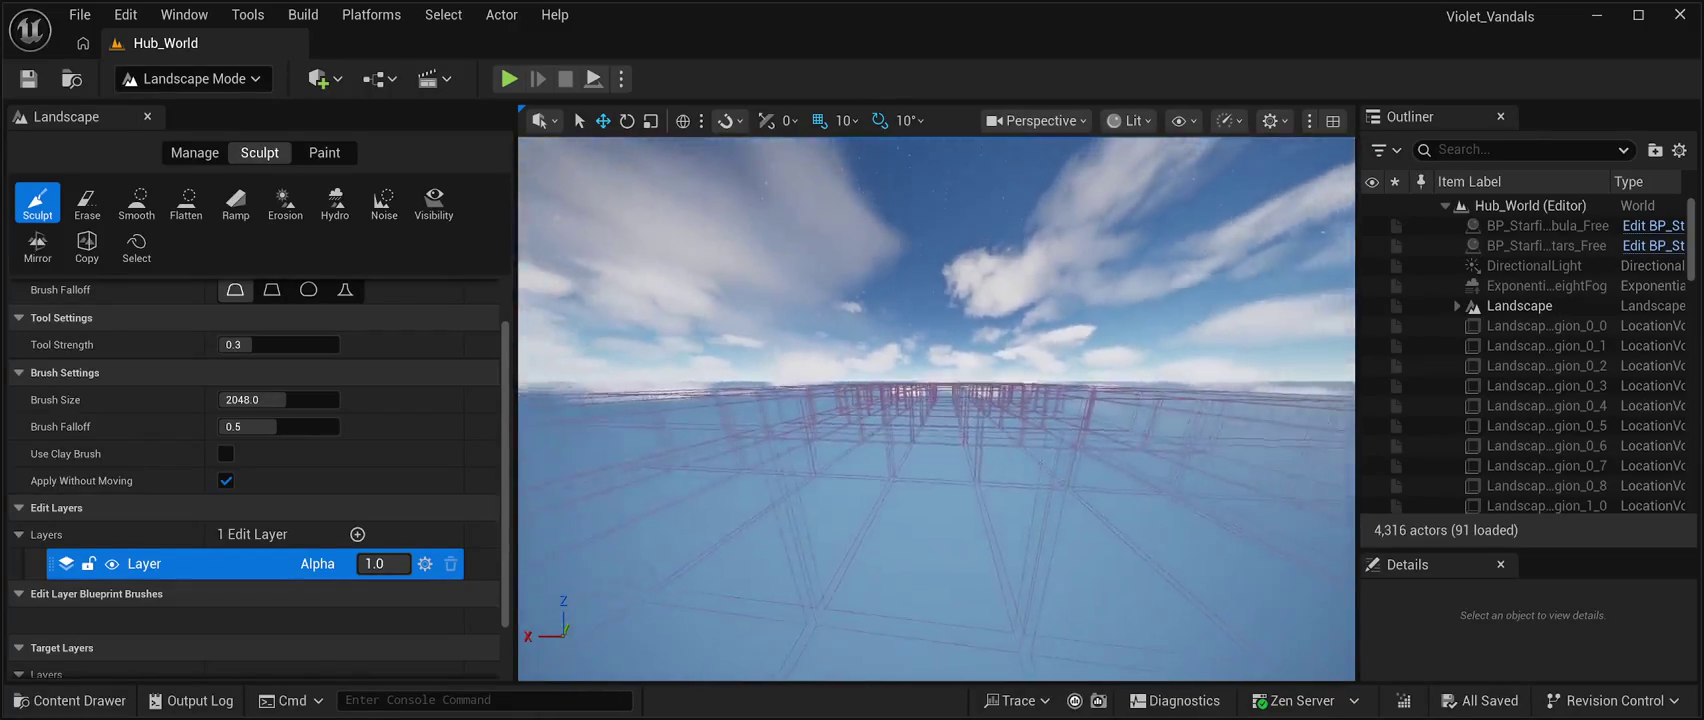
{"action": "mouse_move", "coordinate": [936, 500]}
{"action": "left_mouse_down"}
{"action": "mouse_move", "coordinate": [936, 400]}
{"action": "mouse_move", "coordinate": [936, 480]}
{"action": "mouse_move", "coordinate": [910, 476]}
{"action": "mouse_move", "coordinate": [930, 530]}
{"action": "mouse_move", "coordinate": [930, 425]}
{"action": "mouse_move", "coordinate": [930, 505]}
{"action": "mouse_move", "coordinate": [960, 500]}
{"action": "left_mouse_up"}
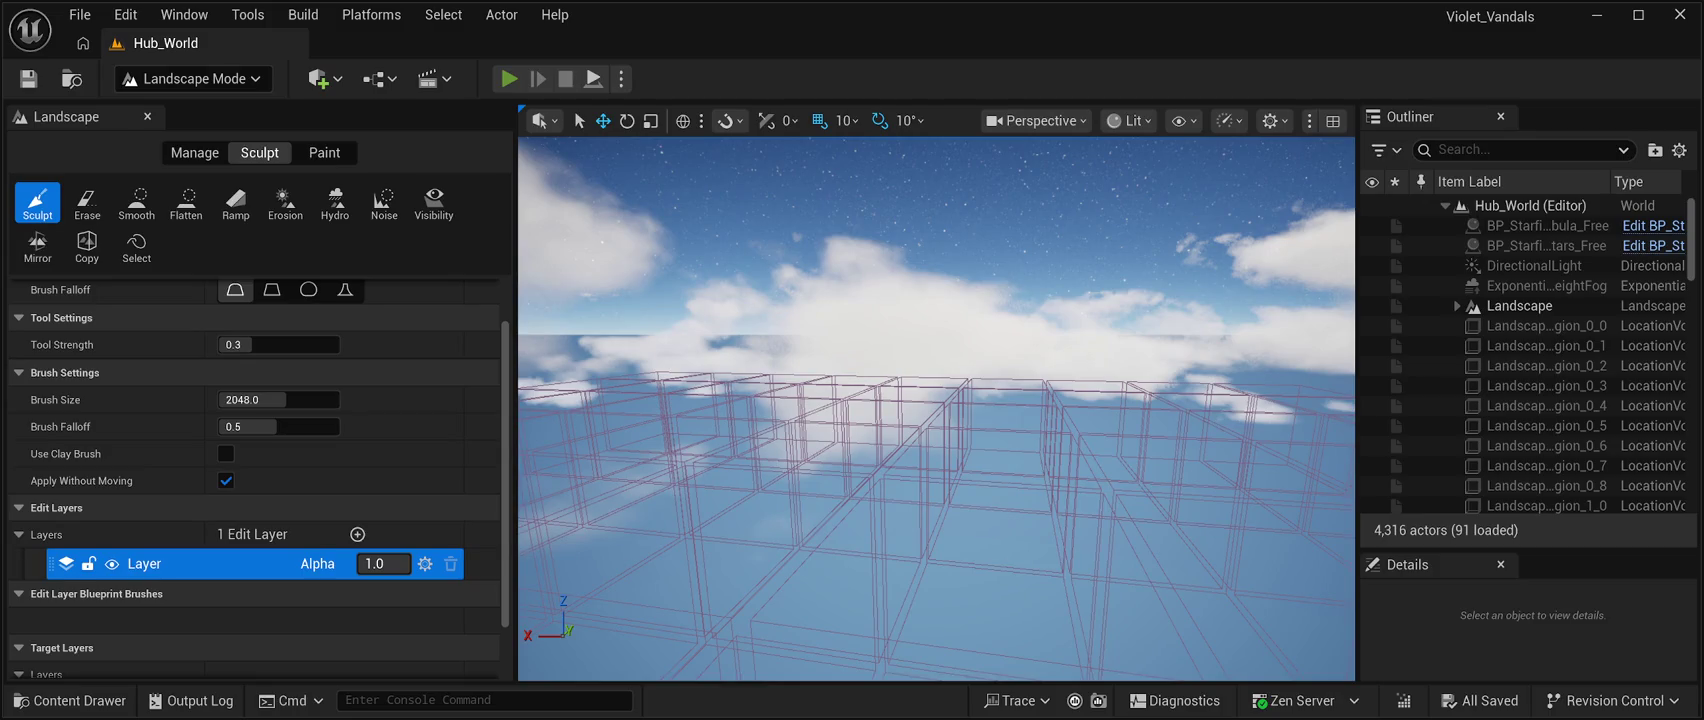
{"action": "key", "text": "alt+p"}
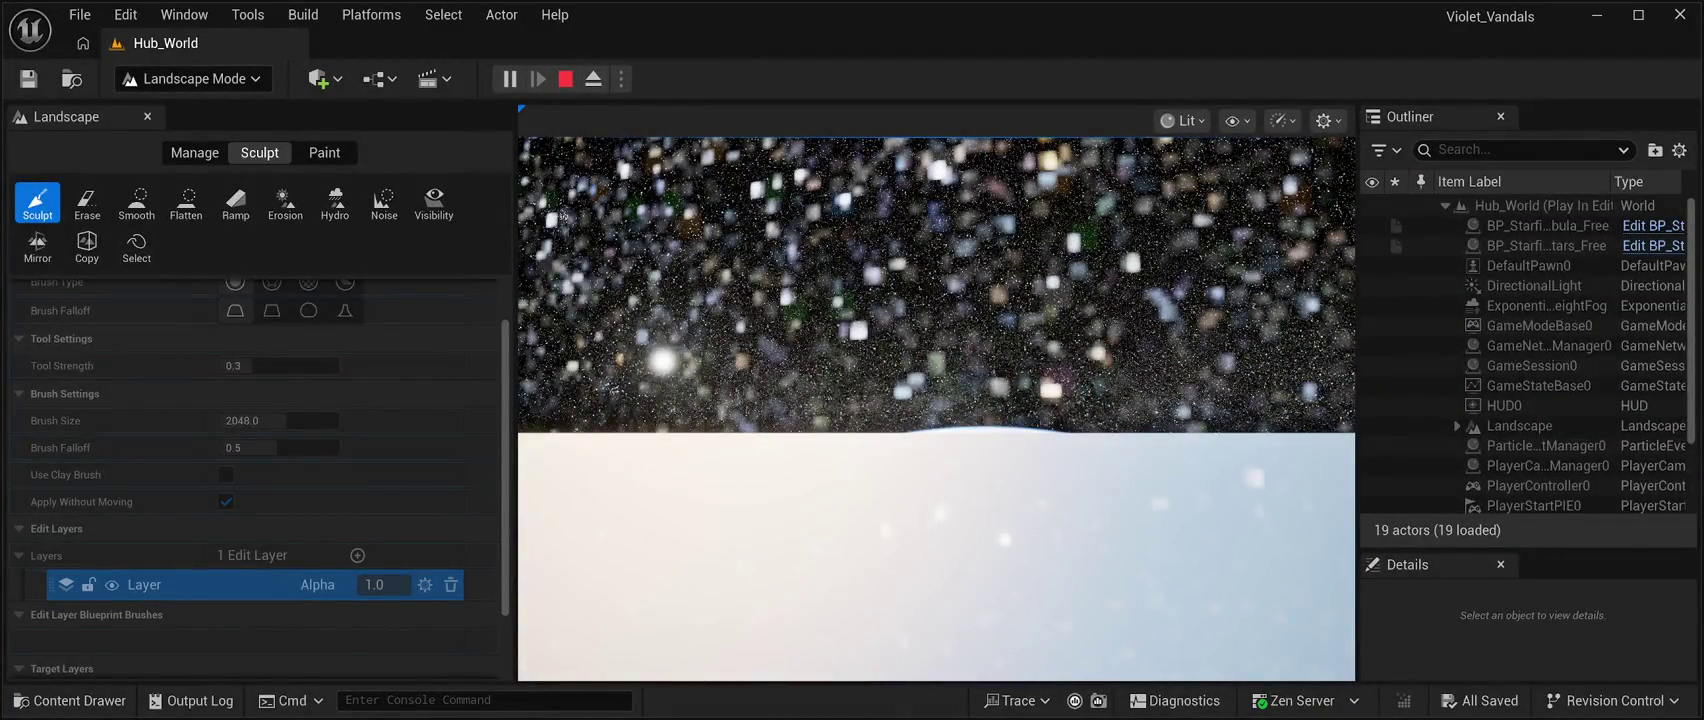
Stop the Play-In-Editor session and return to Landscape Mode's sculpt tools in Hub_World.
{"action": "scroll", "coordinate": [1530, 383], "scroll_direction": "down", "scroll_amount": 3}
{"action": "scroll", "coordinate": [1530, 383], "scroll_direction": "up", "scroll_amount": 3}
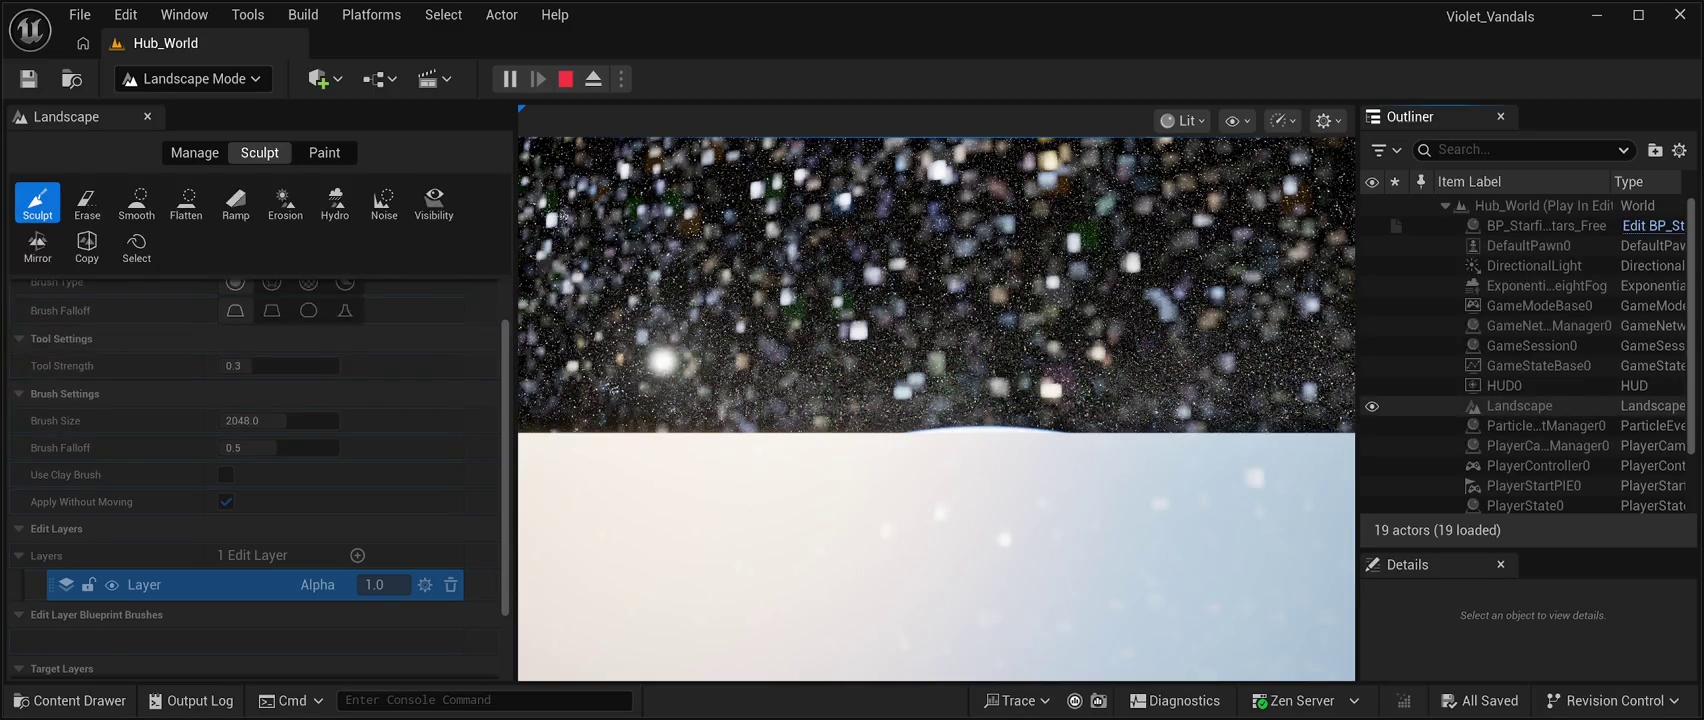
{"action": "left_click", "coordinate": [936, 400]}
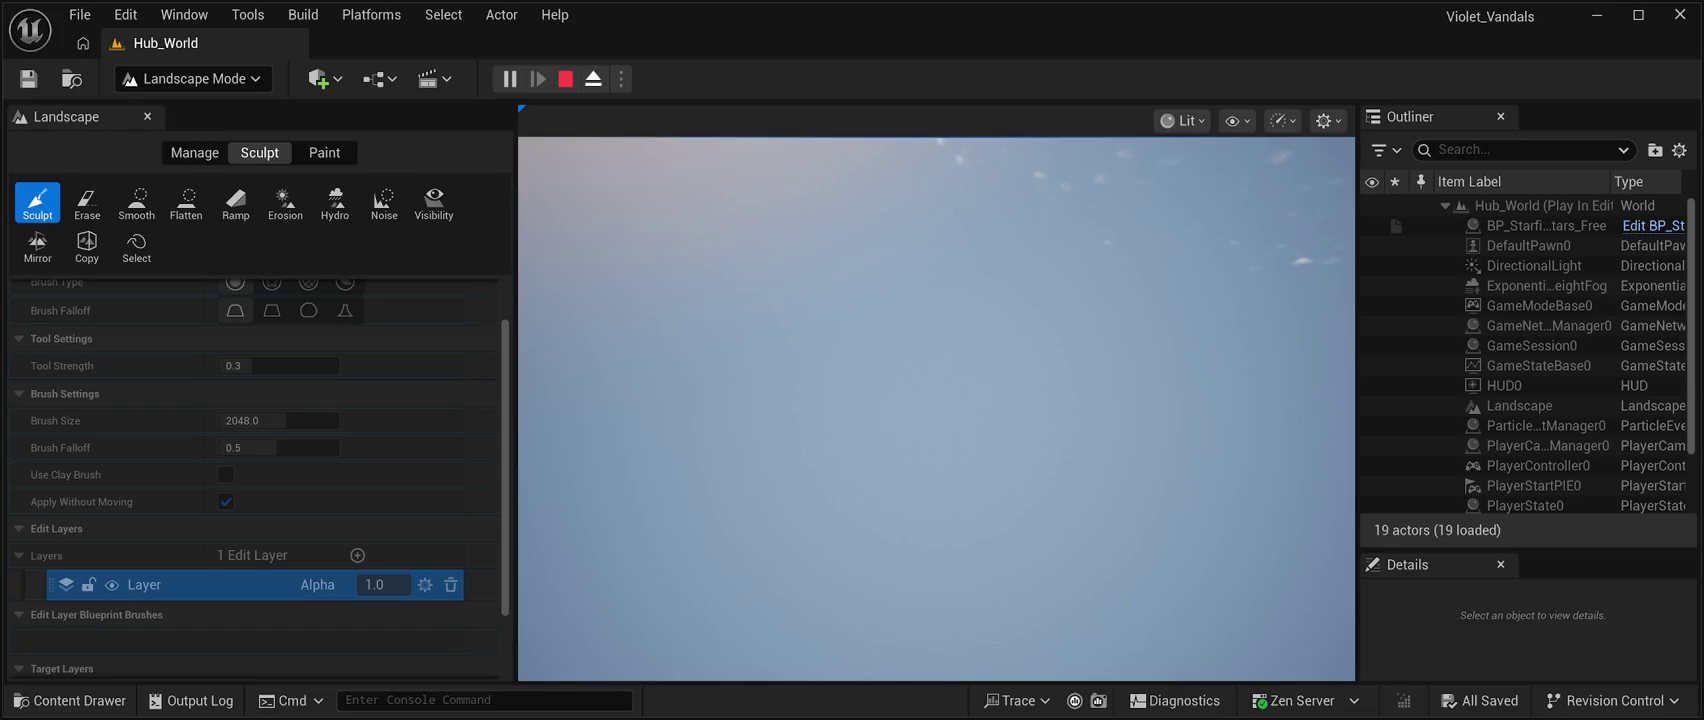
{"action": "key", "text": "Escape"}
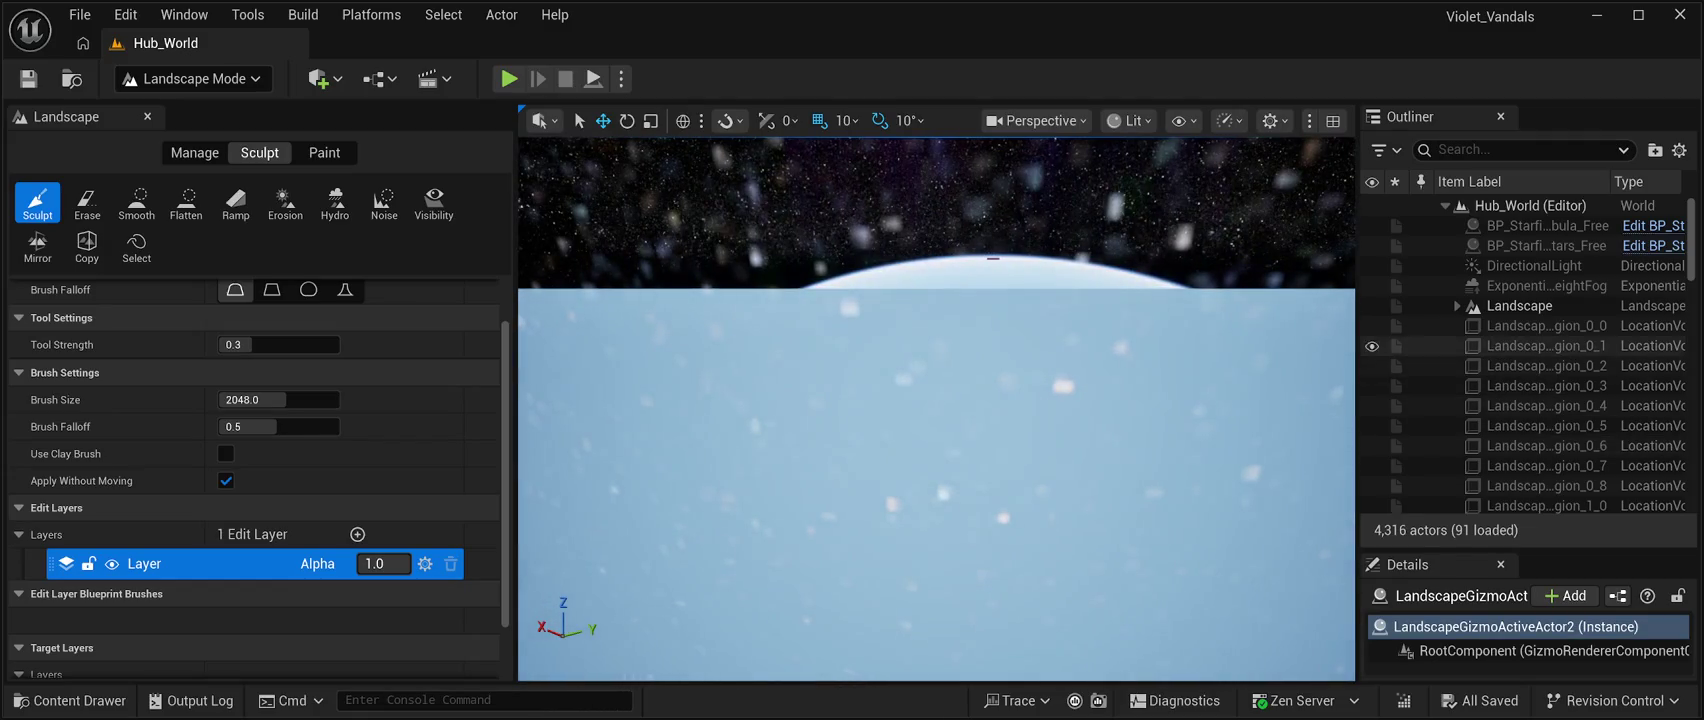
Select the Landscape actor and switch the brush to the round shape.
{"action": "left_click", "coordinate": [1519, 305]}
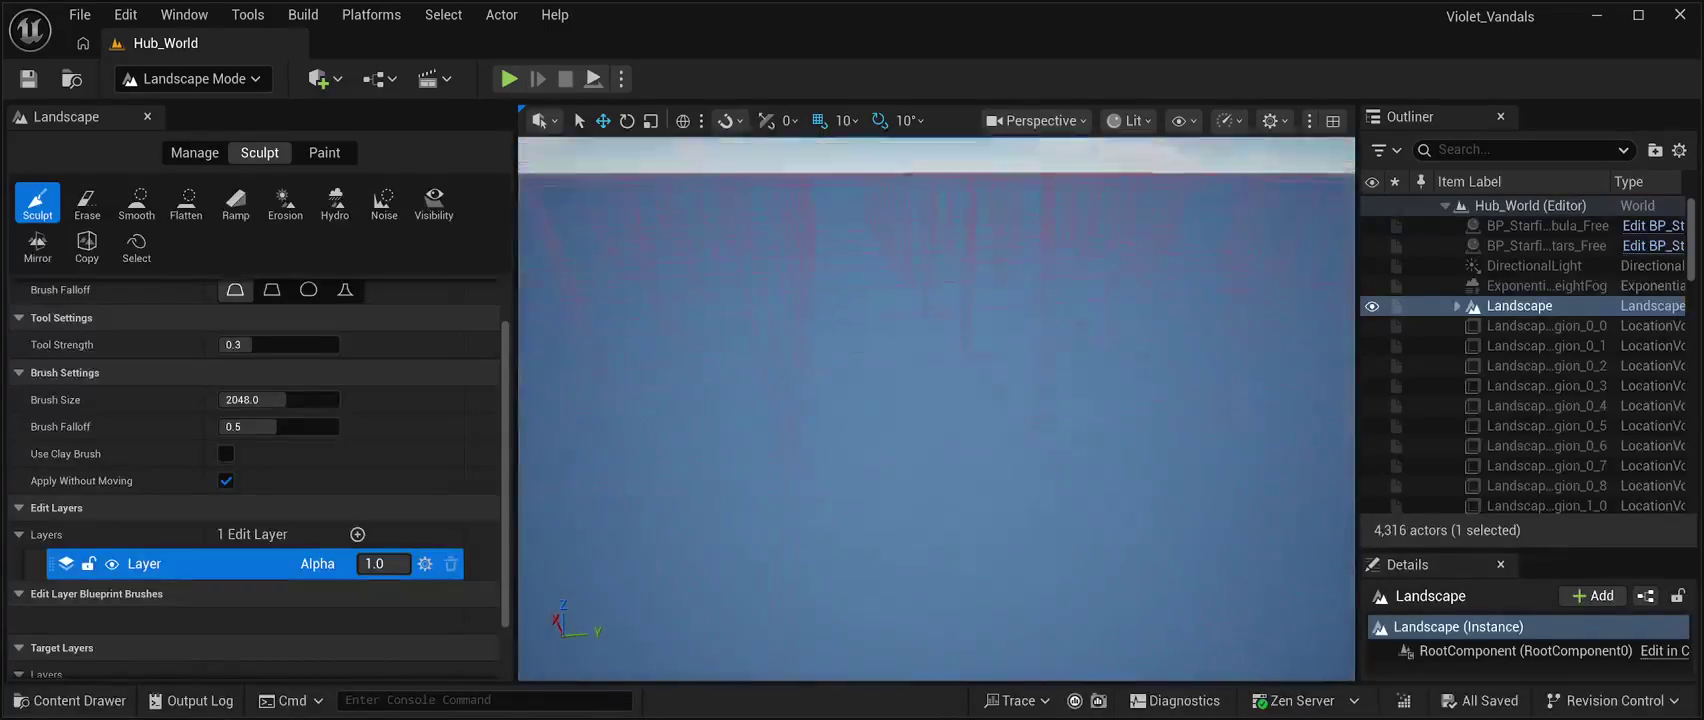
{"action": "scroll", "coordinate": [260, 480], "scroll_direction": "down", "scroll_amount": 2}
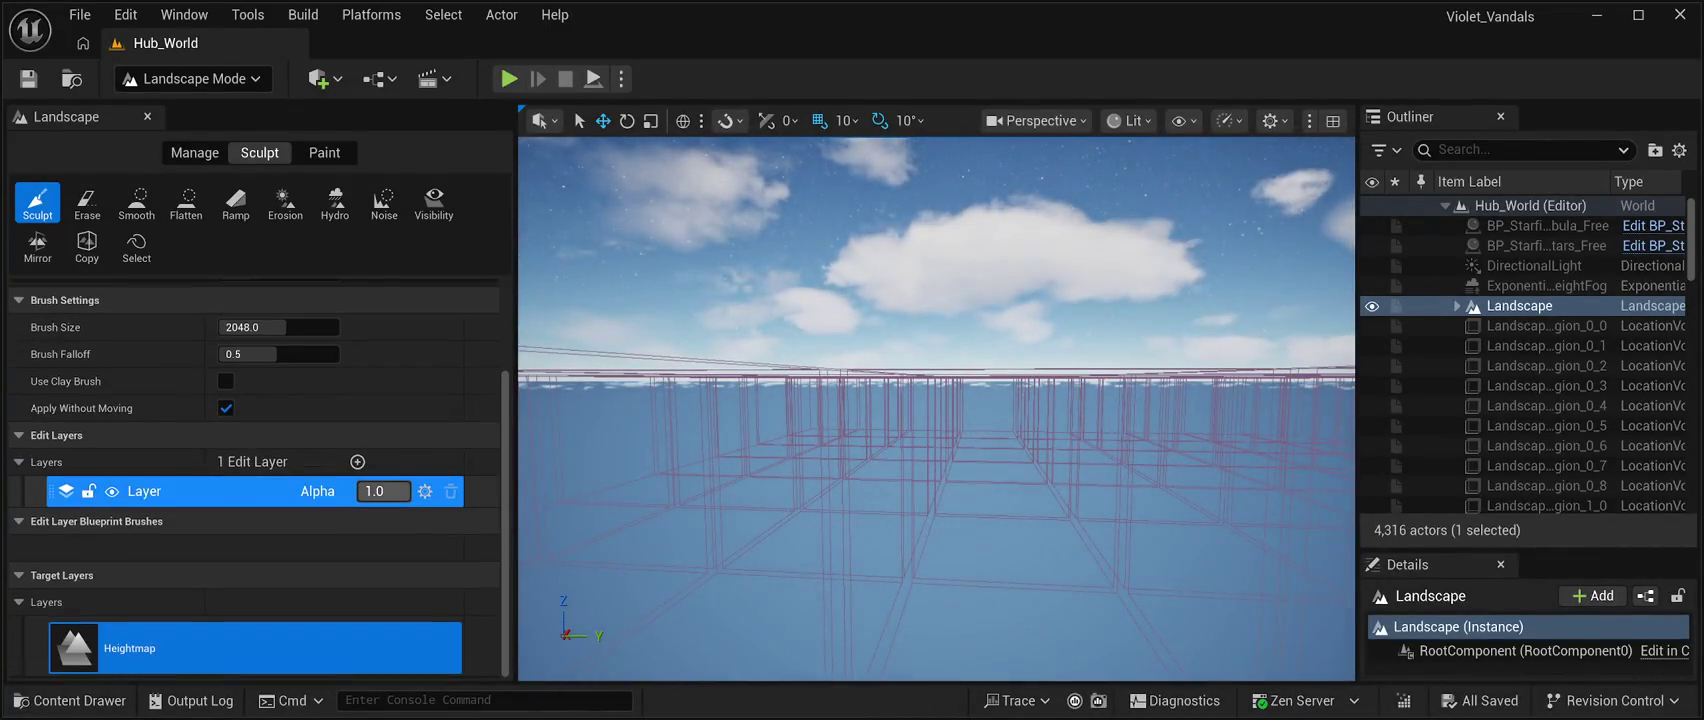
{"action": "scroll", "coordinate": [260, 450], "scroll_direction": "up", "scroll_amount": 4}
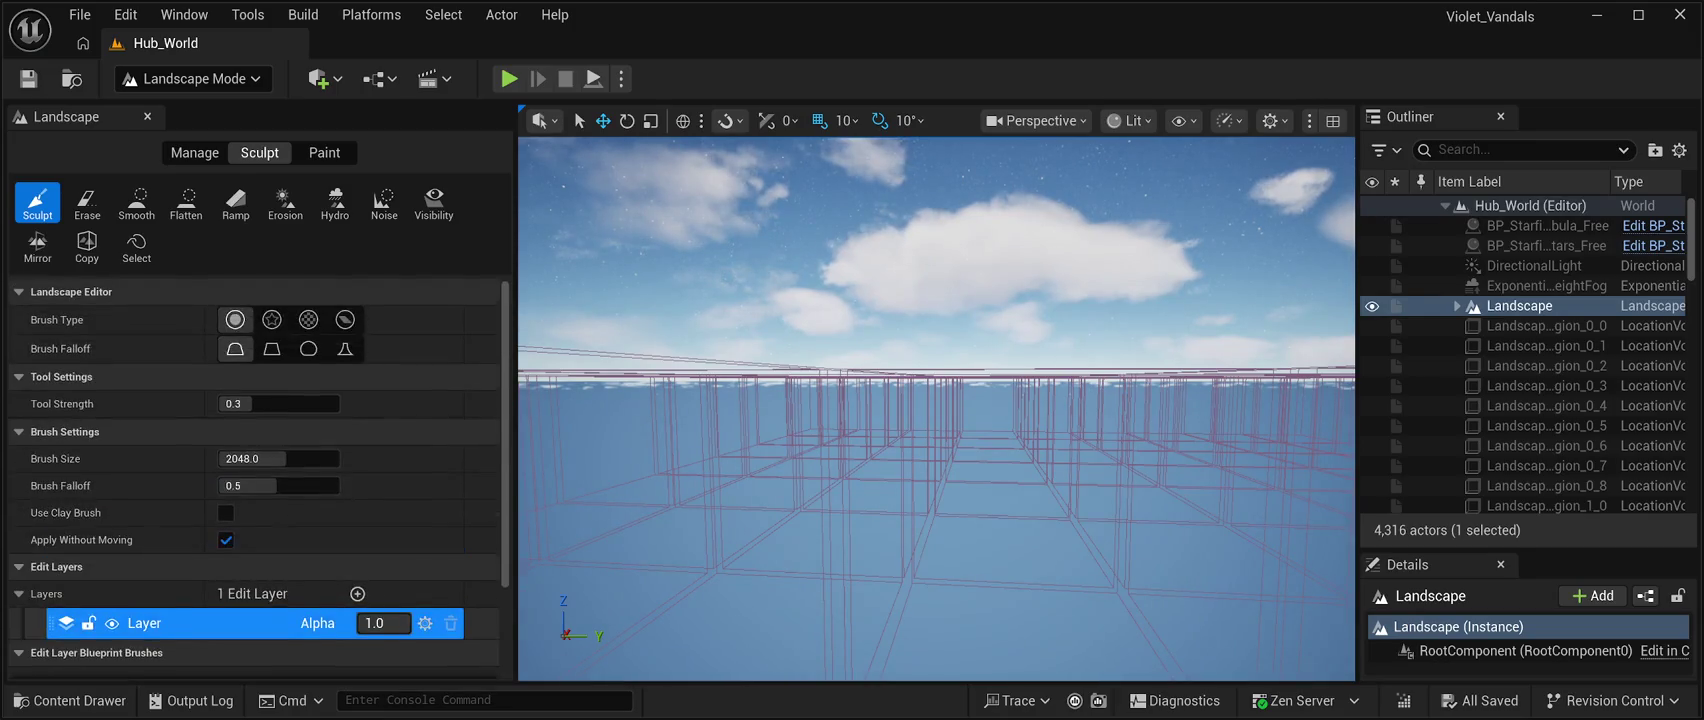
{"action": "left_click", "coordinate": [235, 319]}
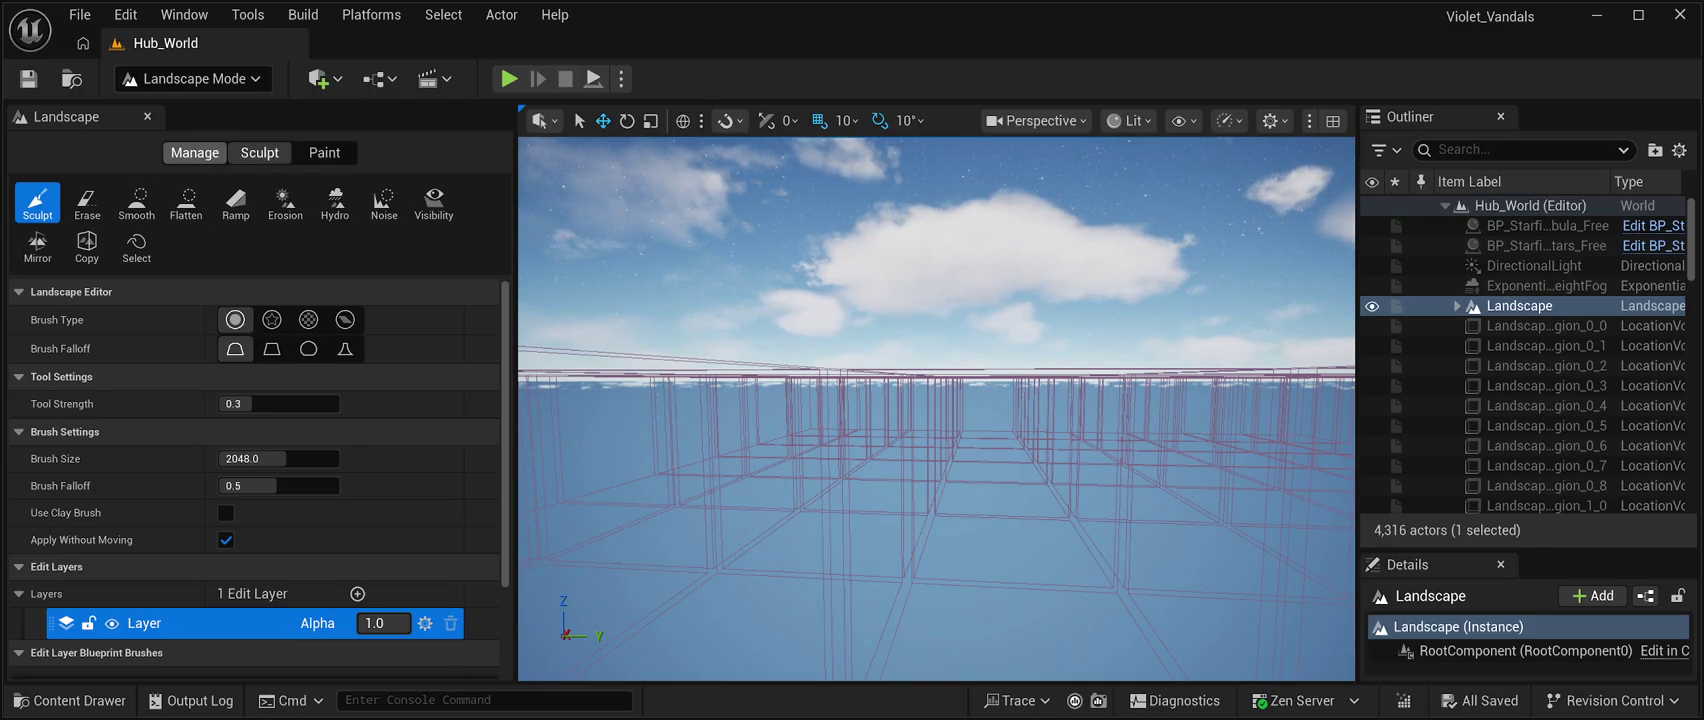
Cycle through the Manage and Paint tools back to Sculpt and pick the basic Sculpt tool.
{"action": "left_click", "coordinate": [194, 152]}
{"action": "left_click", "coordinate": [324, 152]}
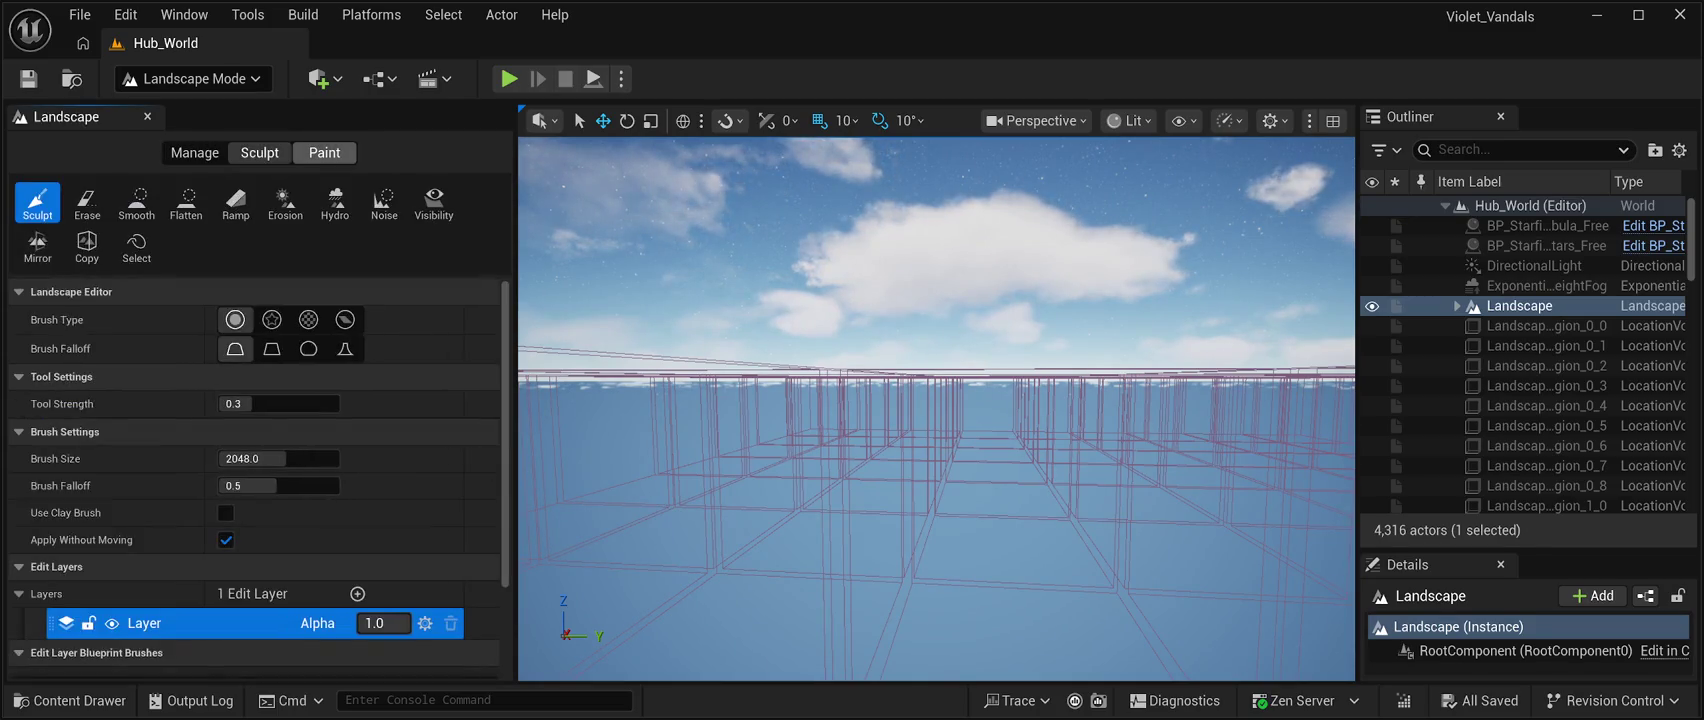
{"action": "left_click", "coordinate": [259, 152]}
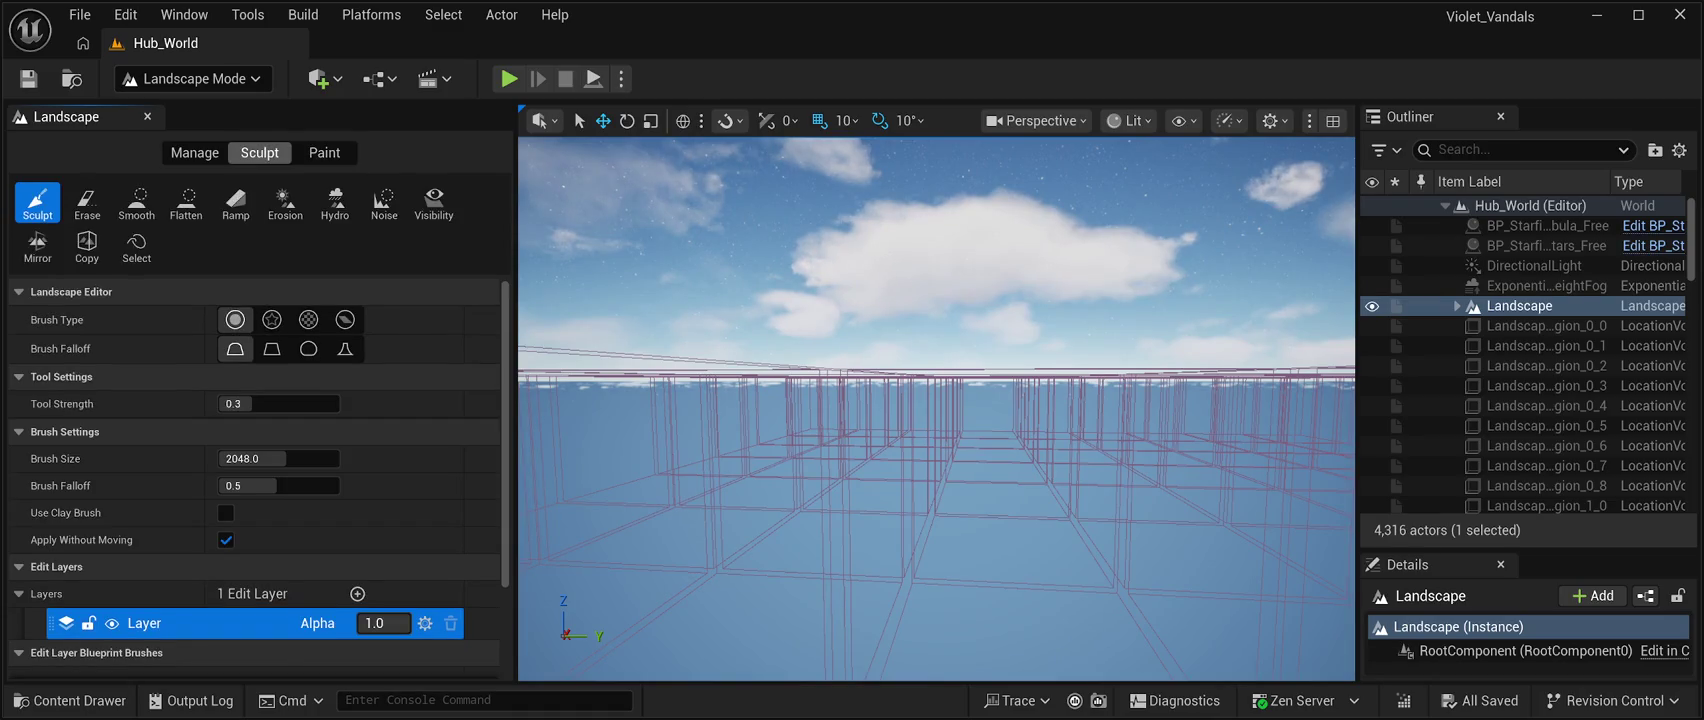
{"action": "left_click", "coordinate": [37, 202]}
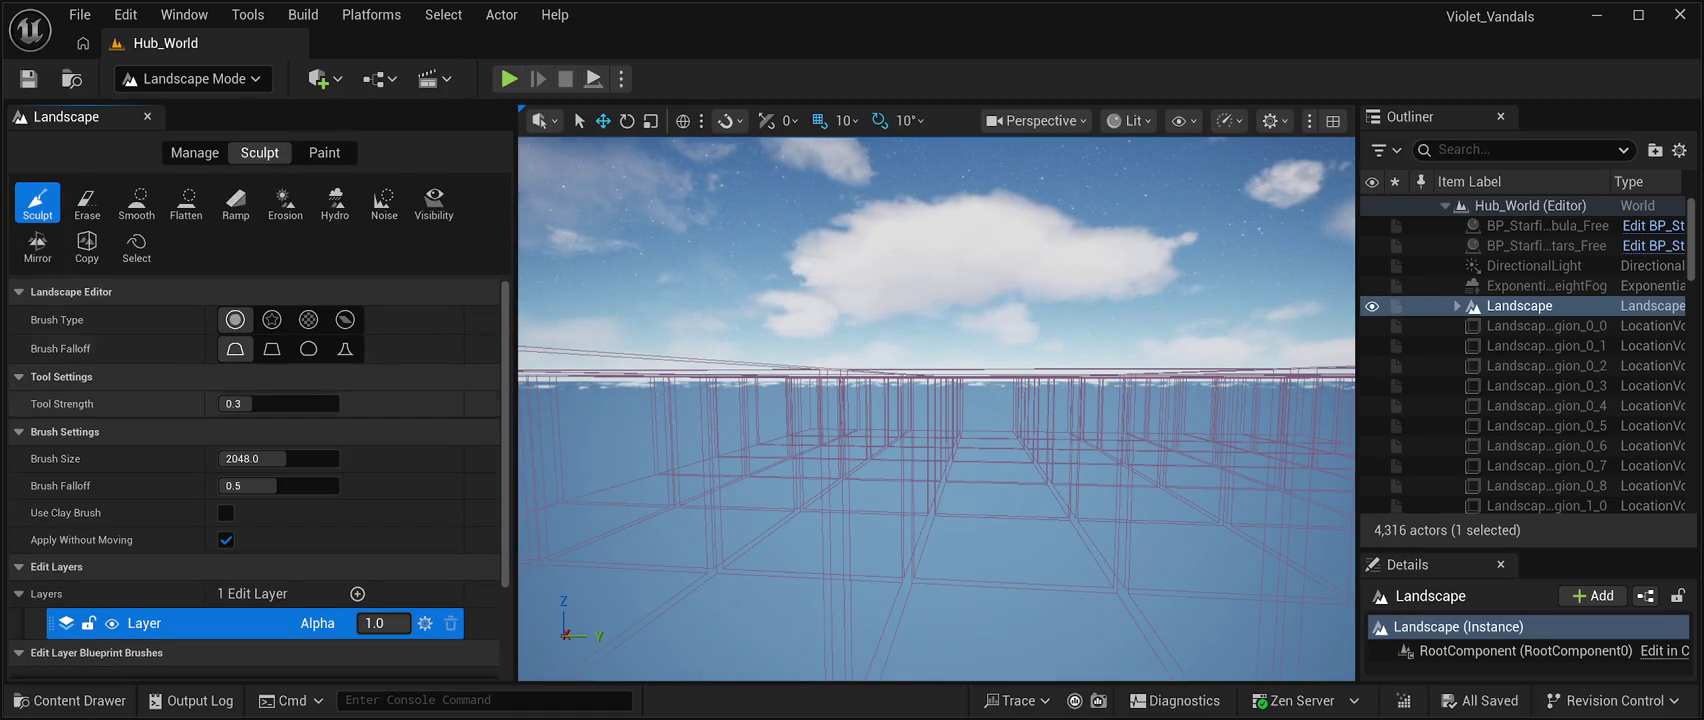
{"action": "scroll", "coordinate": [255, 450], "scroll_direction": "down", "scroll_amount": 3}
{"action": "scroll", "coordinate": [255, 450], "scroll_direction": "up", "scroll_amount": 3}
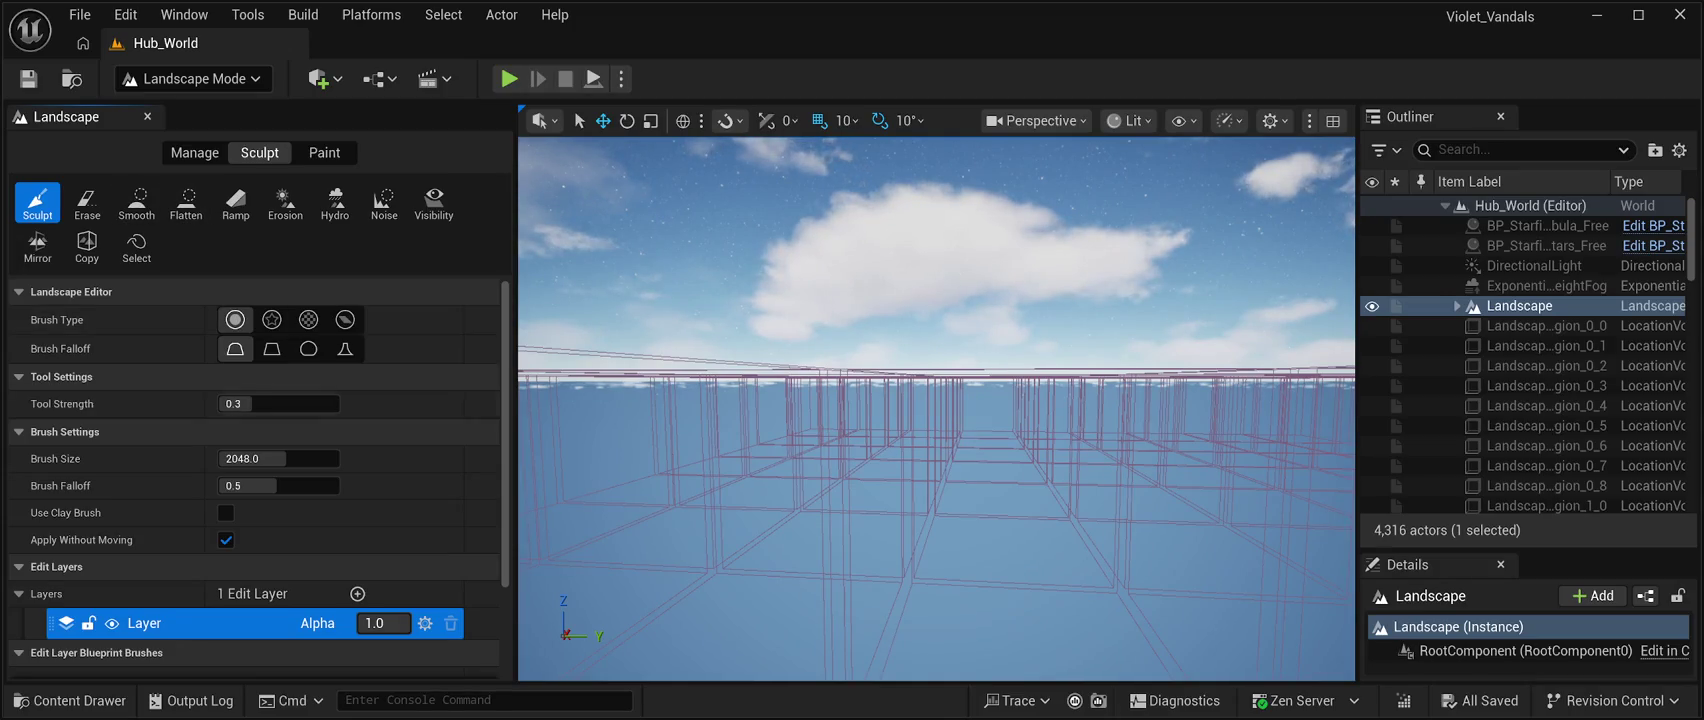
{"action": "scroll", "coordinate": [255, 403], "scroll_direction": "down", "scroll_amount": 3}
{"action": "scroll", "coordinate": [255, 450], "scroll_direction": "up", "scroll_amount": 3}
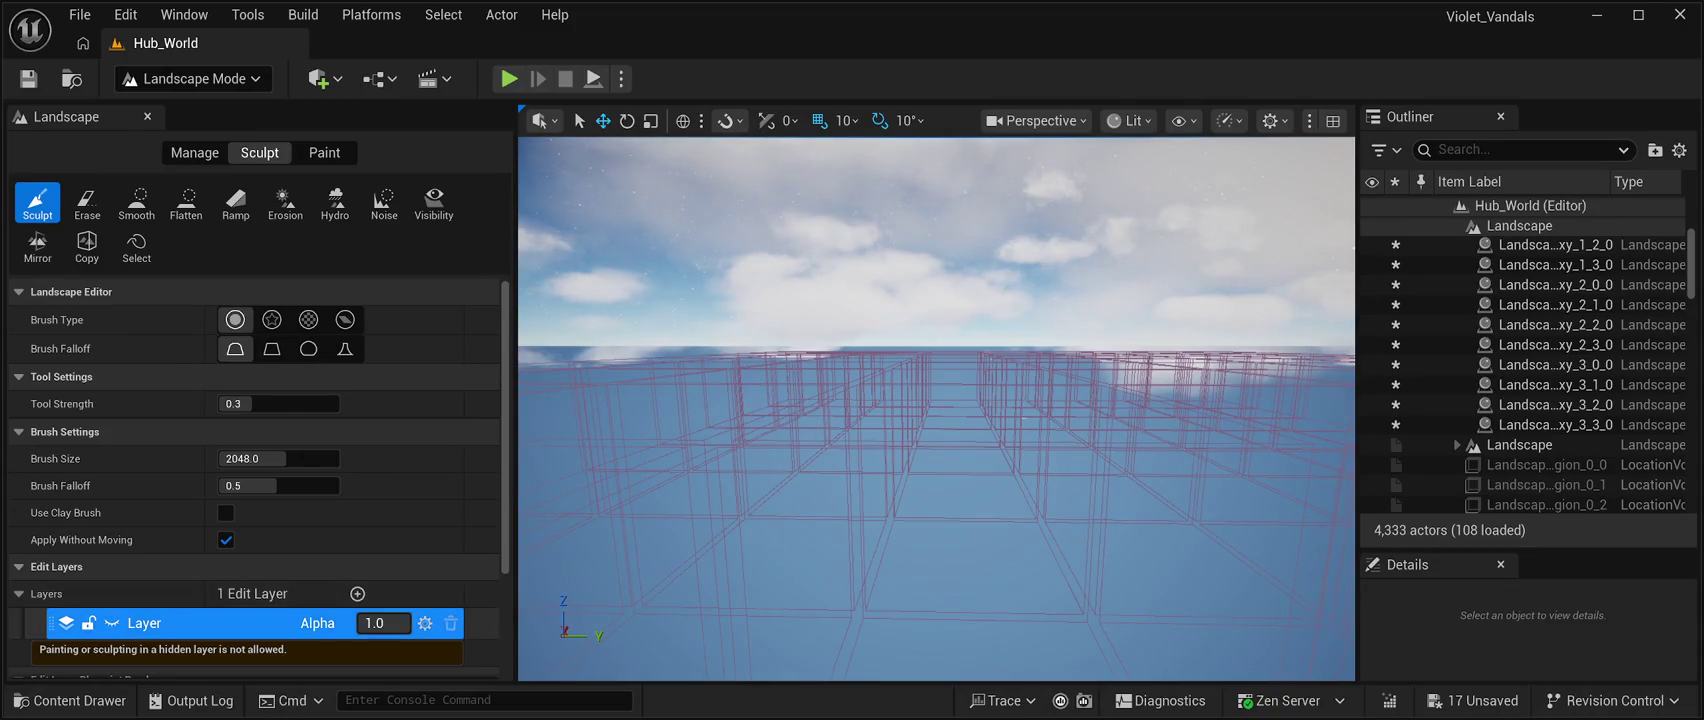
Switch to Paint and back to Sculpt, and enter the value -0.02 in the landscape panel.
{"action": "scroll", "coordinate": [255, 476], "scroll_direction": "down", "scroll_amount": 3}
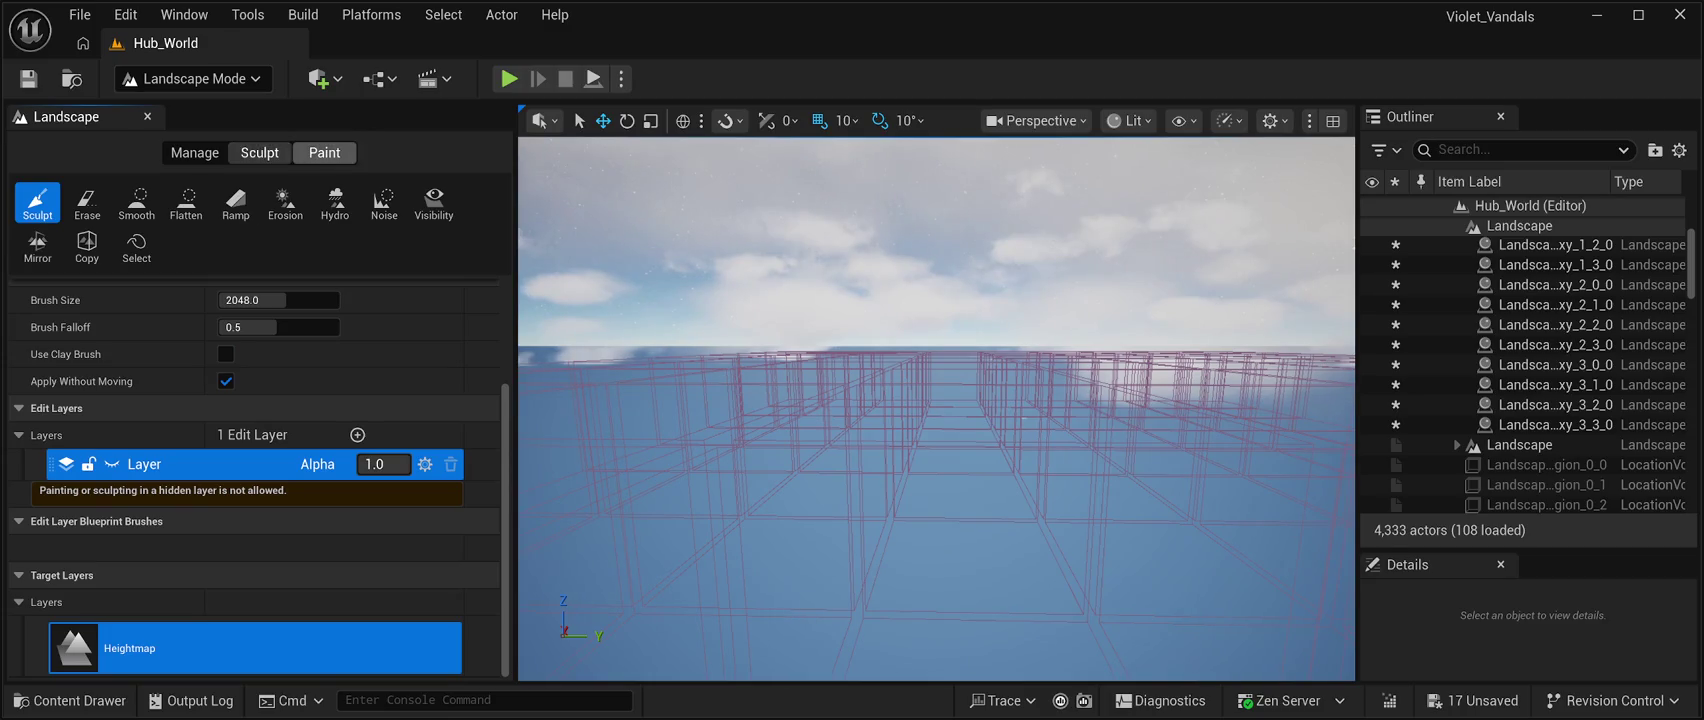
{"action": "left_click", "coordinate": [324, 152]}
{"action": "left_click", "coordinate": [259, 152]}
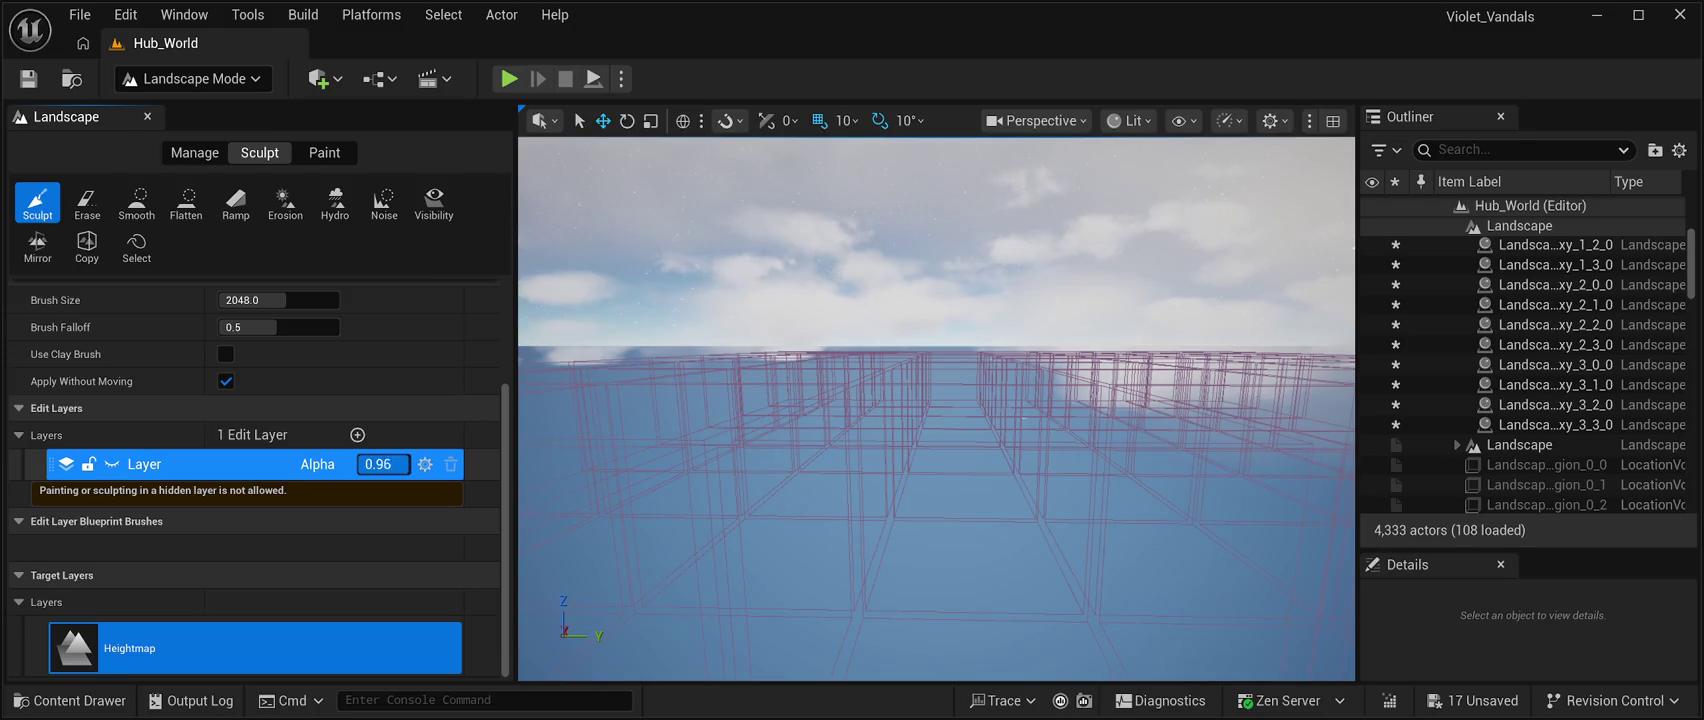
{"action": "type", "text": "-0.02"}
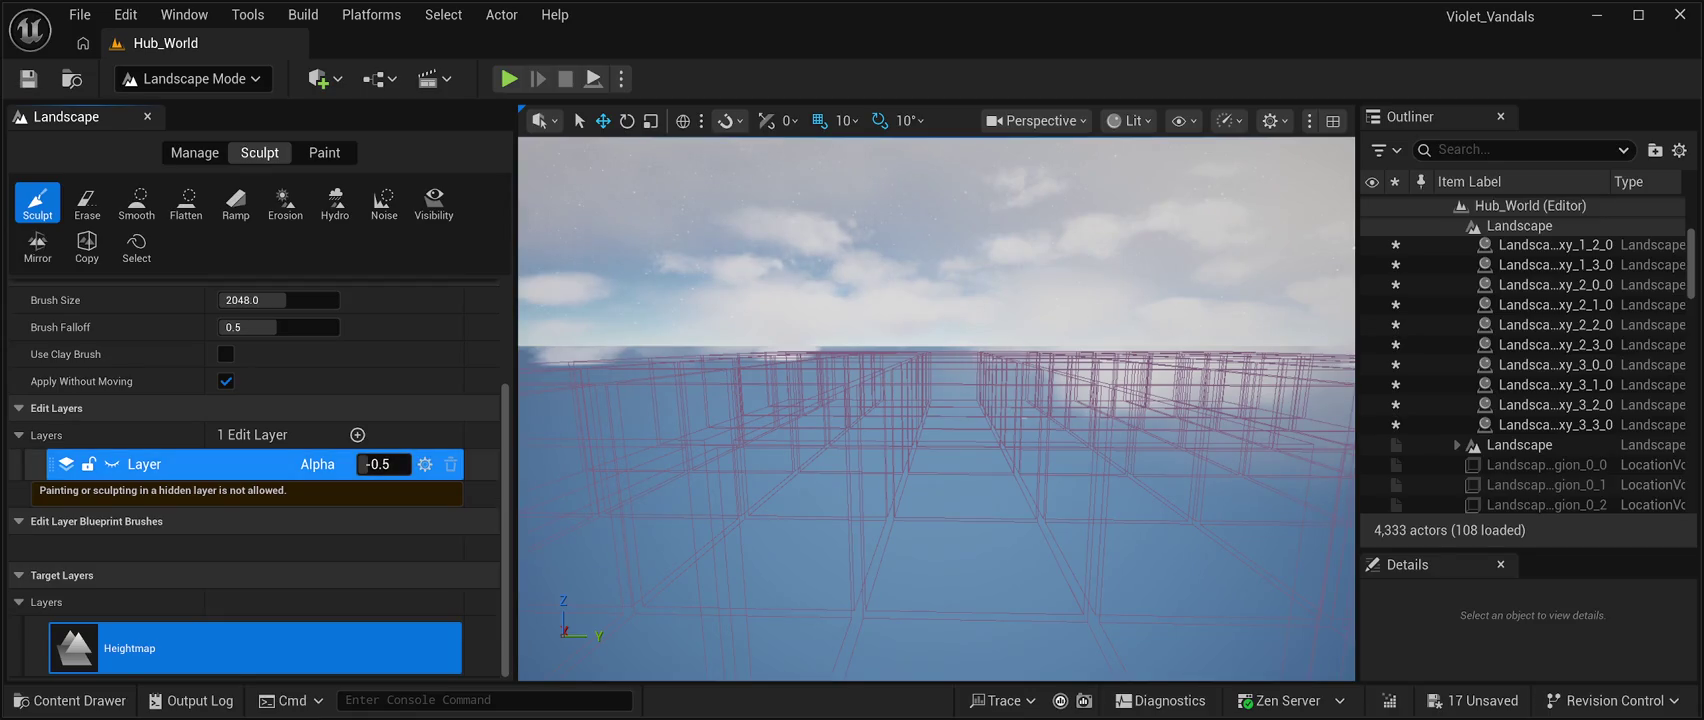
Unhide the landscape edit layer and set its alpha to 1.0.
{"action": "left_click", "coordinate": [112, 464]}
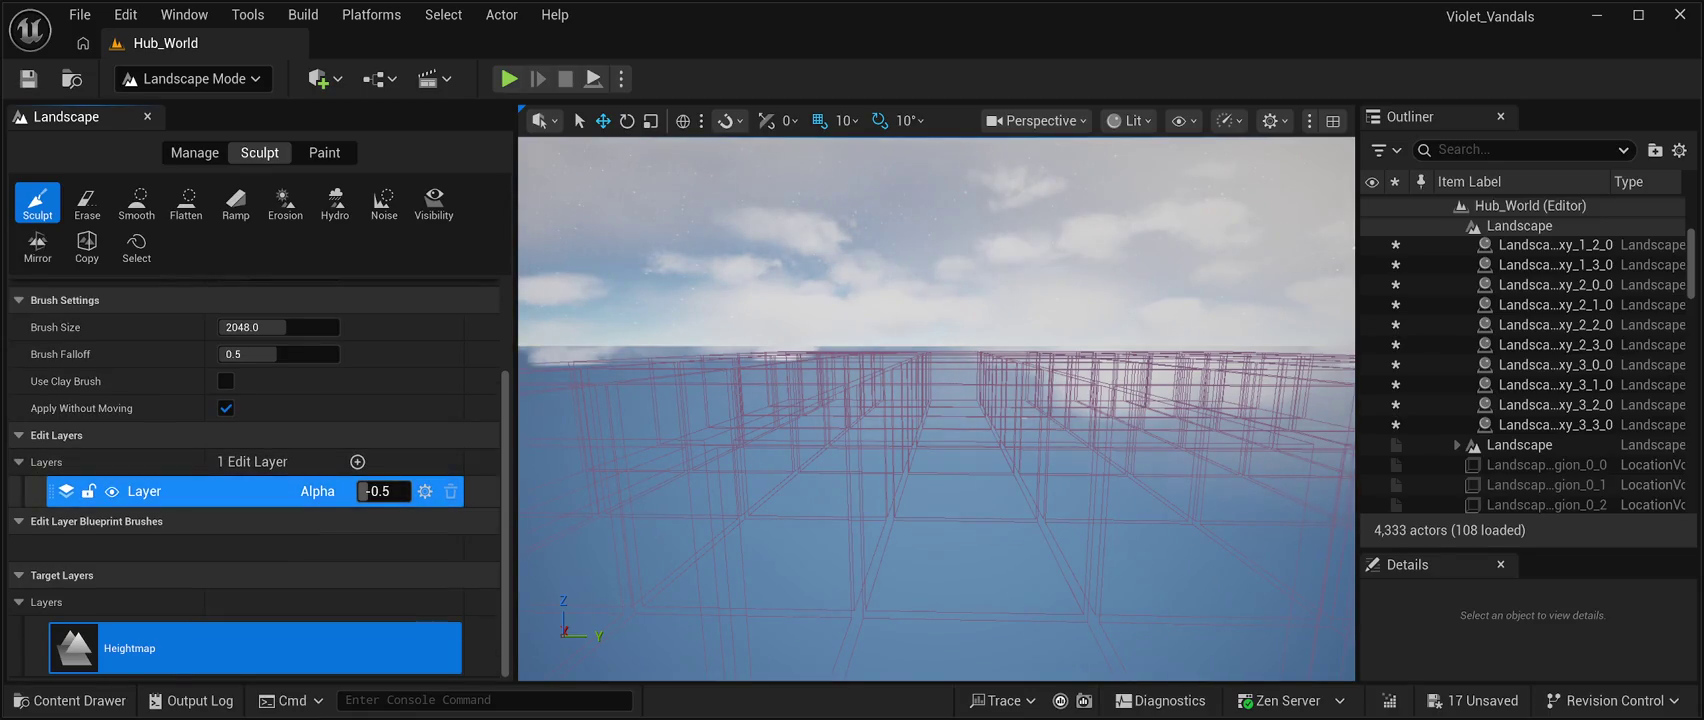
{"action": "type", "text": "1"}
{"action": "key", "text": "Return"}
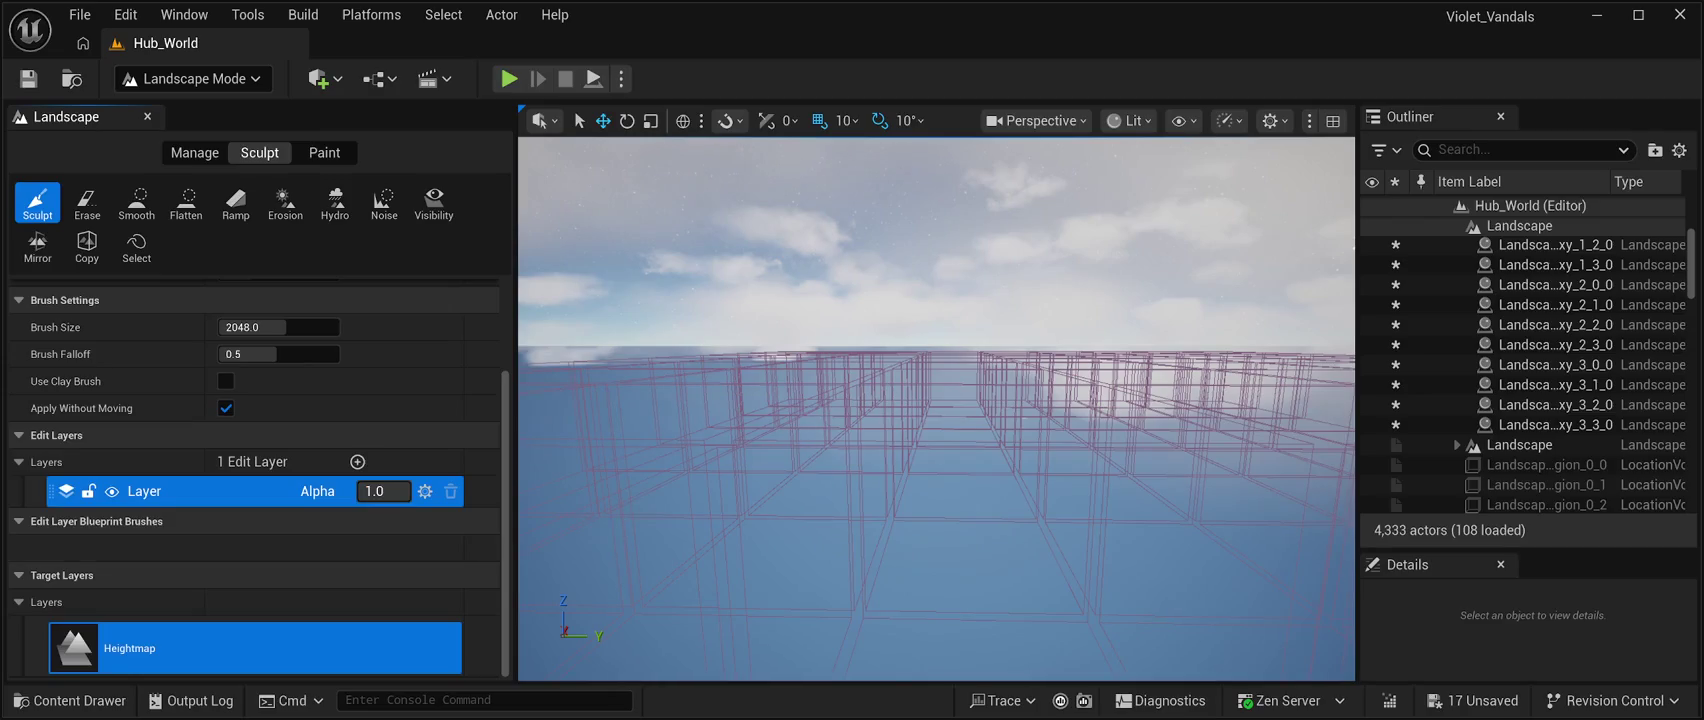
Switch to the Manage tools, then leave Landscape Mode for Selection Mode.
{"action": "scroll", "coordinate": [255, 450], "scroll_direction": "up", "scroll_amount": 3}
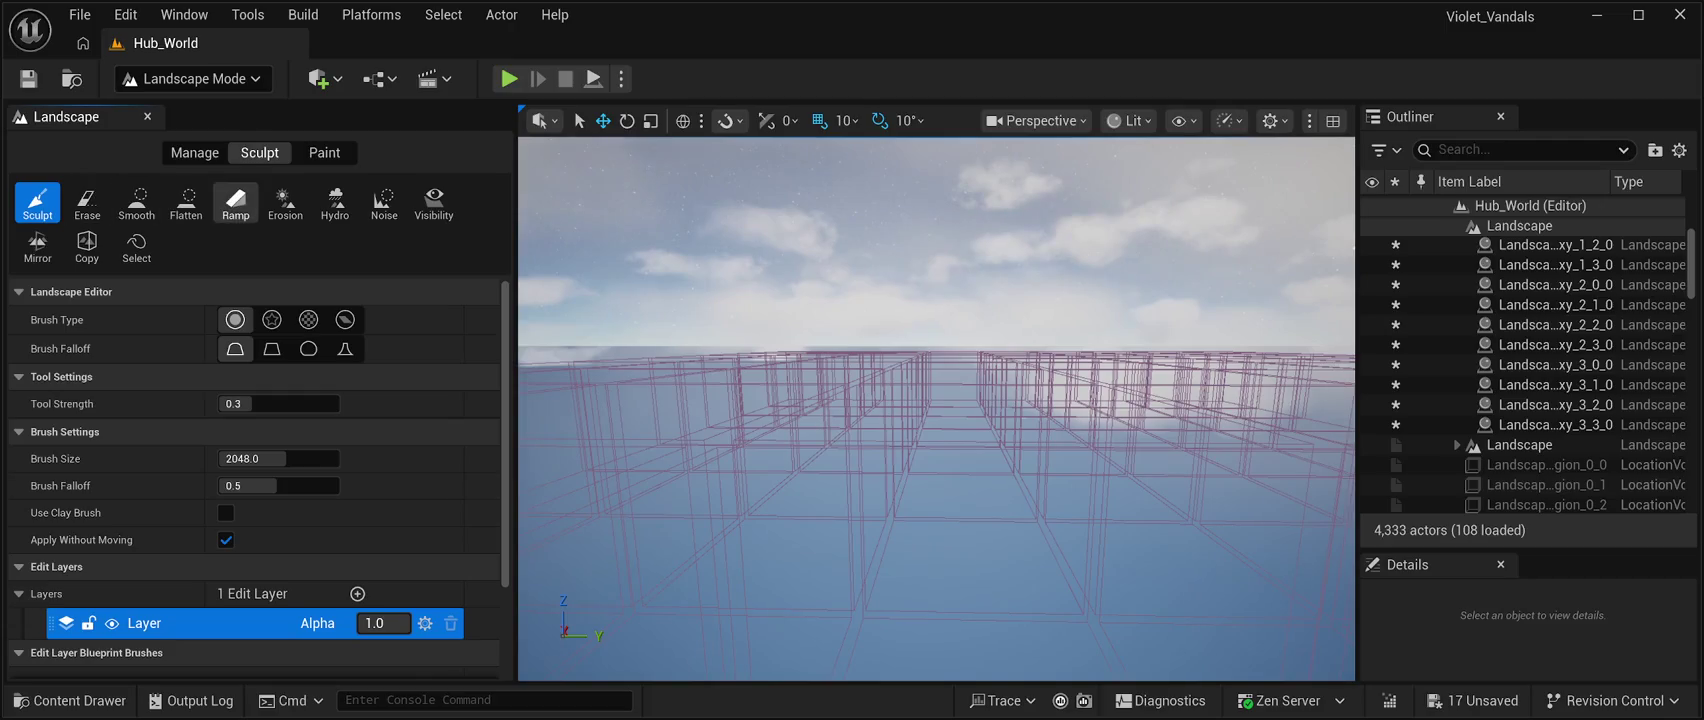
{"action": "left_click", "coordinate": [194, 152]}
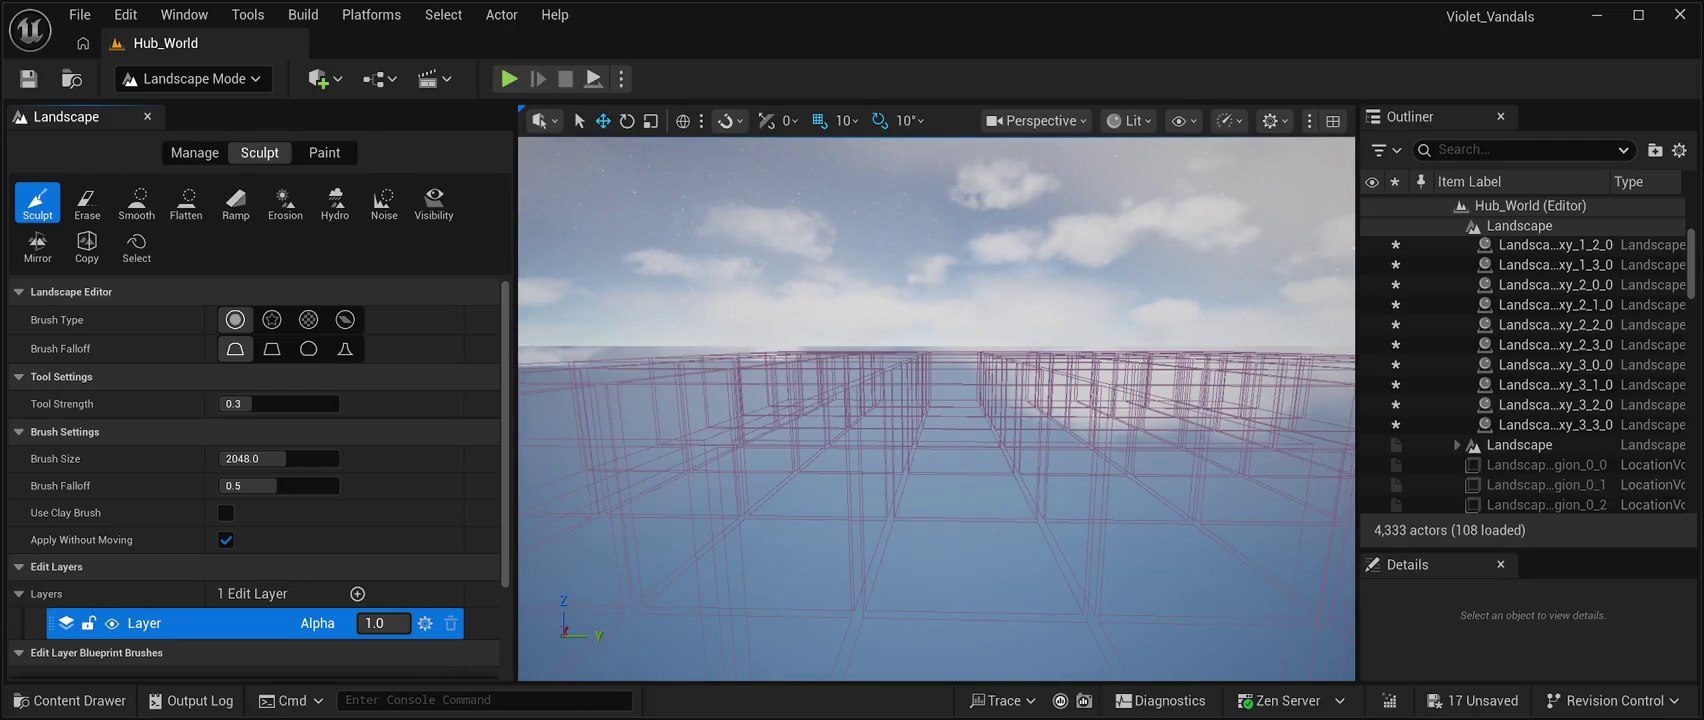
{"action": "scroll", "coordinate": [255, 478], "scroll_direction": "down", "scroll_amount": 3}
{"action": "scroll", "coordinate": [255, 450], "scroll_direction": "up", "scroll_amount": 3}
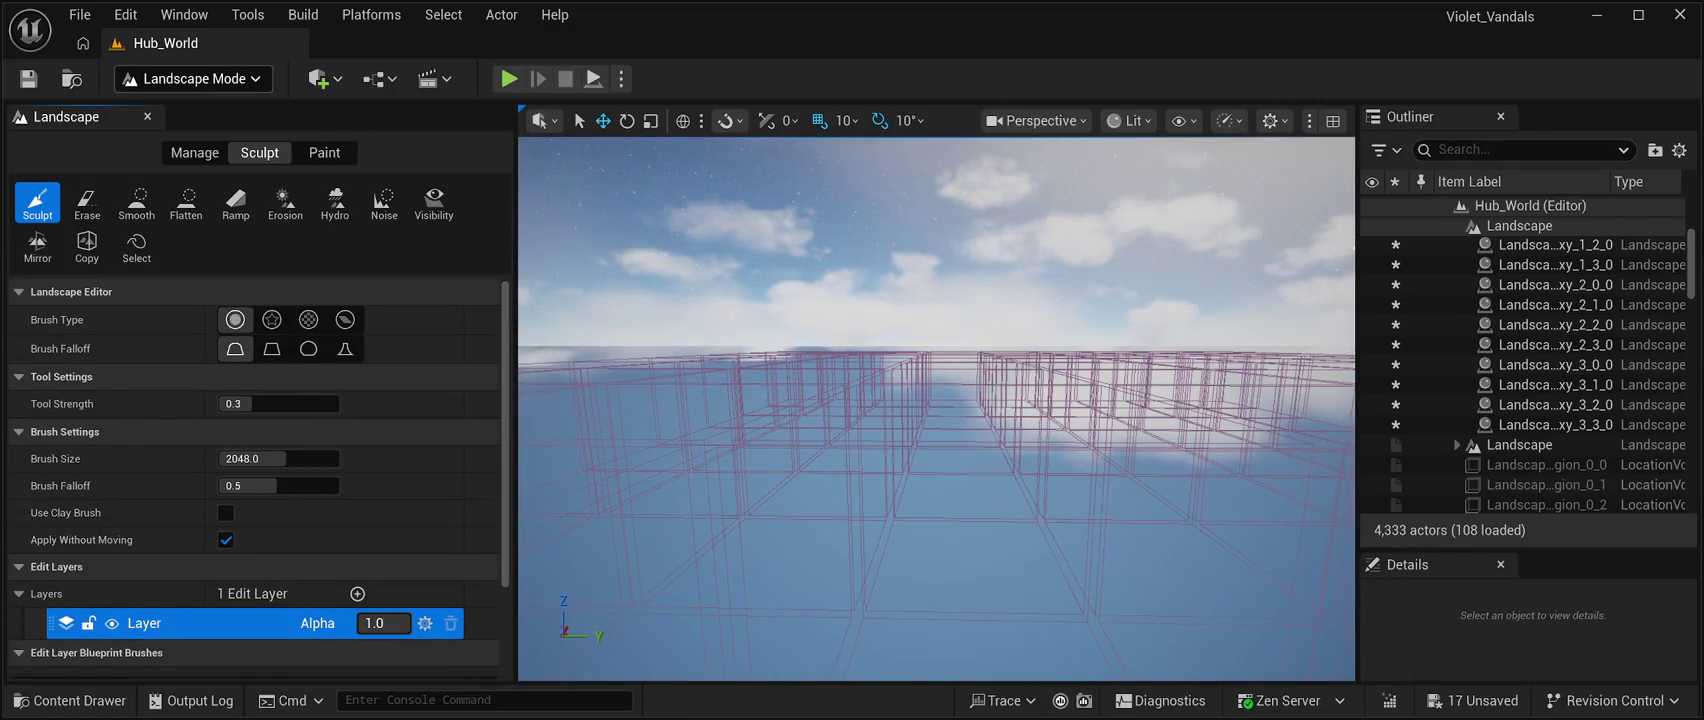
{"action": "key", "text": "shift+1"}
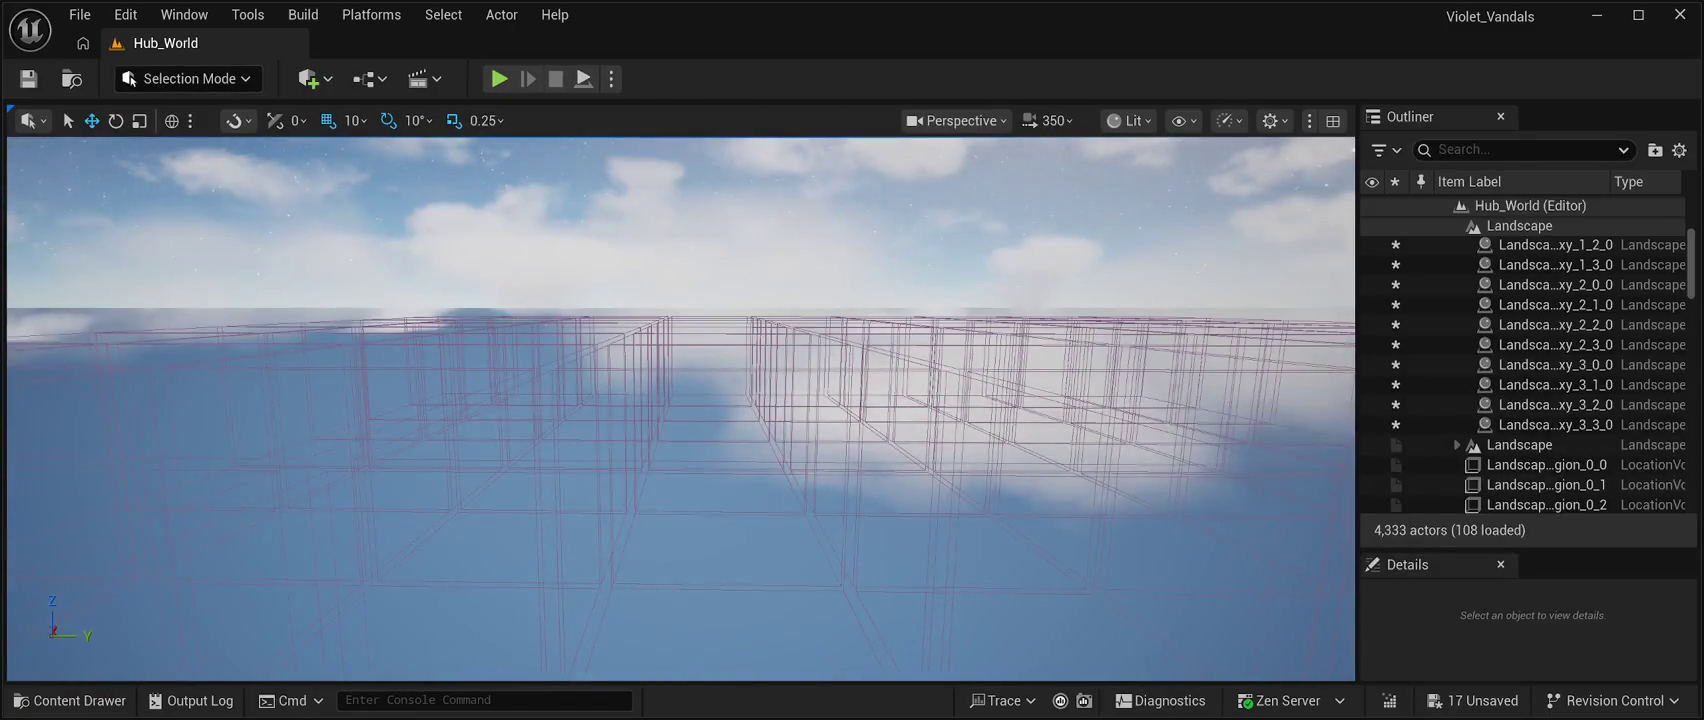
Fly up and down around the wireframe grid, briefly enter Foliage Mode, then return to Landscape Mode.
{"action": "key", "text": "e"}
{"action": "key", "text": "q"}
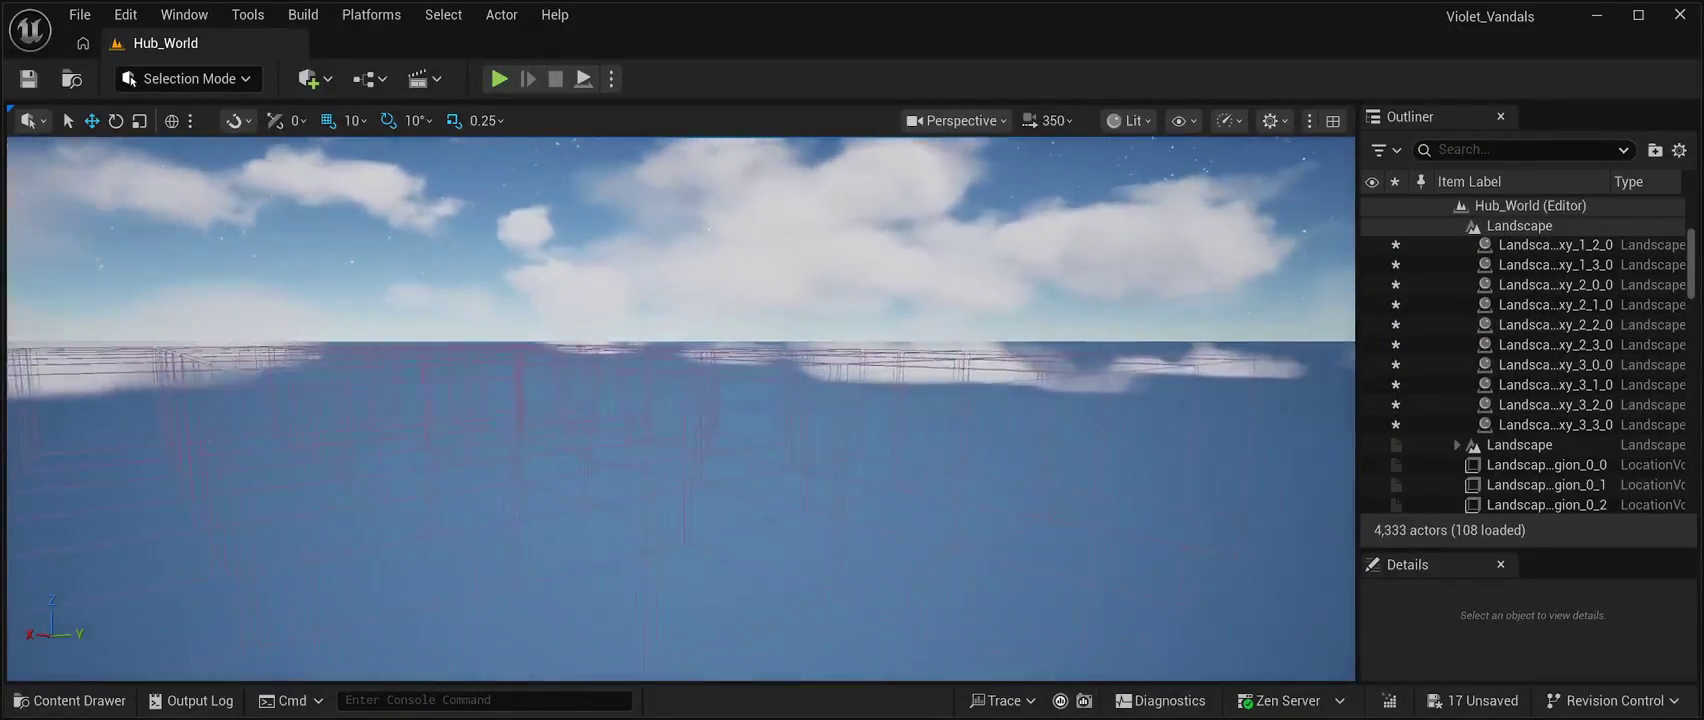
{"action": "key", "text": "q"}
{"action": "key", "text": "e"}
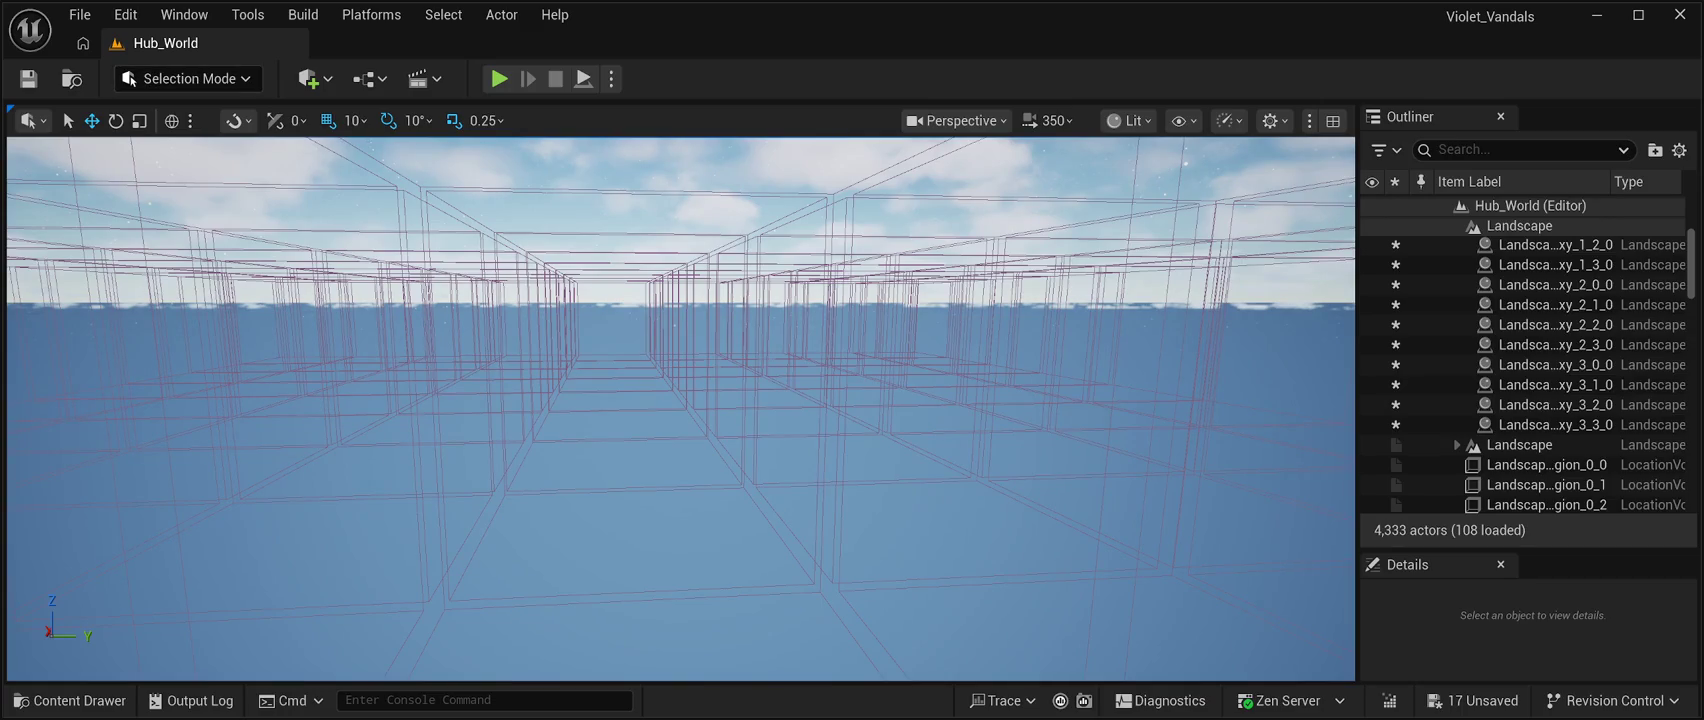
{"action": "key", "text": "shift+3"}
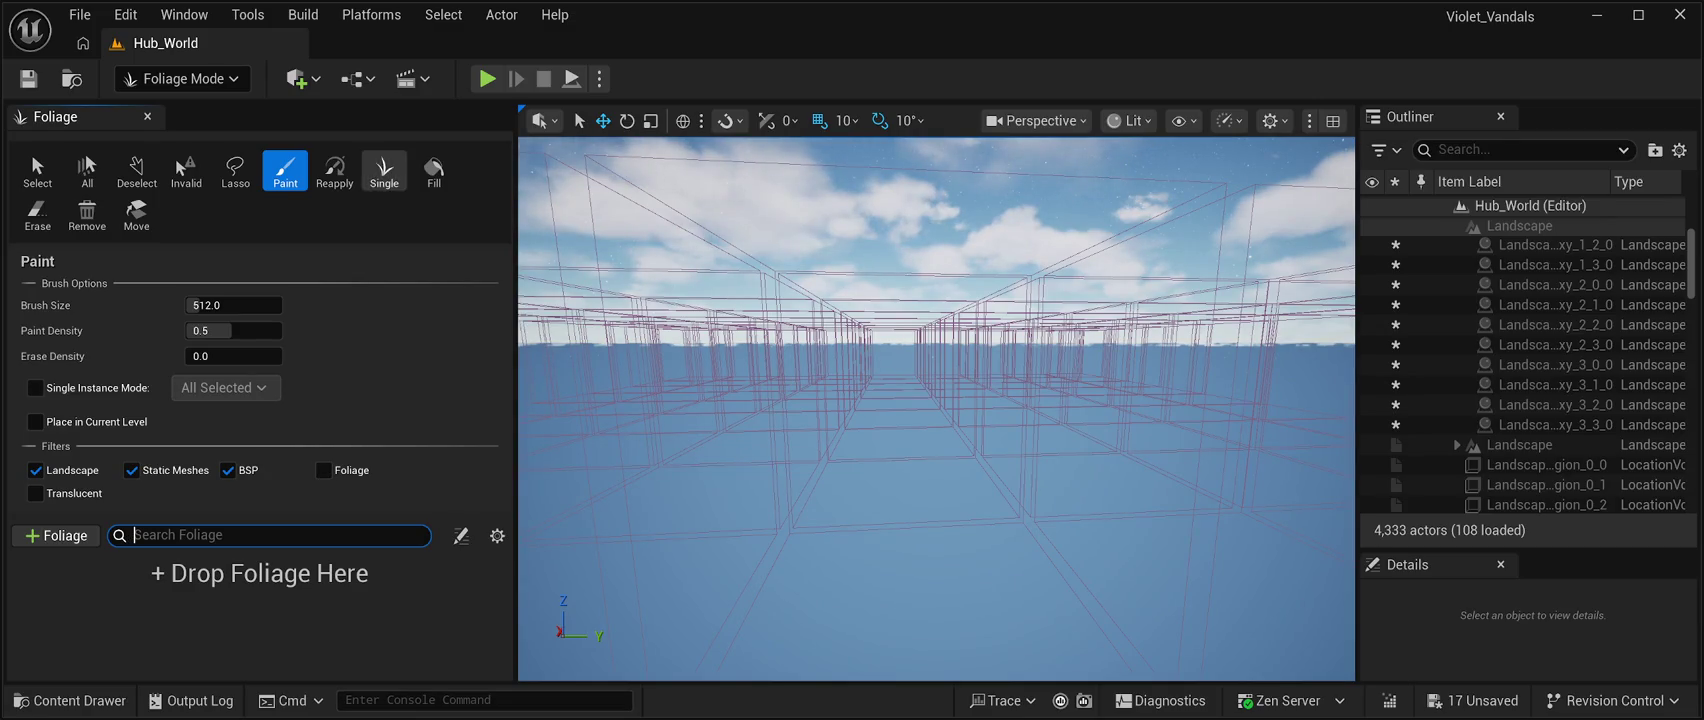
{"action": "key", "text": "shift+2"}
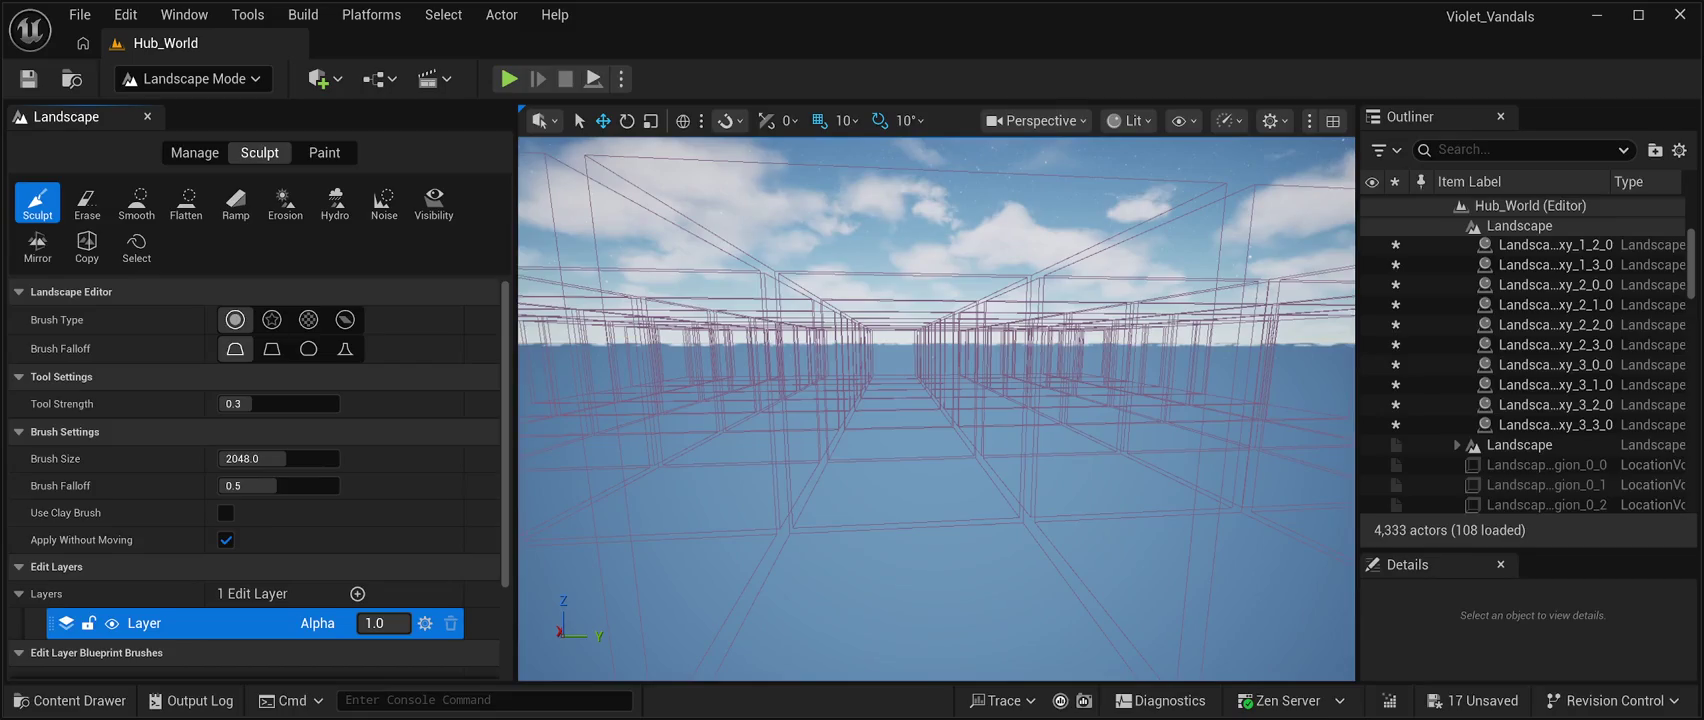
Select and frame all 16 streaming proxies, LandscapeStreamingProxy_0_0_0 through 3_3_0, then delete them.
{"action": "scroll", "coordinate": [1540, 368], "scroll_direction": "up", "scroll_amount": 3}
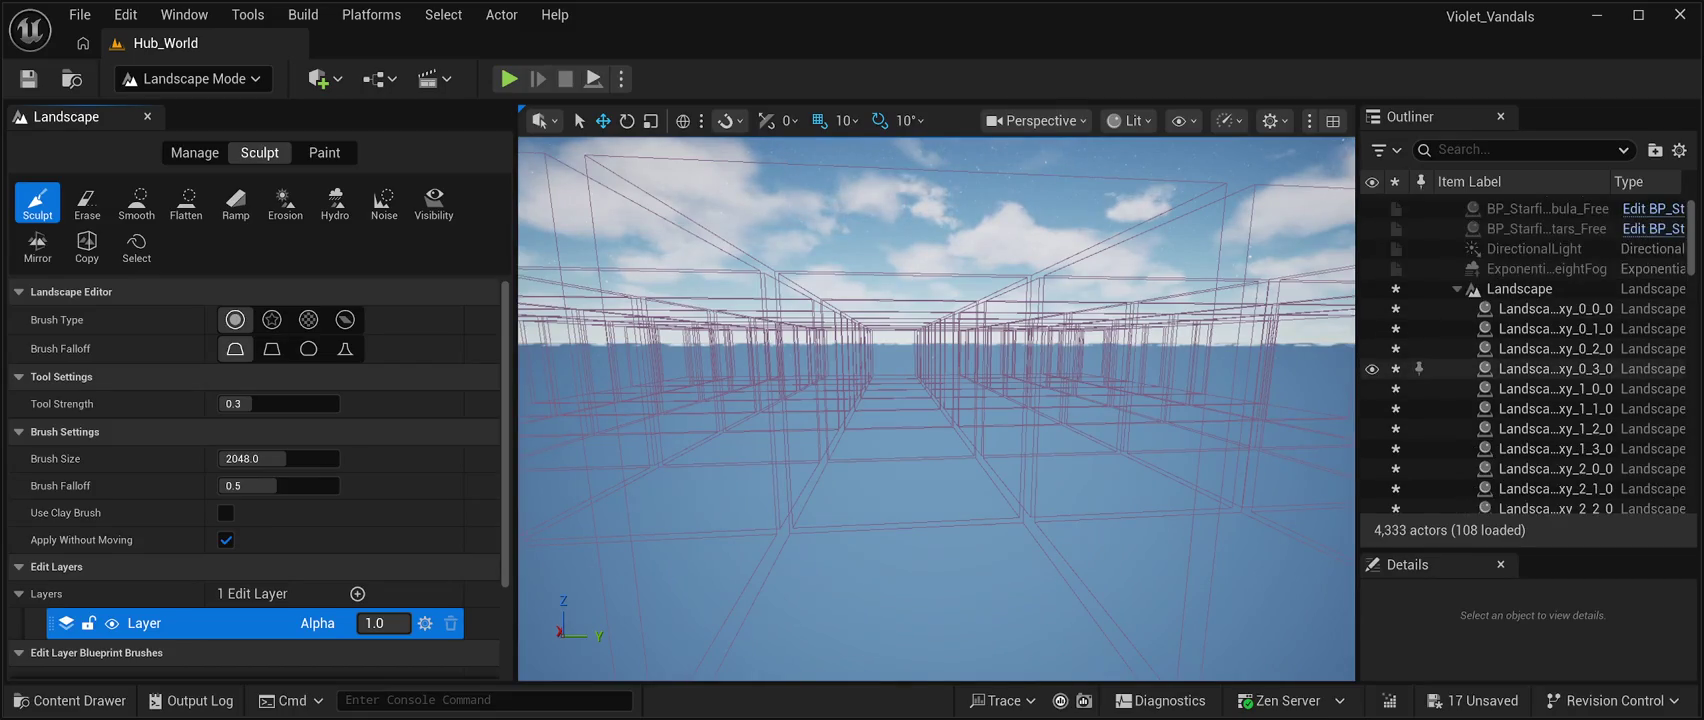
{"action": "left_click", "coordinate": [1555, 308]}
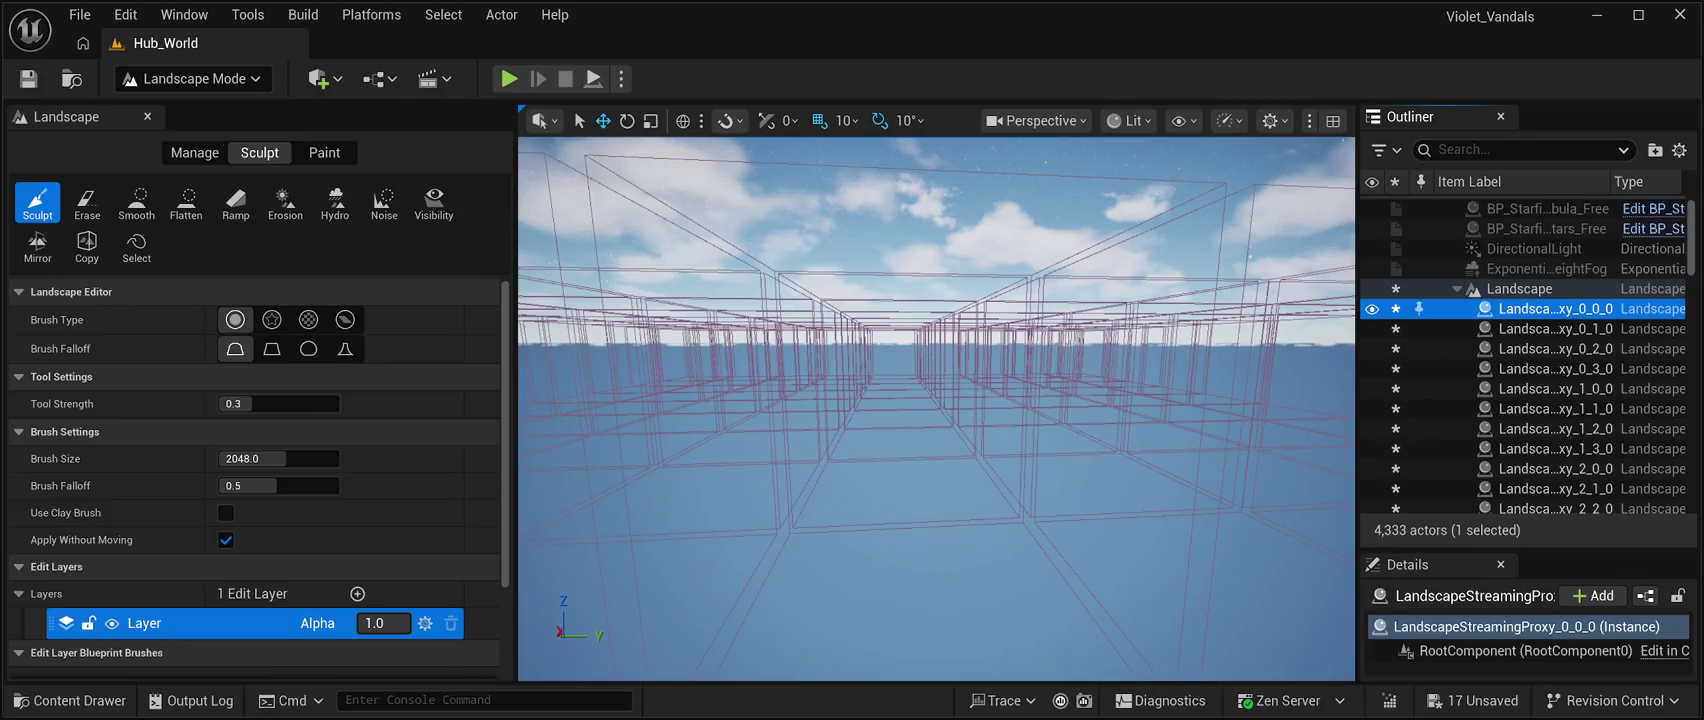
{"action": "key", "text": "shift+Down"}
{"action": "key", "text": "shift+Down"}
{"action": "key", "text": "shift+Down"}
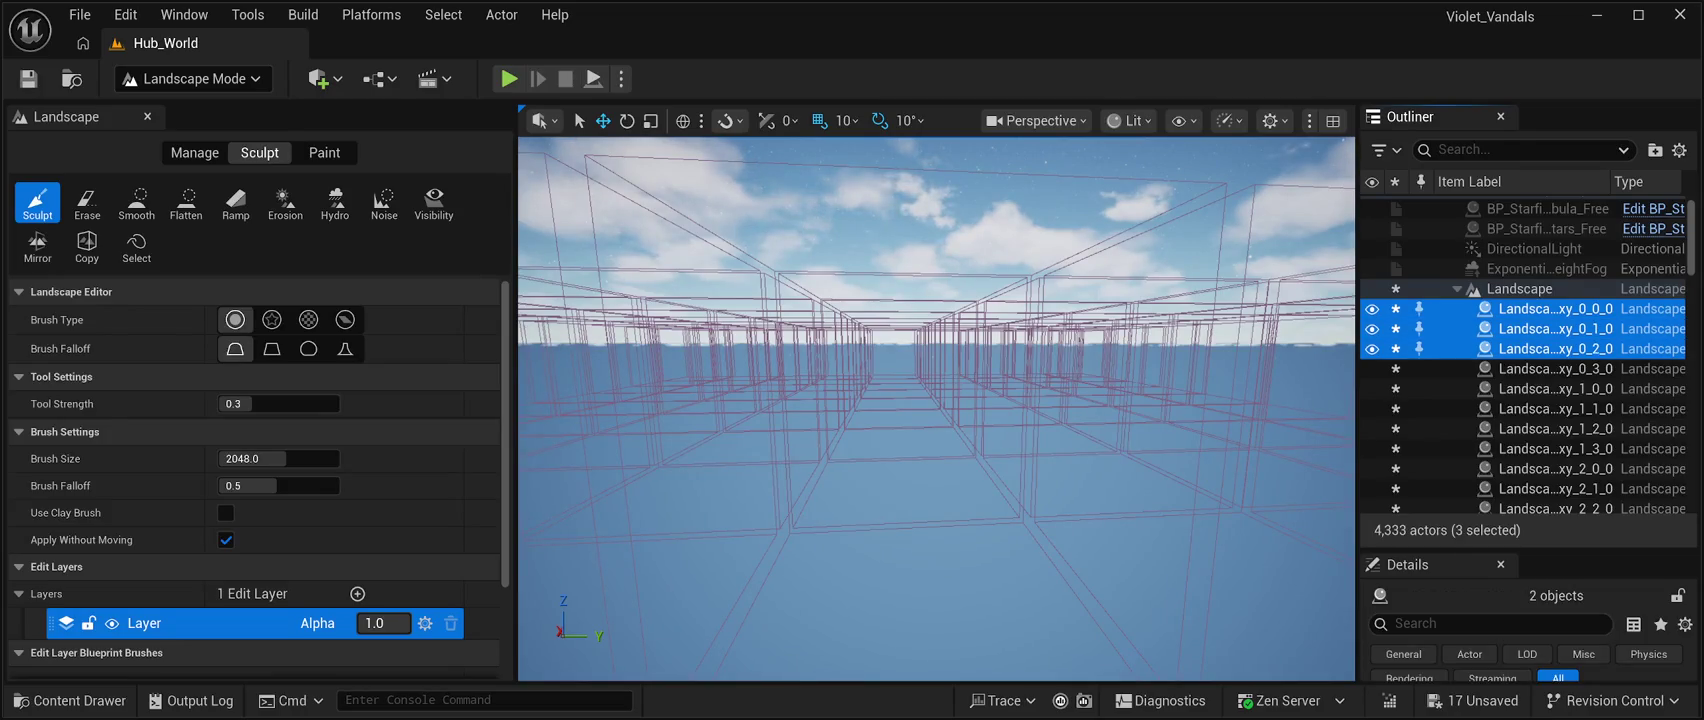
{"action": "key", "text": "shift+Down"}
{"action": "key", "text": "shift+Down"}
{"action": "key", "text": "shift+Down"}
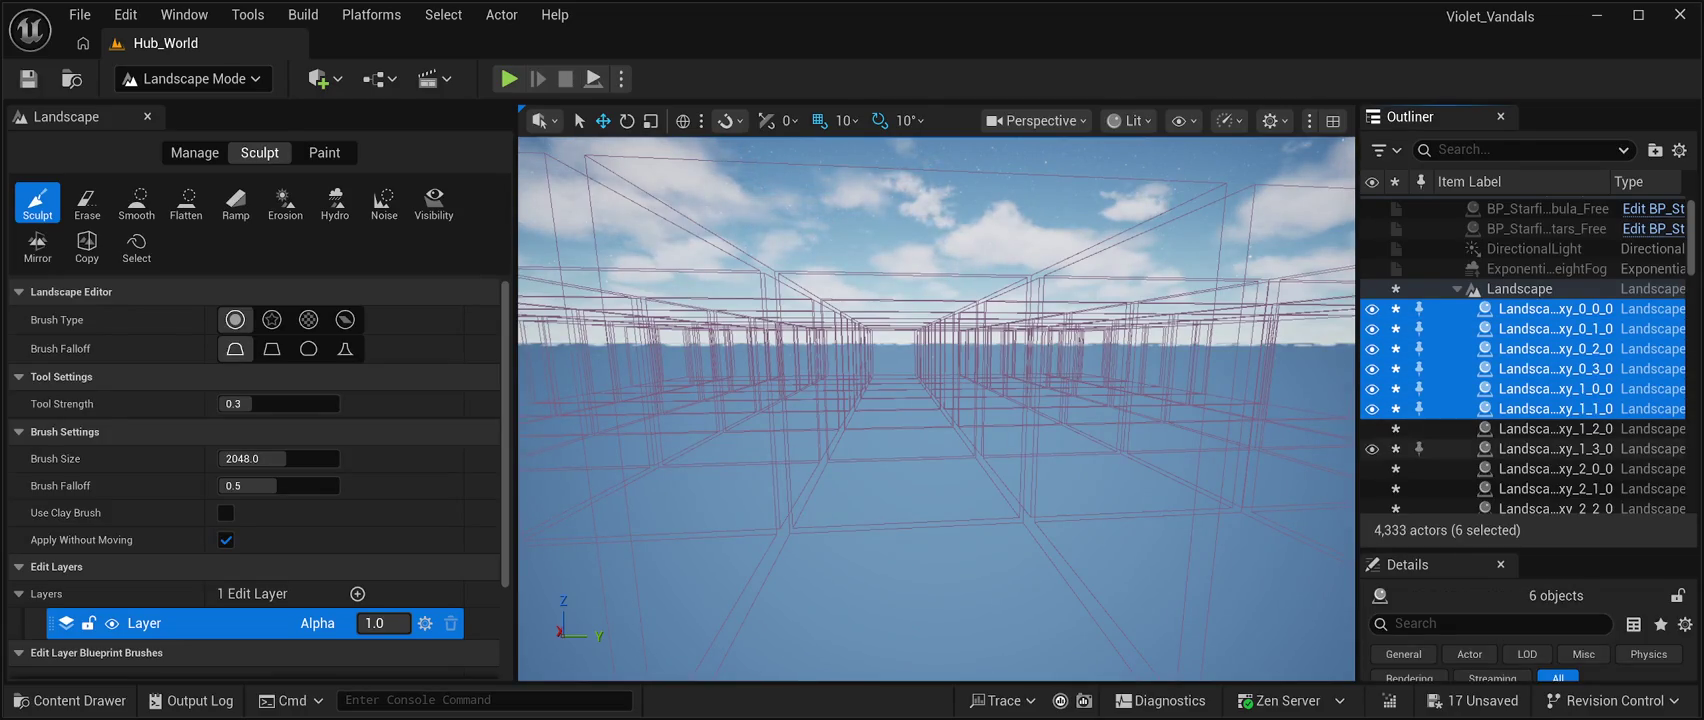
{"action": "key", "text": "f"}
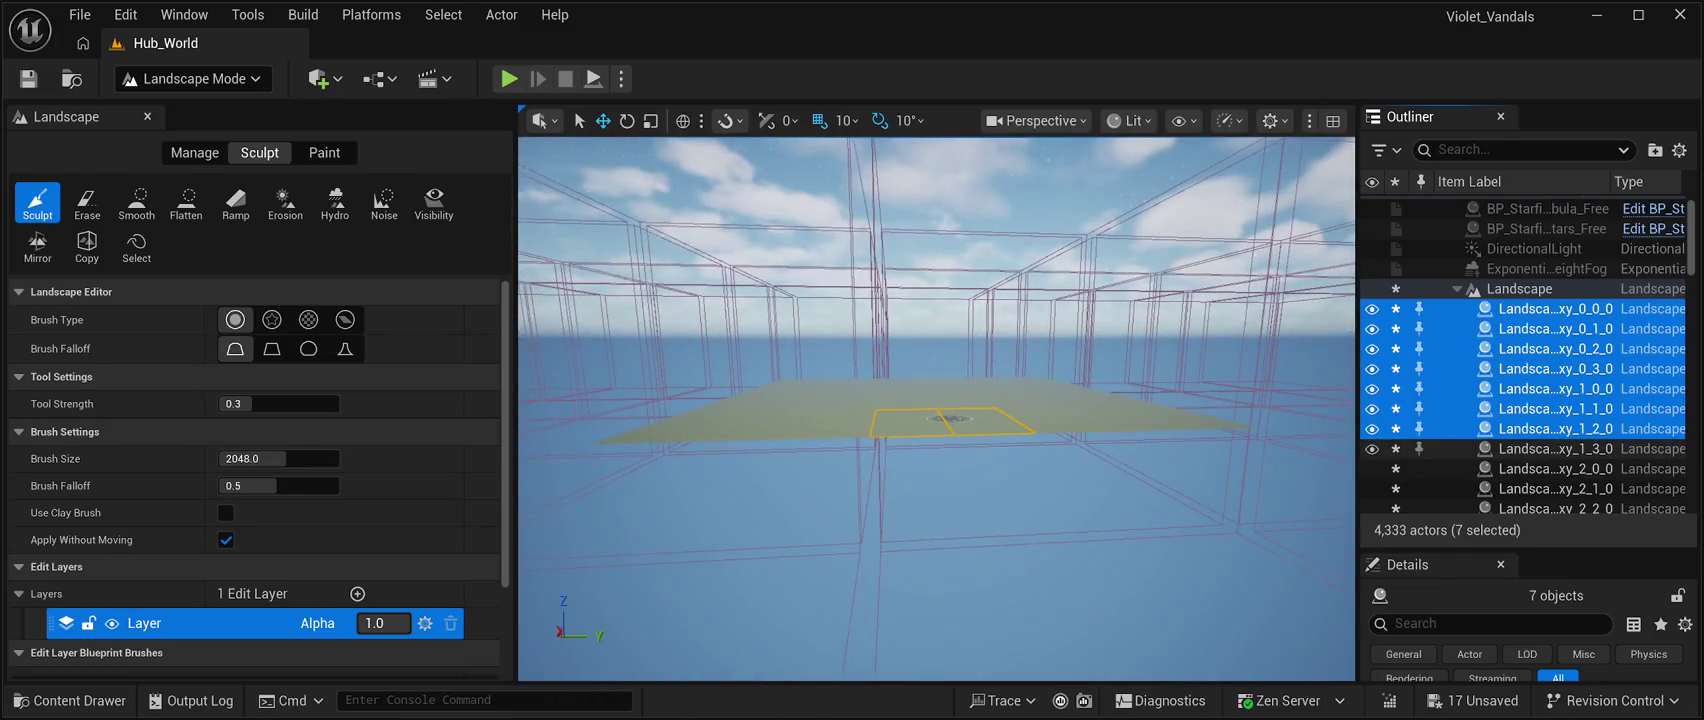
{"action": "key", "text": "shift+Down"}
{"action": "key", "text": "shift+Down"}
{"action": "key", "text": "shift+Down"}
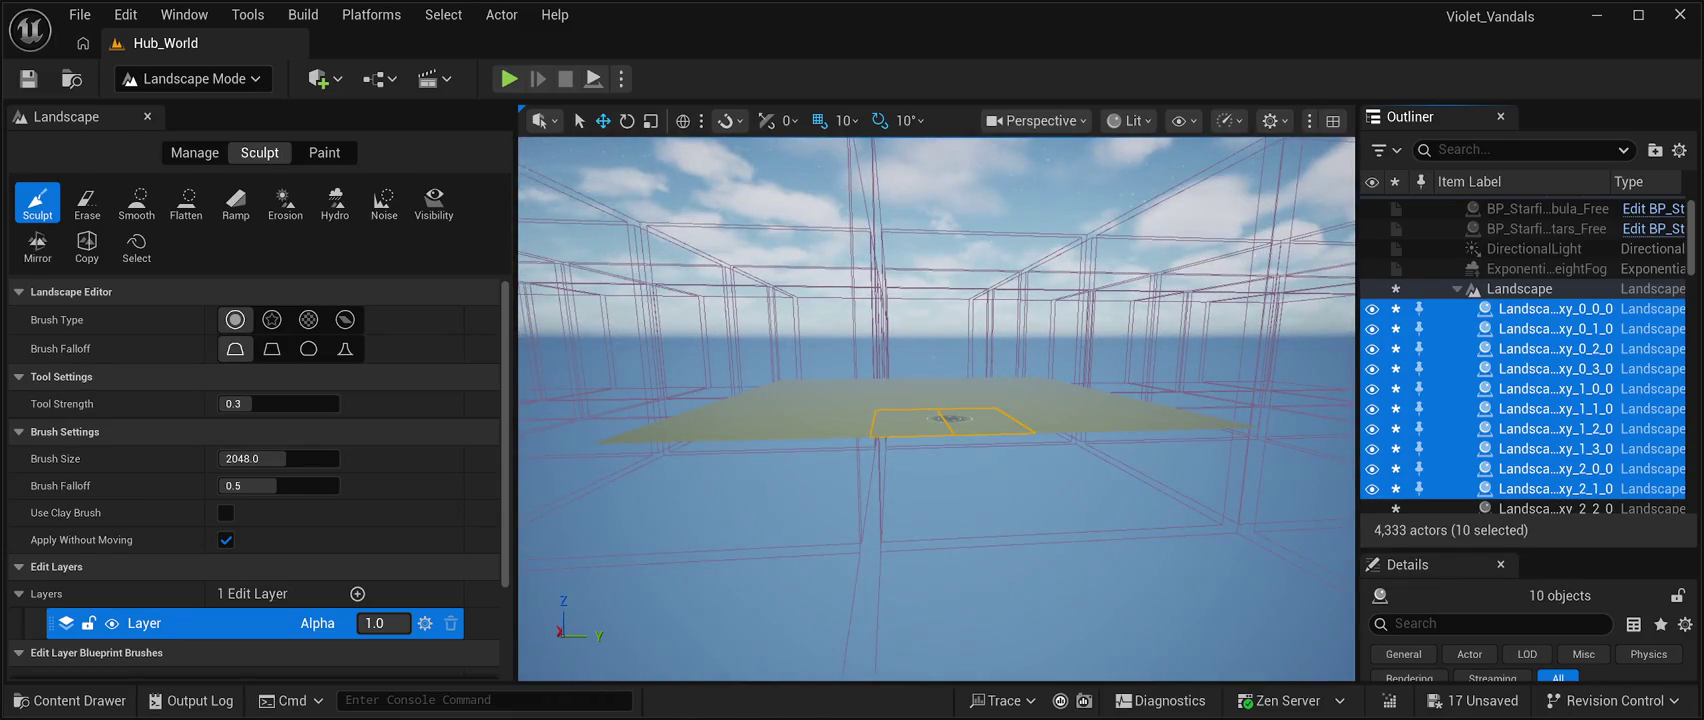
{"action": "key", "text": "shift+Down"}
{"action": "key", "text": "shift+Down"}
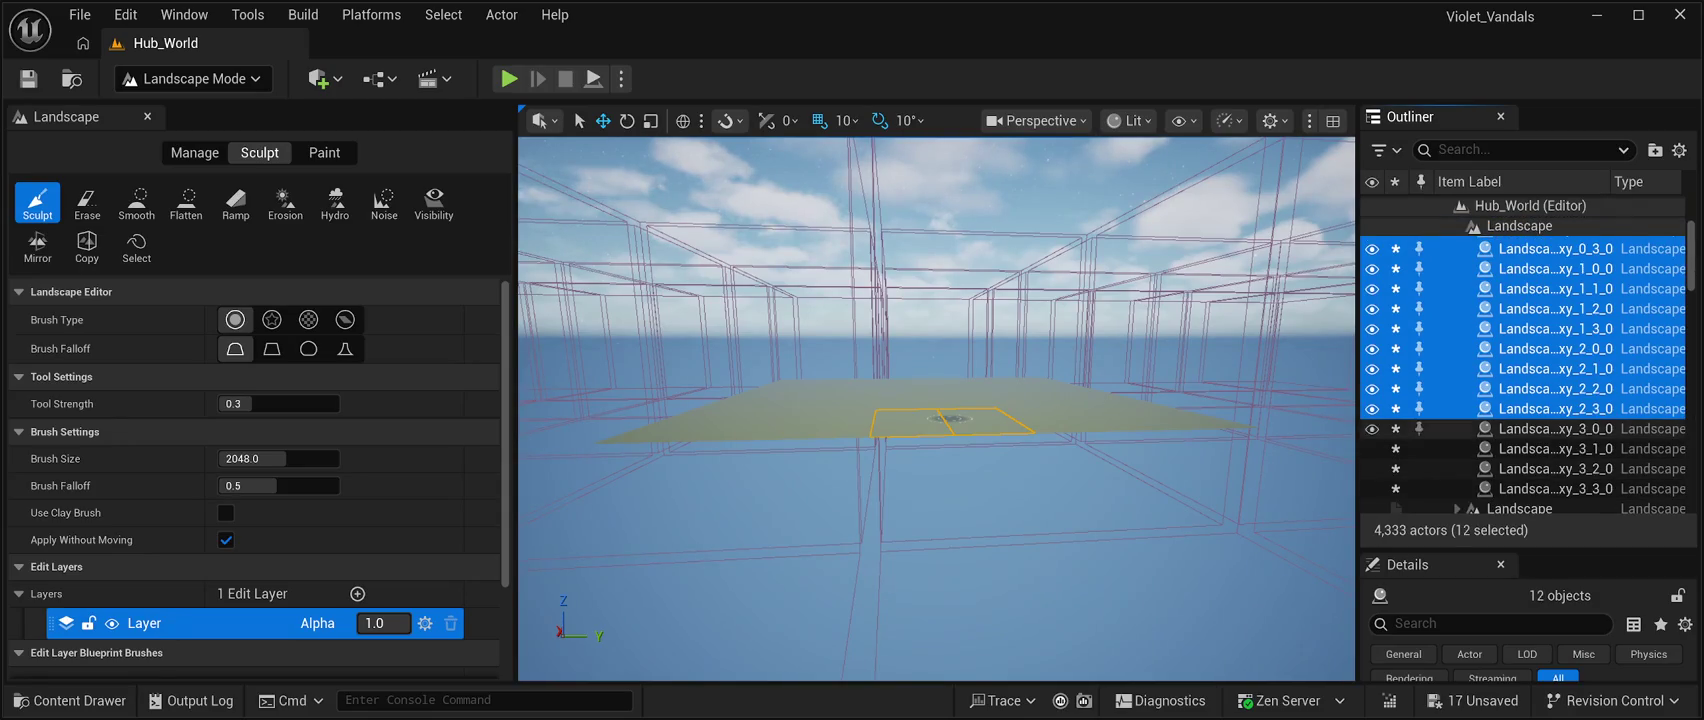
{"action": "key", "text": "shift+Down"}
{"action": "key", "text": "shift+Down"}
{"action": "key", "text": "shift+Down"}
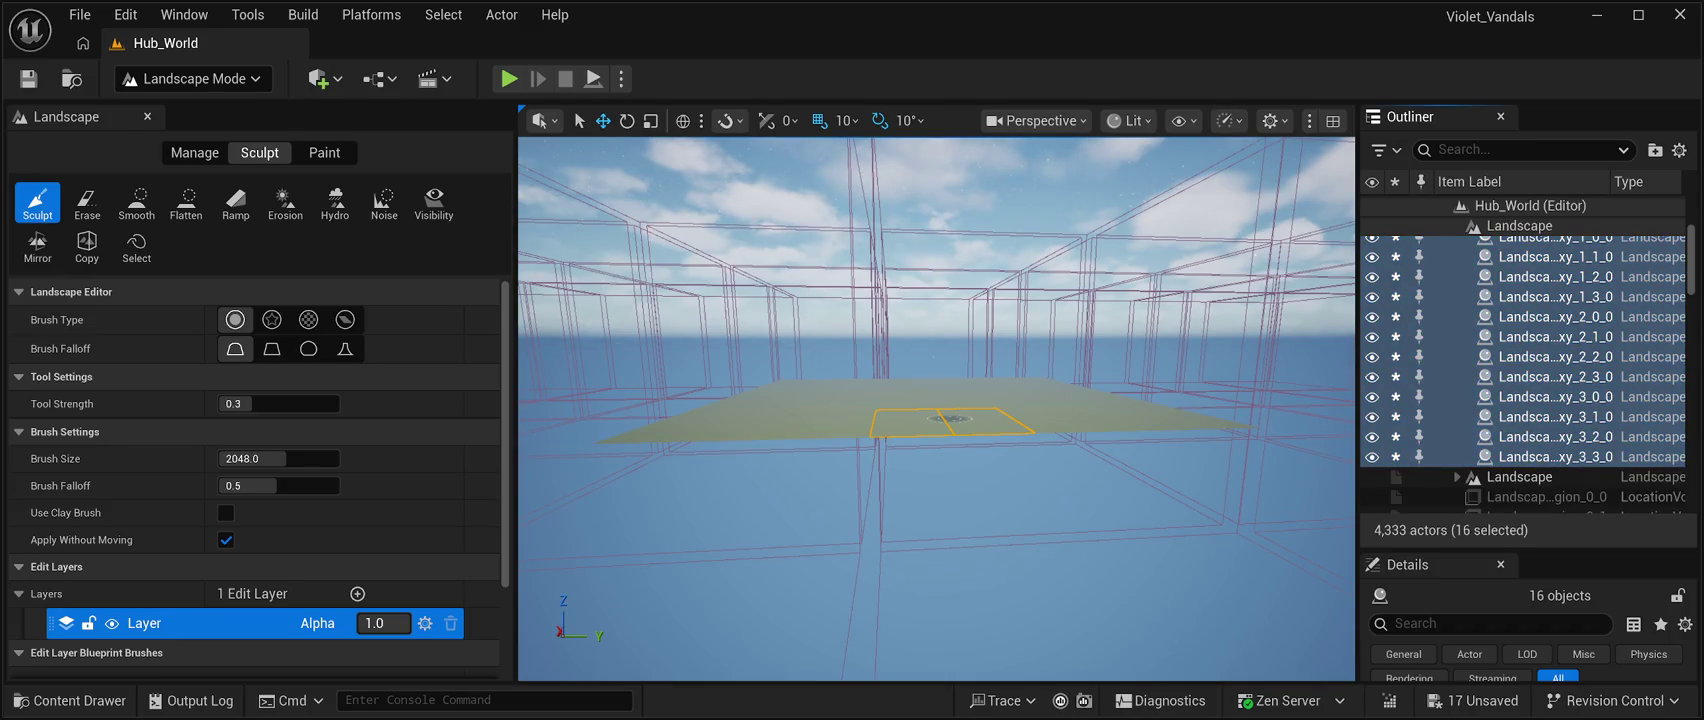
{"action": "key", "text": "Delete"}
Select the leftover Landscape actor in the Outliner and delete it.
{"action": "scroll", "coordinate": [1528, 437], "scroll_direction": "up", "scroll_amount": 5}
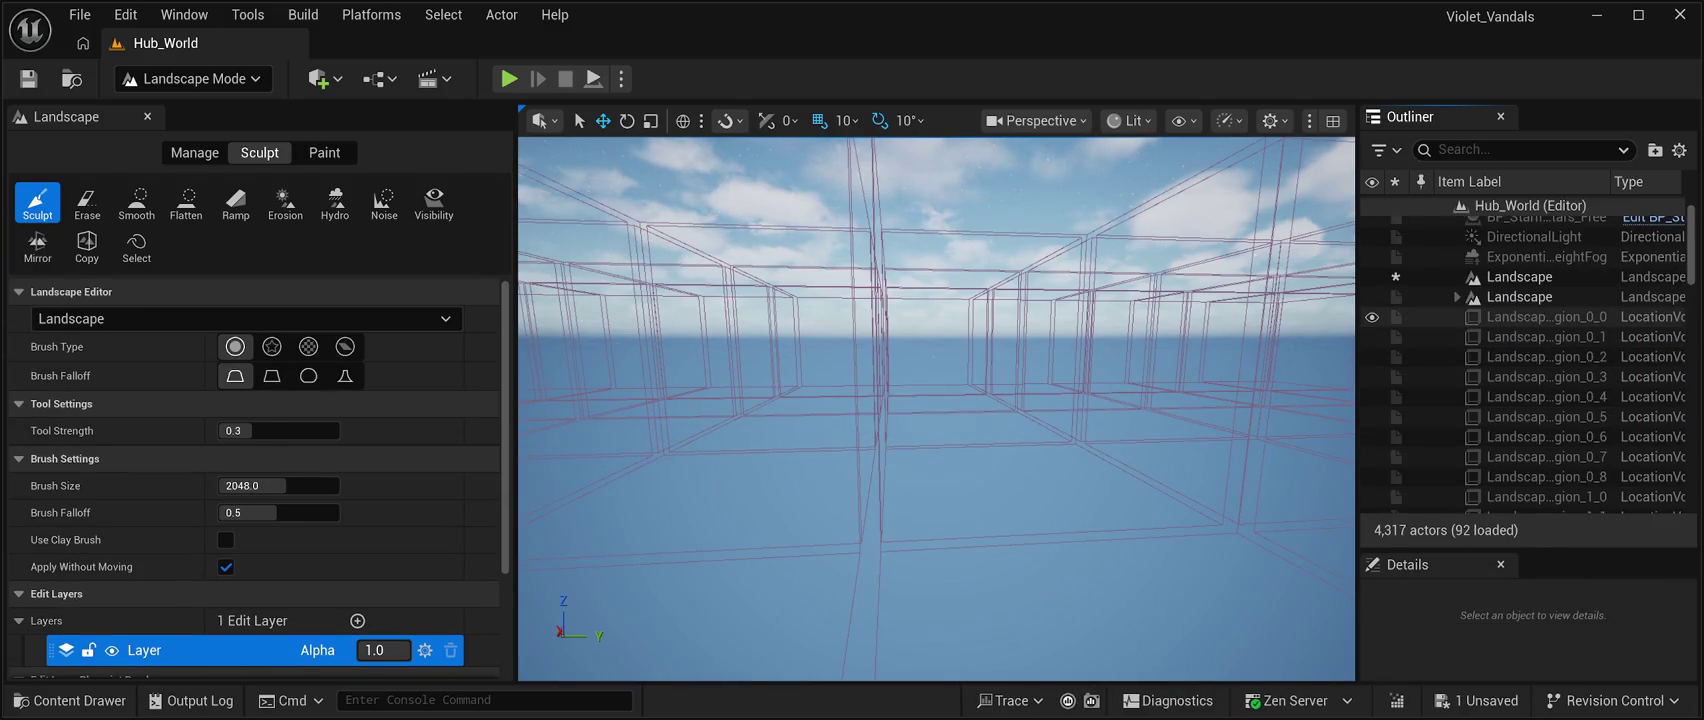
{"action": "left_click", "coordinate": [1519, 276]}
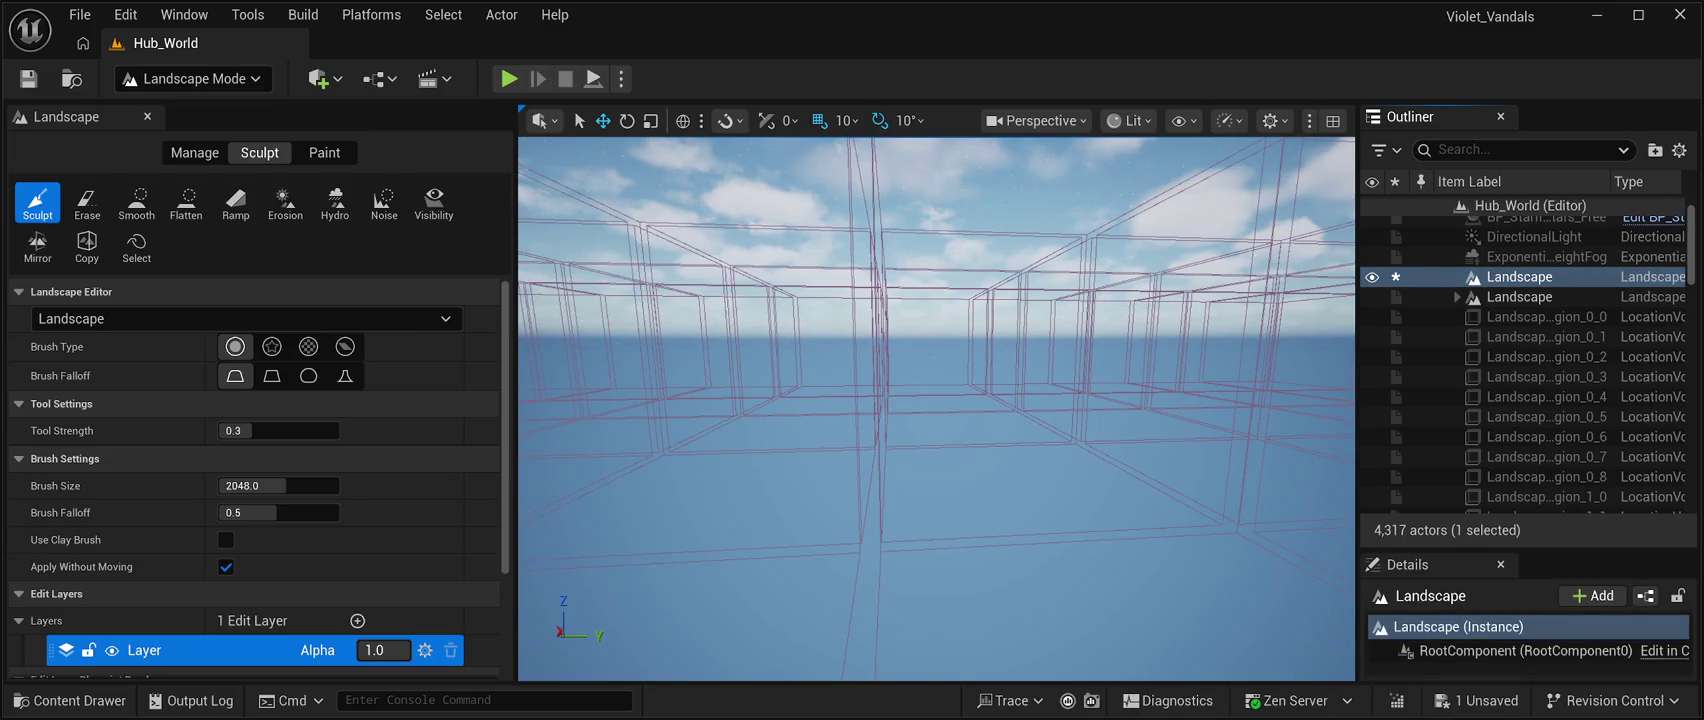
{"action": "key", "text": "Delete"}
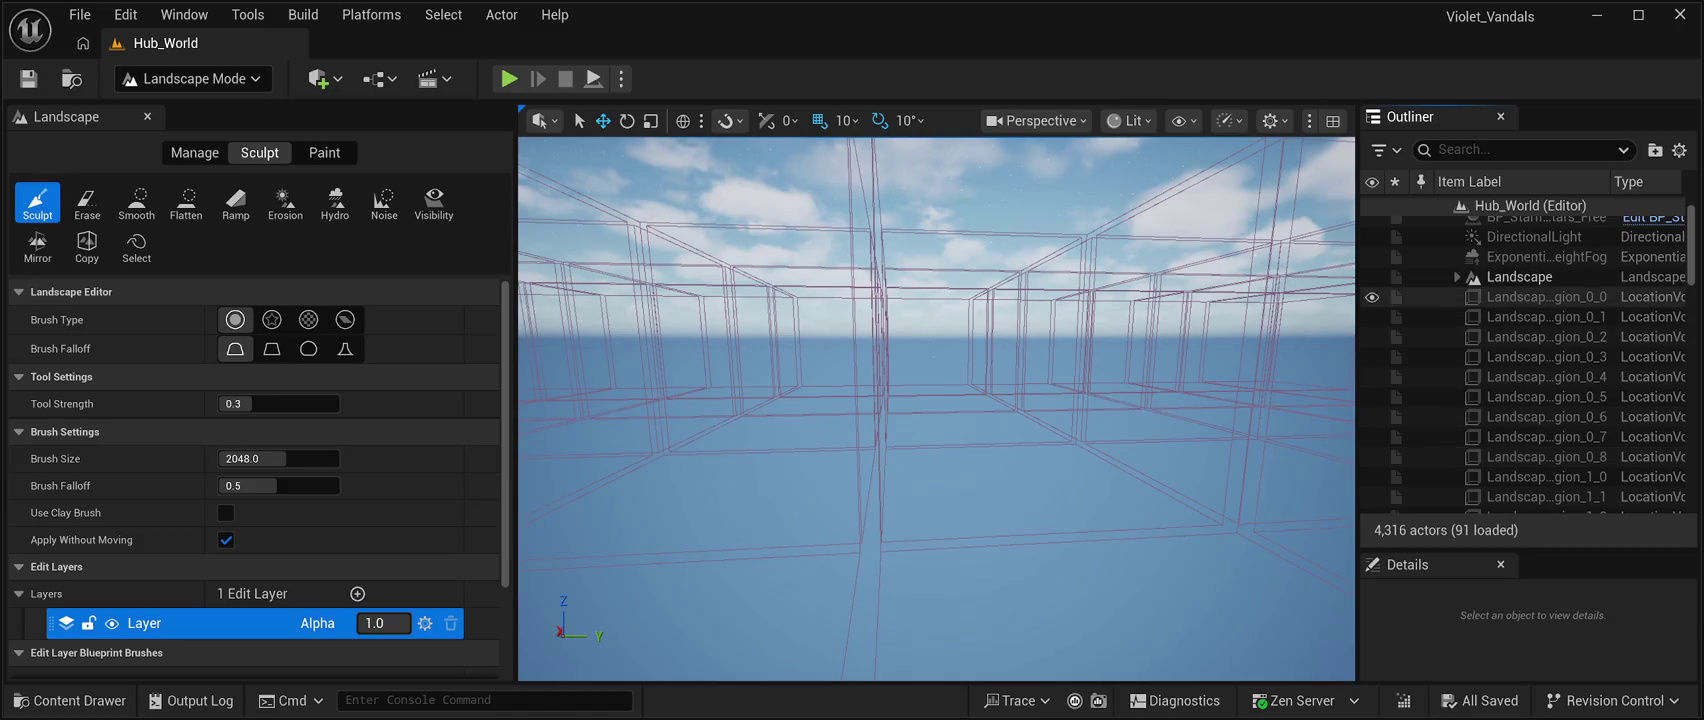
Select the Landscape row again and switch from Landscape Mode to Selection Mode.
{"action": "scroll", "coordinate": [1528, 336], "scroll_direction": "down", "scroll_amount": 8}
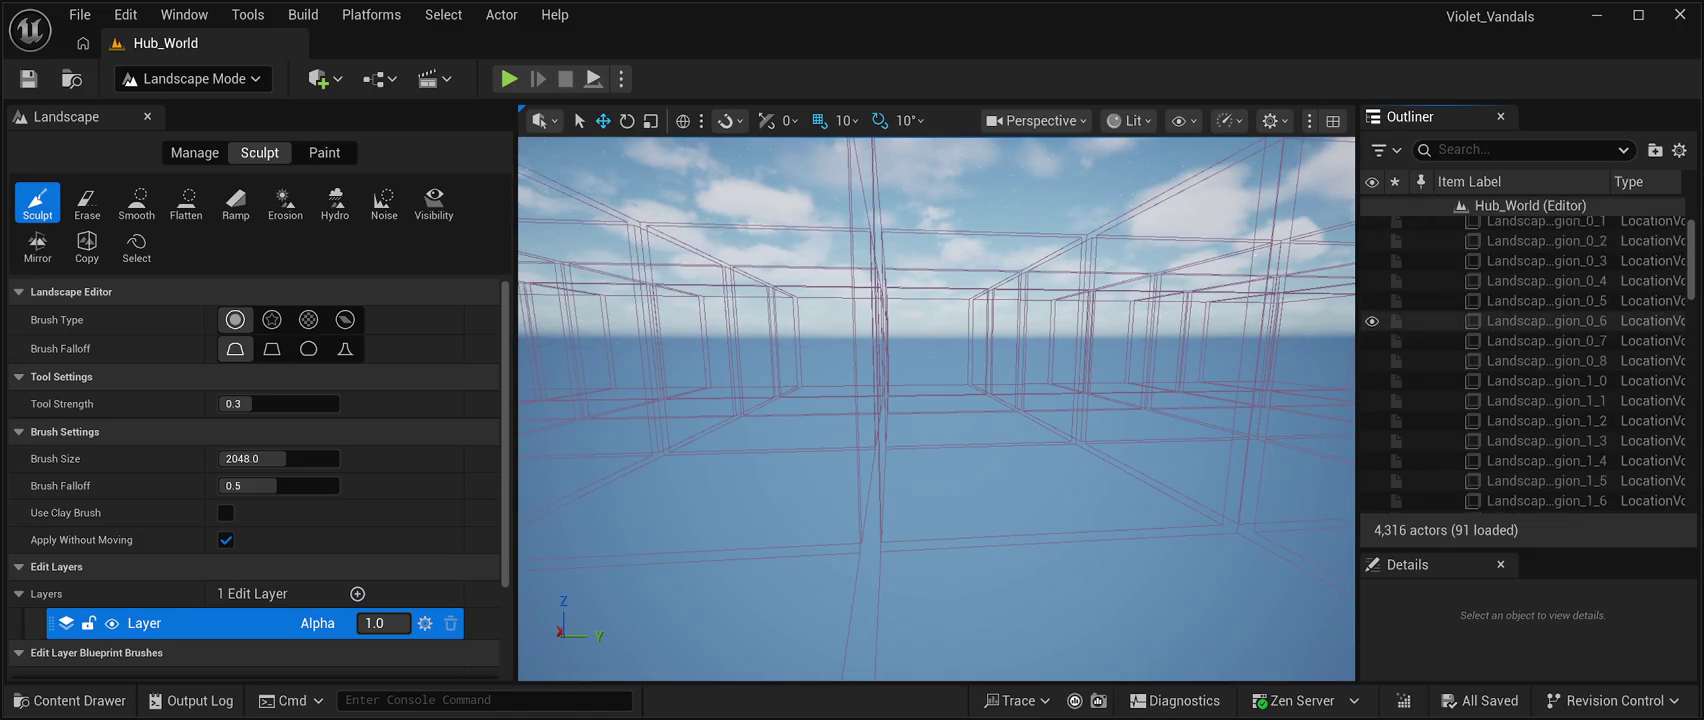
{"action": "scroll", "coordinate": [1528, 336], "scroll_direction": "down", "scroll_amount": 15}
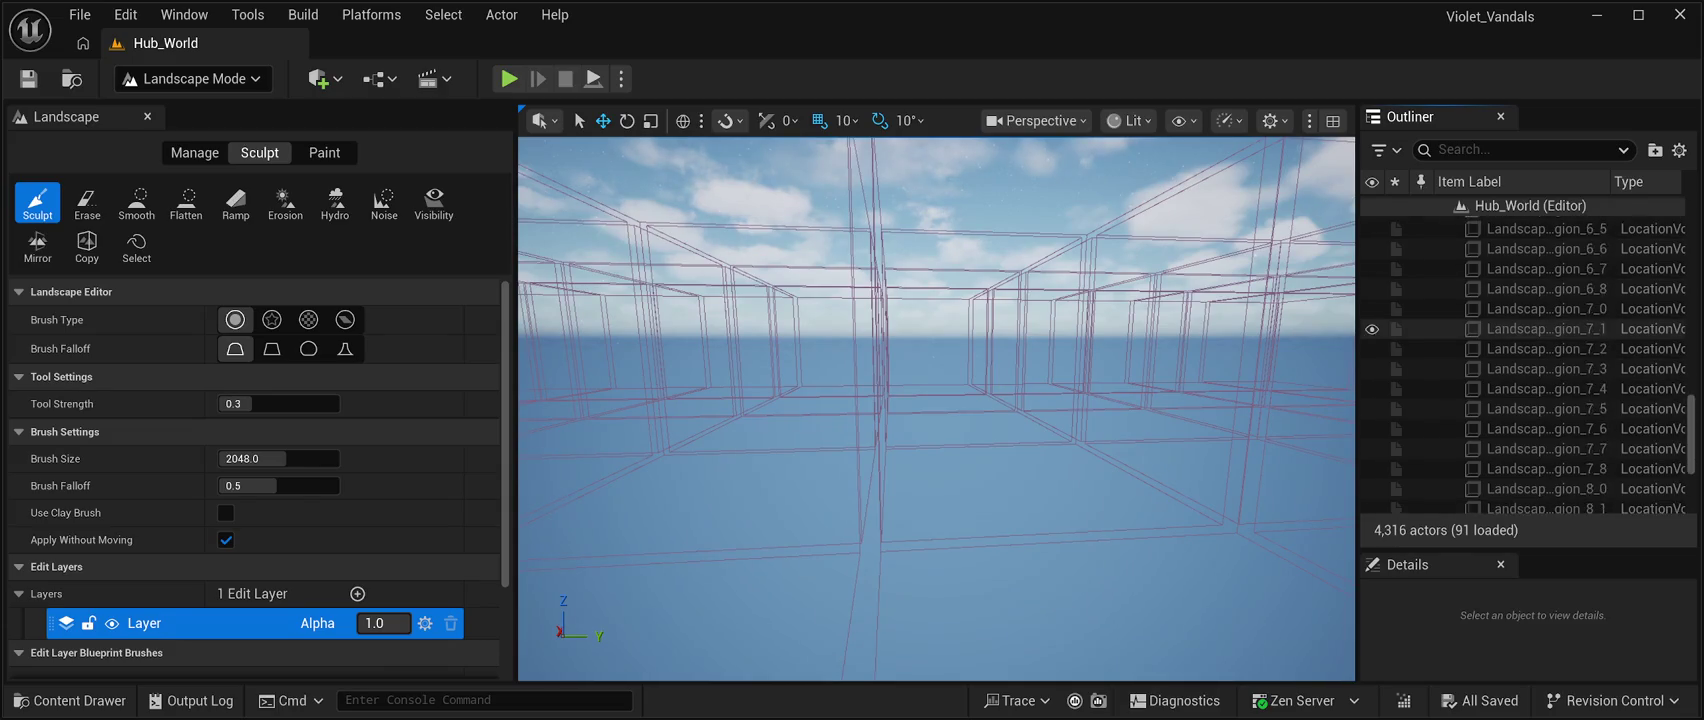
{"action": "scroll", "coordinate": [1528, 336], "scroll_direction": "up", "scroll_amount": 18}
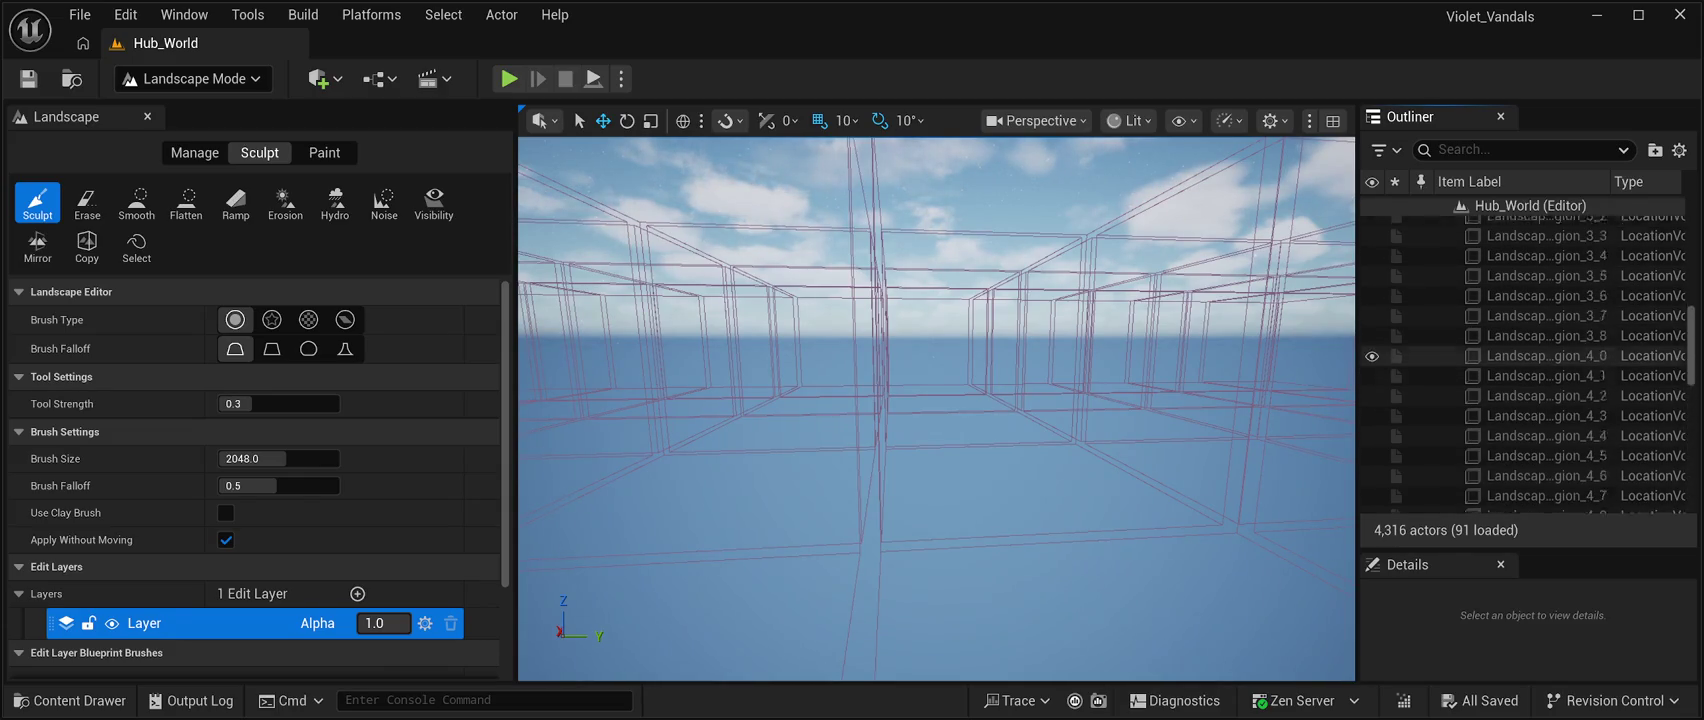
{"action": "scroll", "coordinate": [1528, 336], "scroll_direction": "up", "scroll_amount": 3}
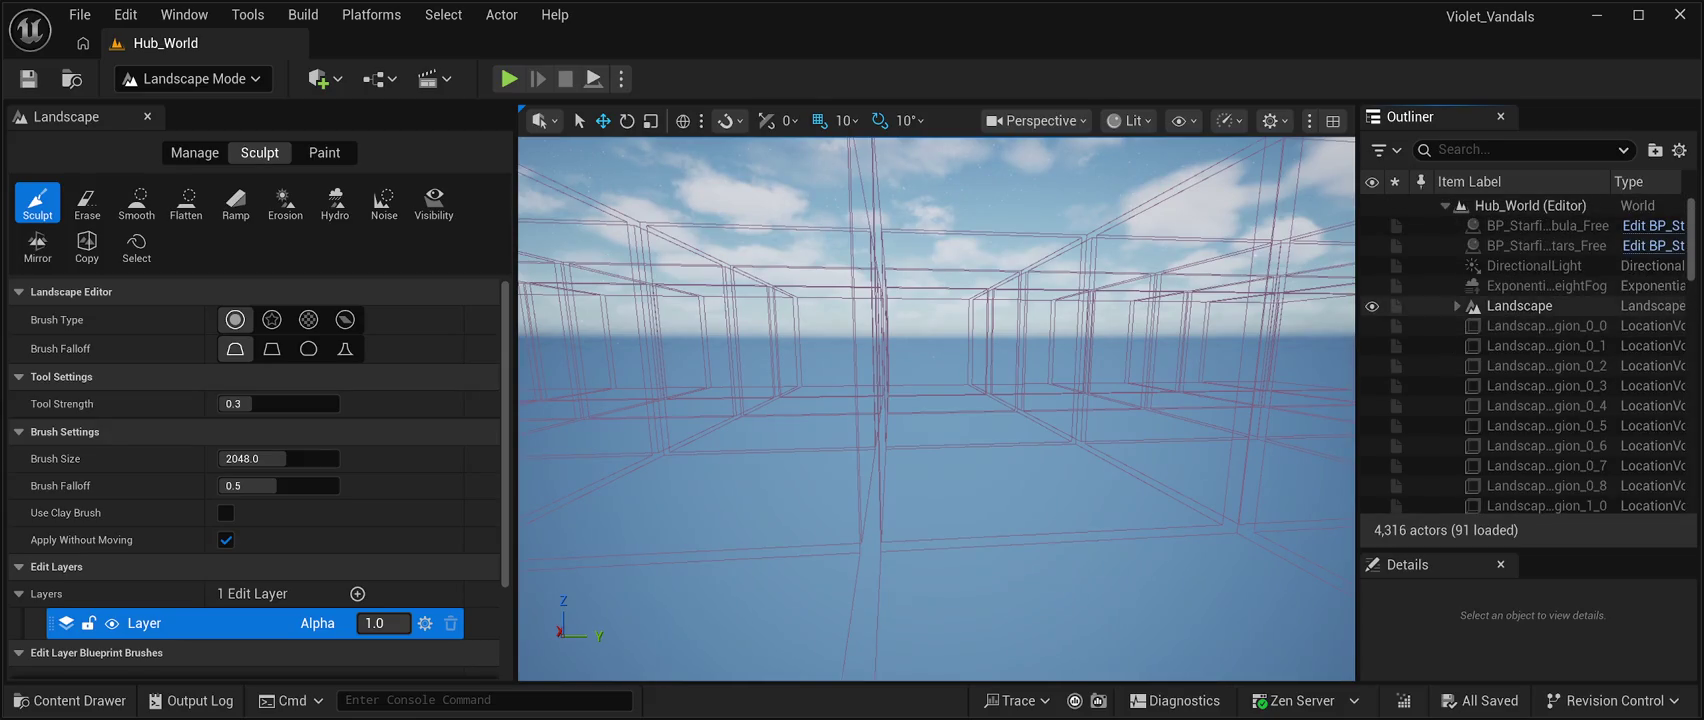
{"action": "left_click", "coordinate": [1520, 305]}
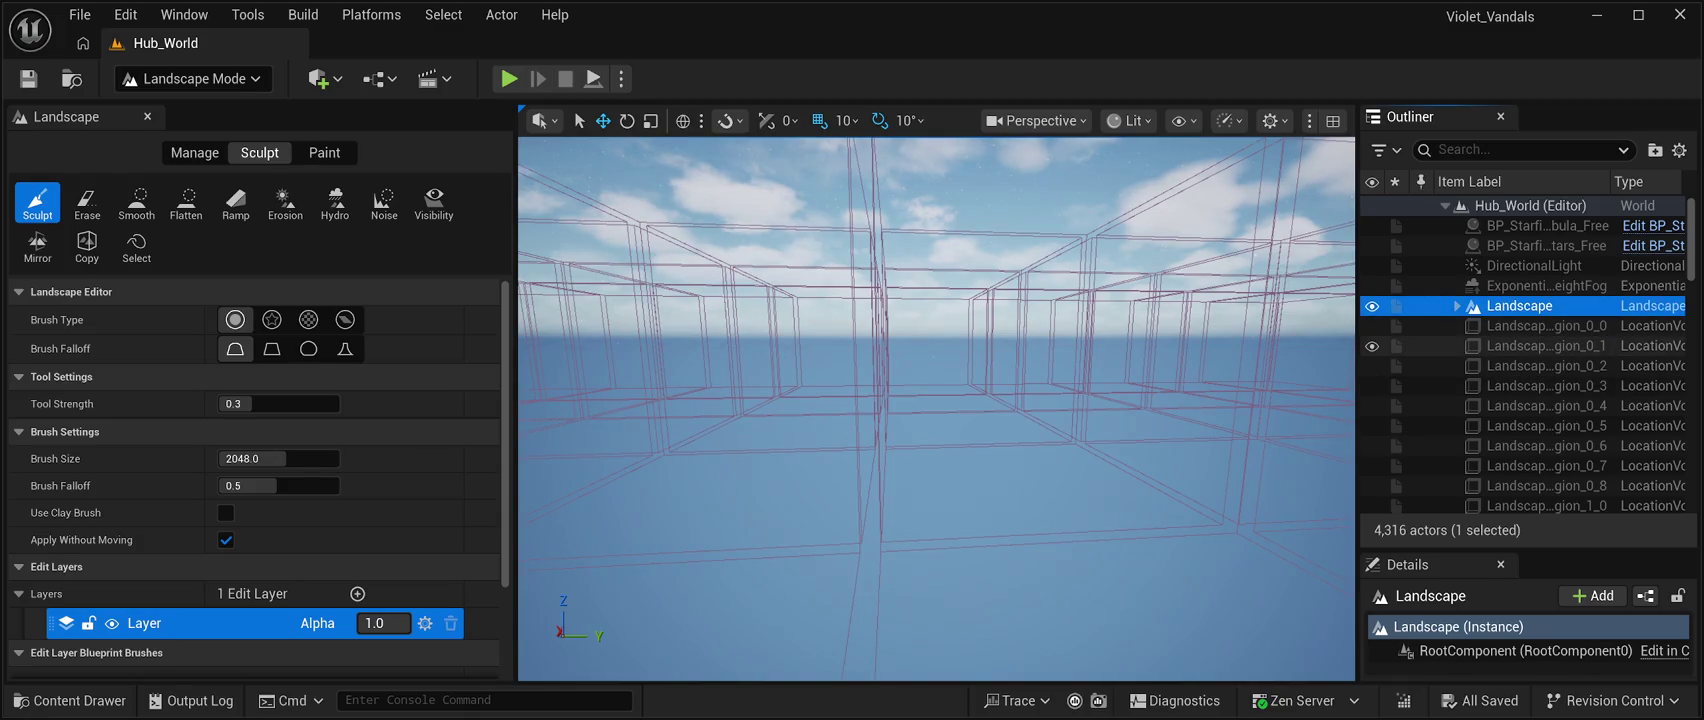
{"action": "scroll", "coordinate": [1520, 345], "scroll_direction": "down", "scroll_amount": 2}
{"action": "scroll", "coordinate": [1520, 345], "scroll_direction": "up", "scroll_amount": 2}
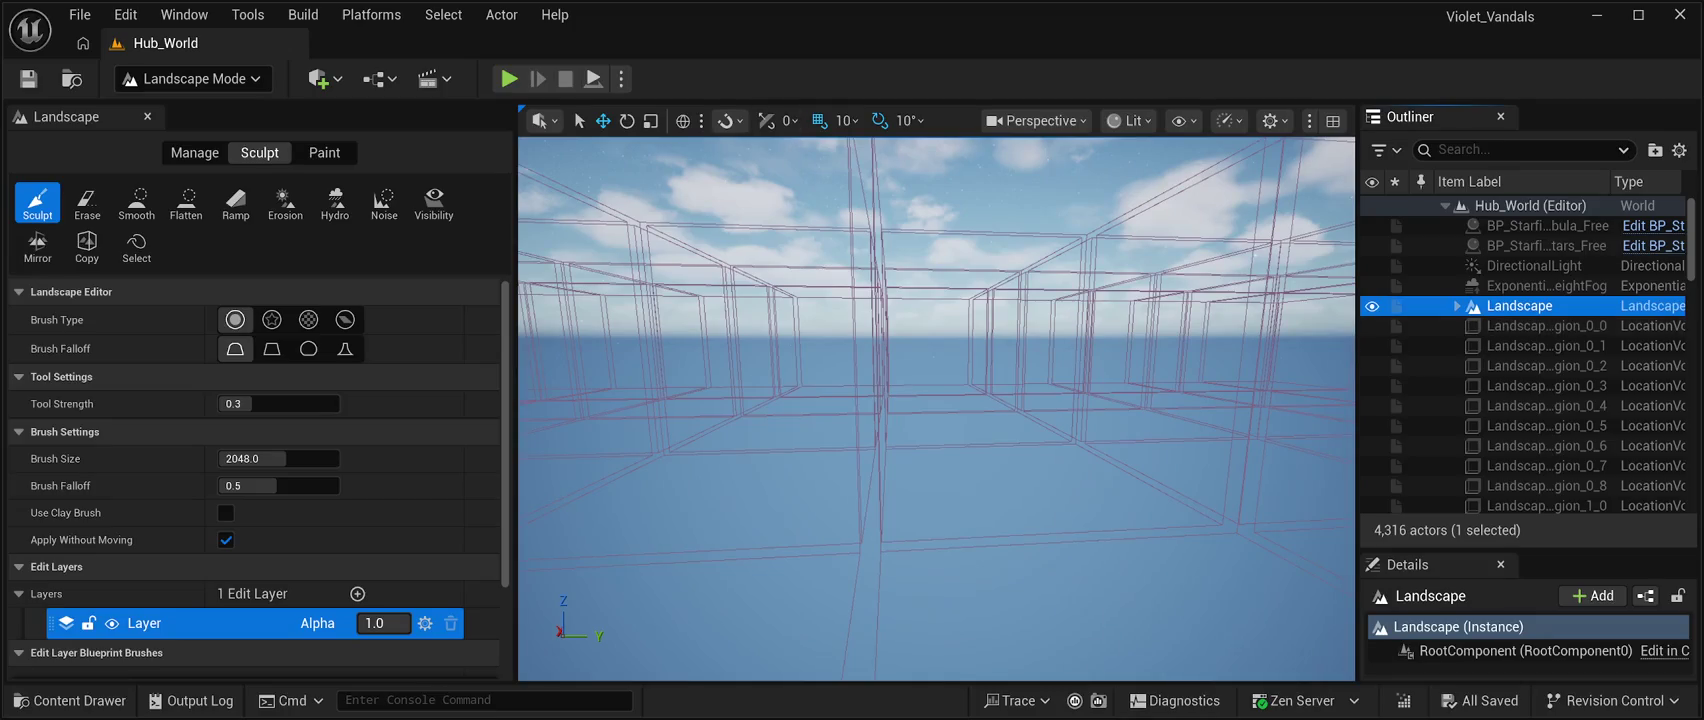
{"action": "key", "text": "shift+1"}
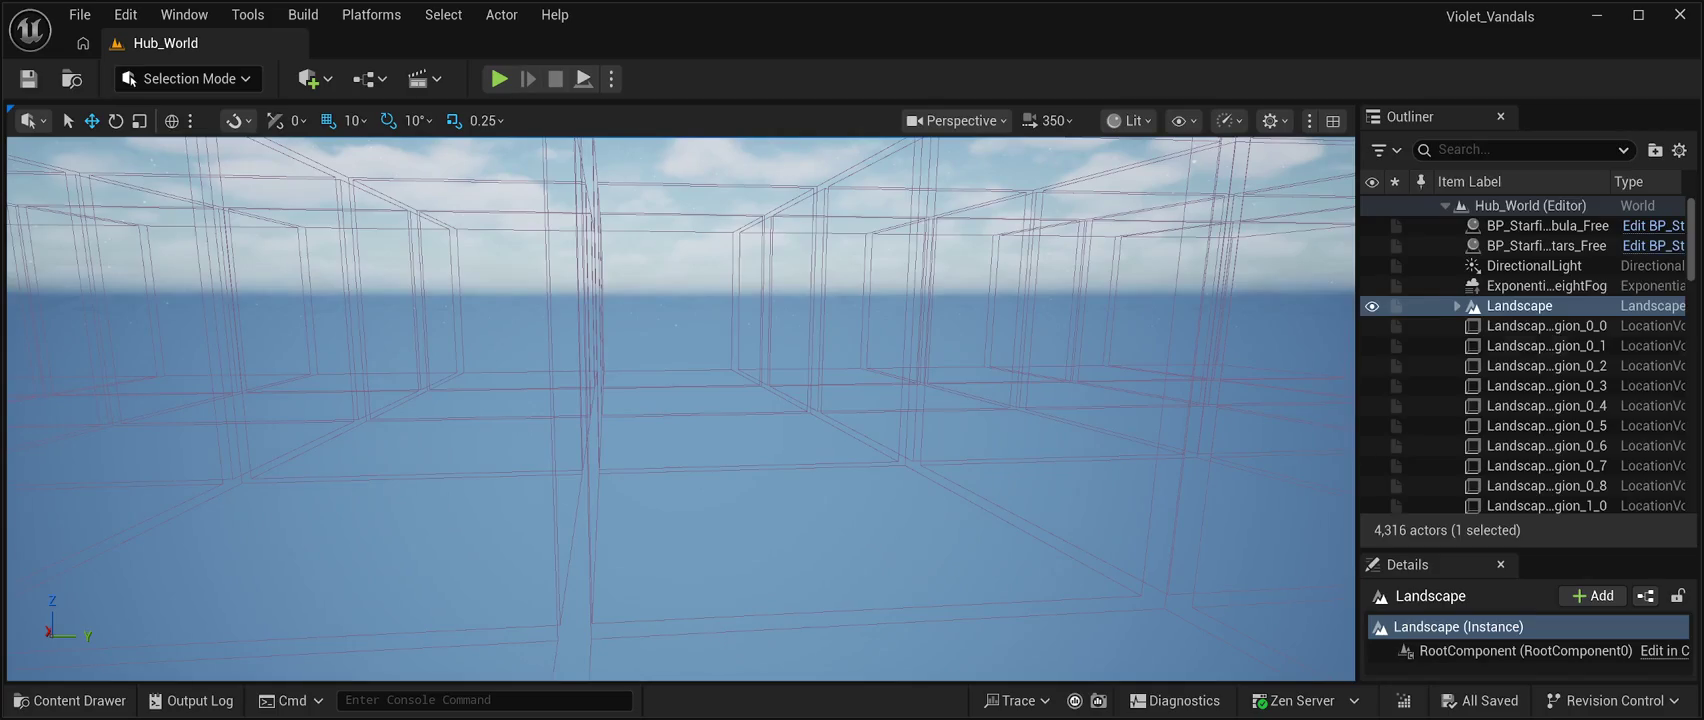
Select LandscapeRegion_0_0 through region 1_6 in the Outliner, framing them in the viewport.
{"action": "left_click", "coordinate": [1540, 326], "text": "ctrl"}
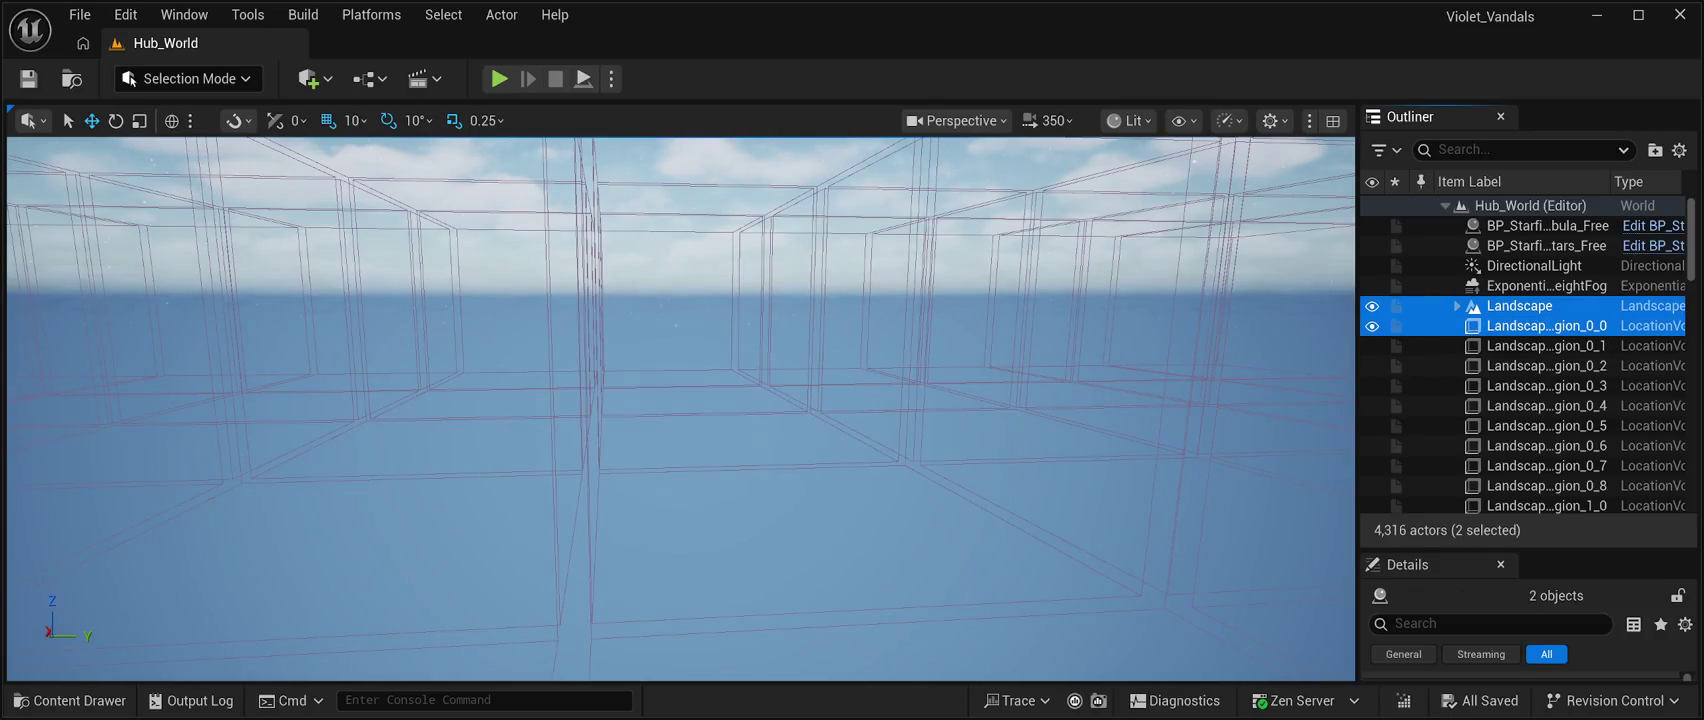
{"action": "left_click", "coordinate": [1540, 326], "text": "ctrl"}
{"action": "left_click", "coordinate": [1540, 326]}
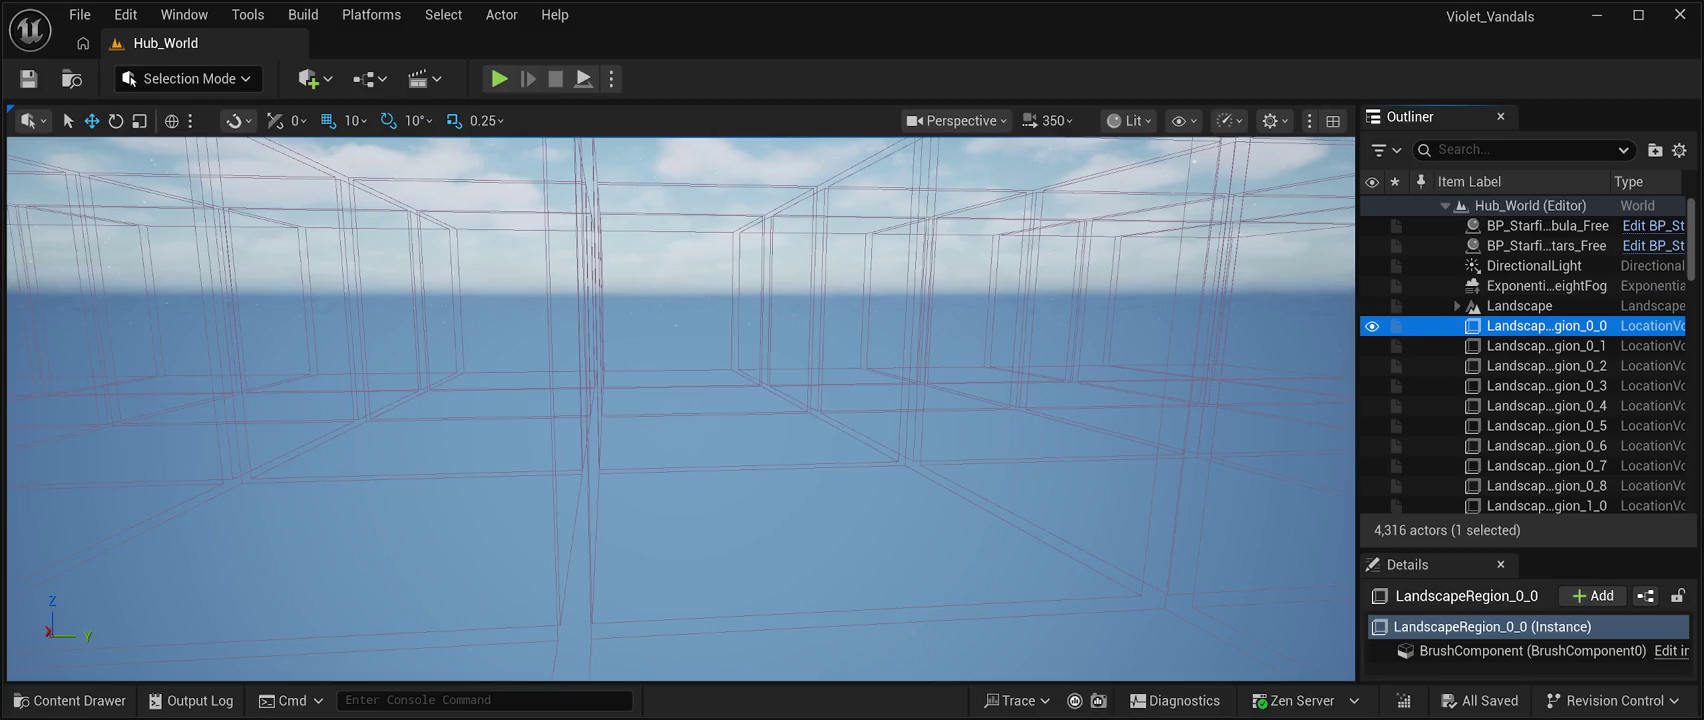
{"action": "left_click", "coordinate": [1540, 346], "text": "ctrl"}
{"action": "left_click", "coordinate": [1540, 366], "text": "ctrl"}
{"action": "left_click", "coordinate": [1540, 386], "text": "ctrl"}
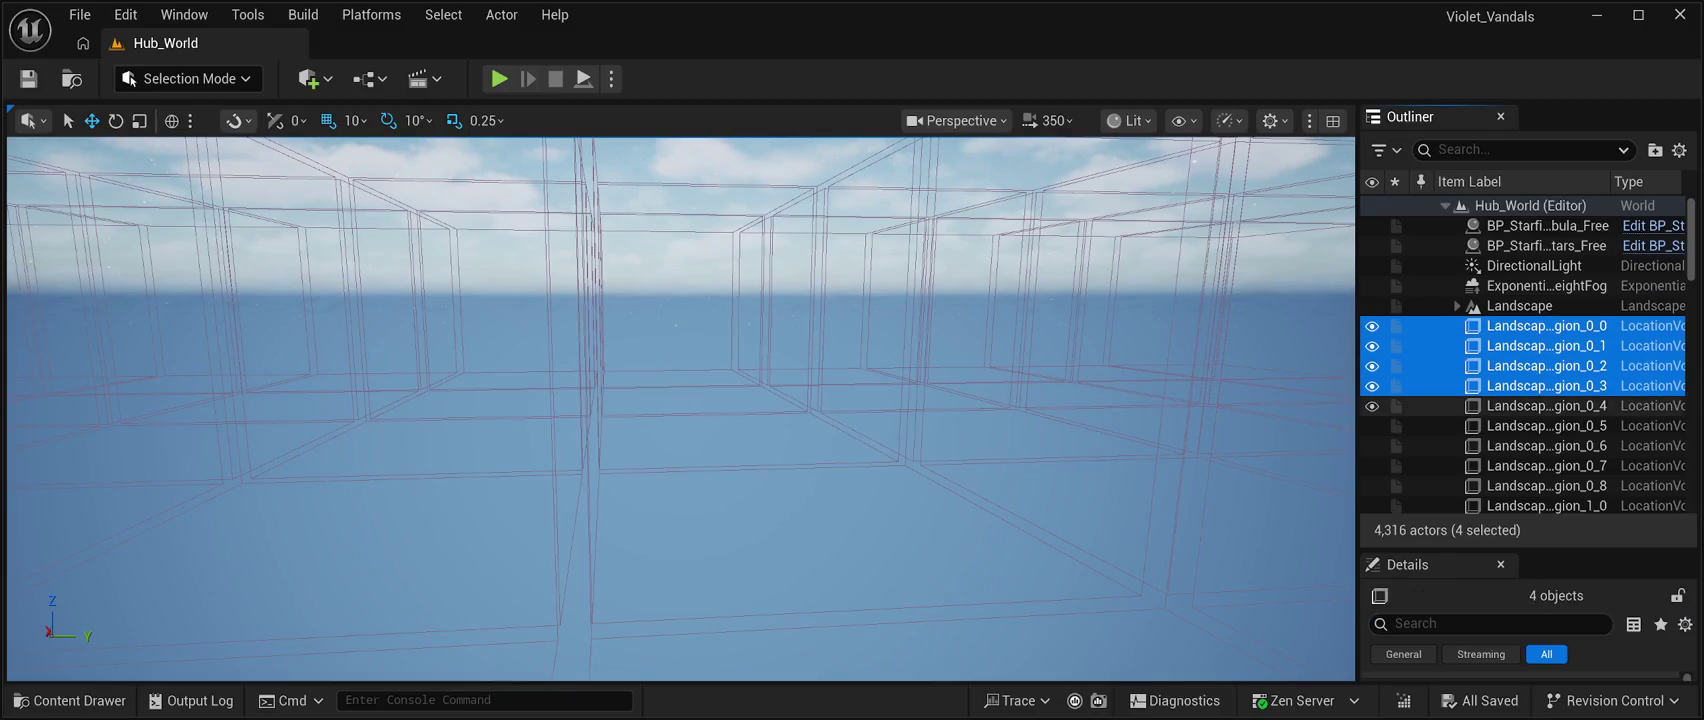
{"action": "left_click", "coordinate": [1540, 406], "text": "ctrl"}
{"action": "left_click", "coordinate": [1540, 426], "text": "ctrl"}
{"action": "left_click", "coordinate": [1540, 446], "text": "ctrl"}
{"action": "left_click", "coordinate": [1540, 466], "text": "ctrl"}
{"action": "left_click", "coordinate": [1540, 486], "text": "ctrl"}
{"action": "scroll", "coordinate": [1540, 366], "scroll_direction": "down", "scroll_amount": 2}
{"action": "left_click", "coordinate": [1540, 366], "text": "ctrl"}
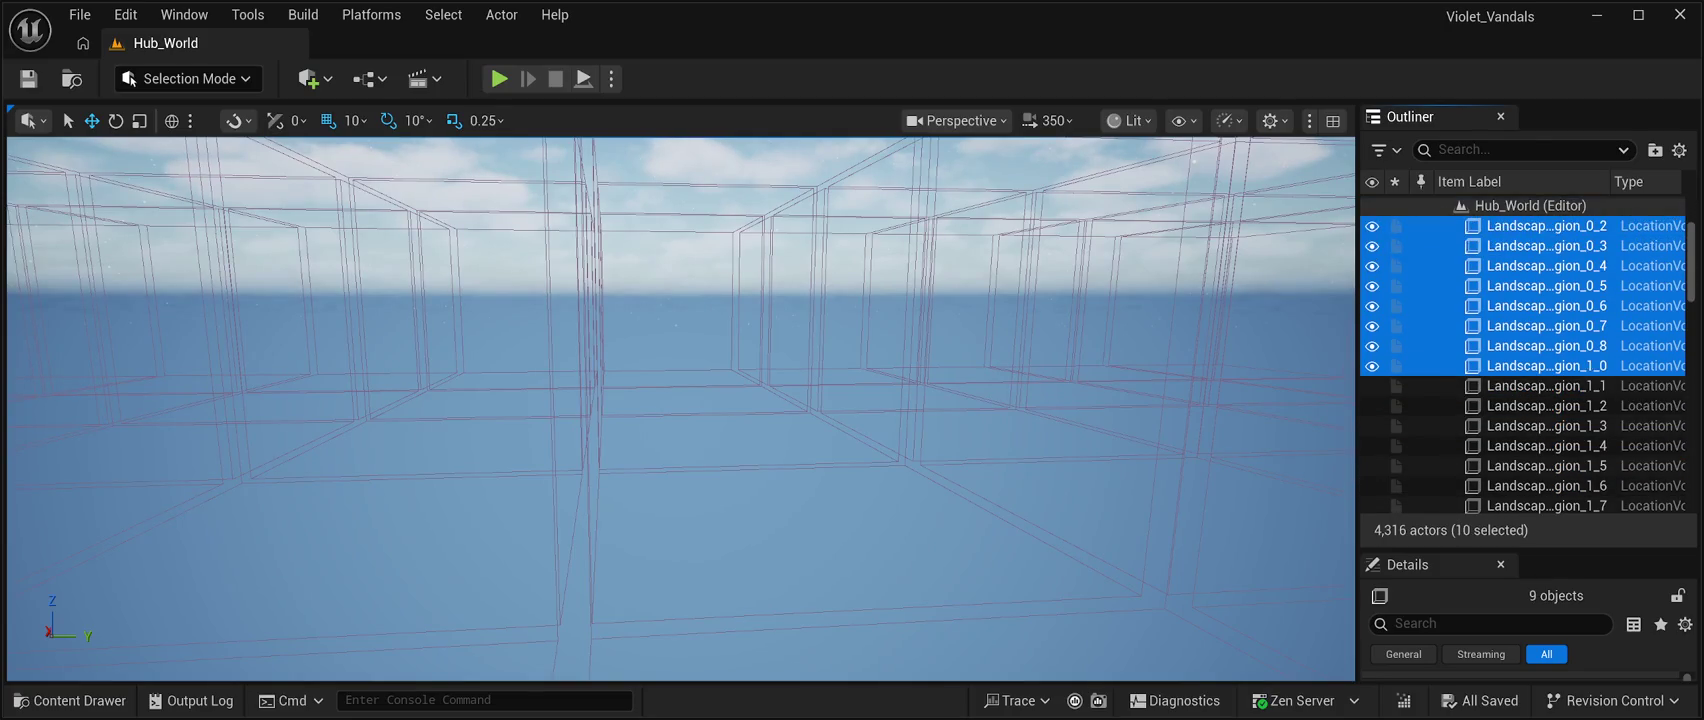
{"action": "left_click", "coordinate": [1540, 386], "text": "ctrl"}
{"action": "key", "text": "f"}
{"action": "left_click", "coordinate": [1540, 406], "text": "ctrl"}
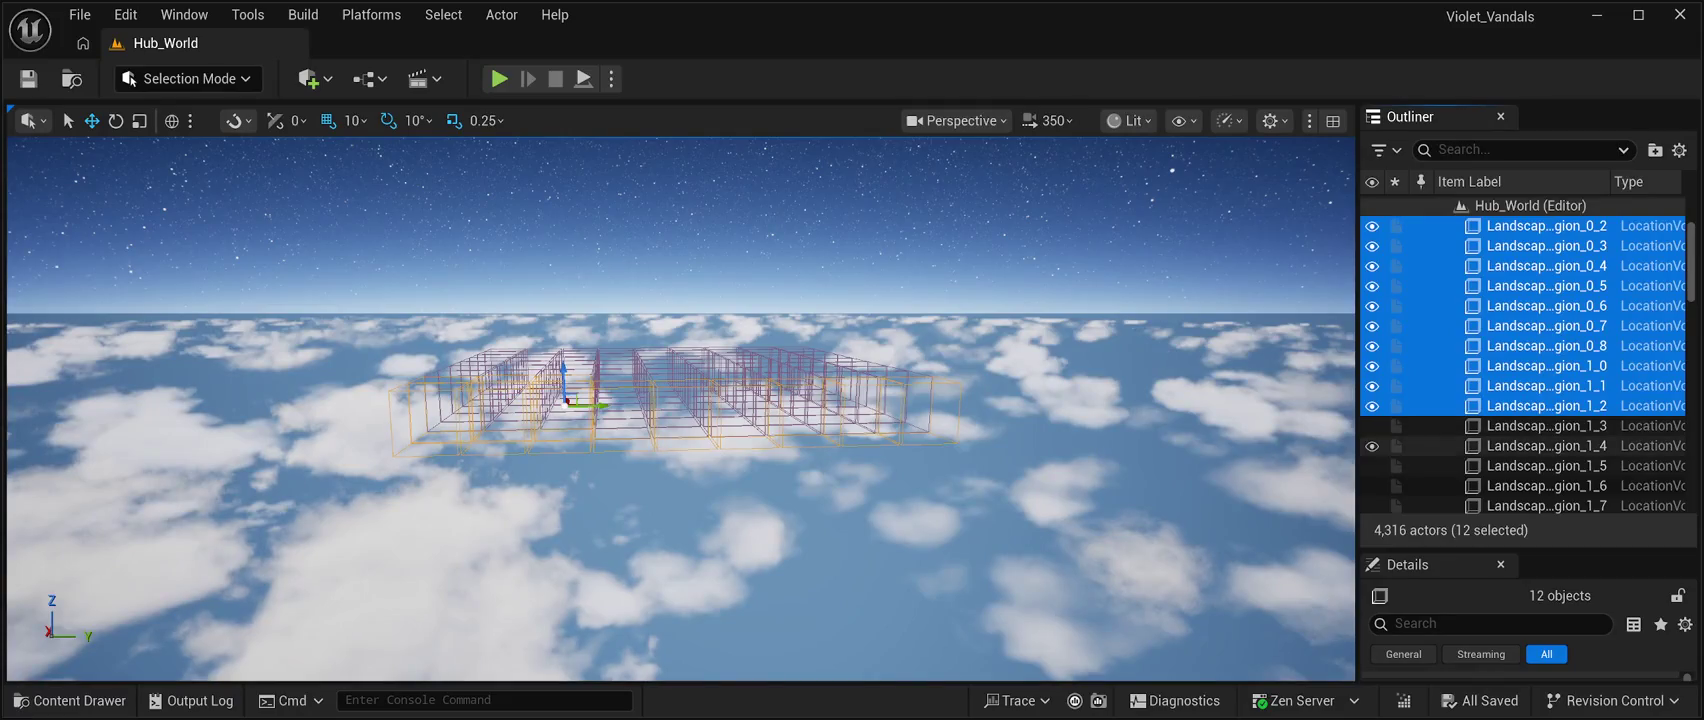
{"action": "left_click", "coordinate": [1540, 426], "text": "ctrl"}
{"action": "left_click", "coordinate": [1540, 446], "text": "ctrl"}
{"action": "left_click", "coordinate": [1540, 466], "text": "ctrl"}
{"action": "left_click", "coordinate": [1540, 486], "text": "ctrl"}
Add region volumes 1_7 through 4_3 to the selection.
{"action": "scroll", "coordinate": [1540, 378], "scroll_direction": "down", "scroll_amount": 3}
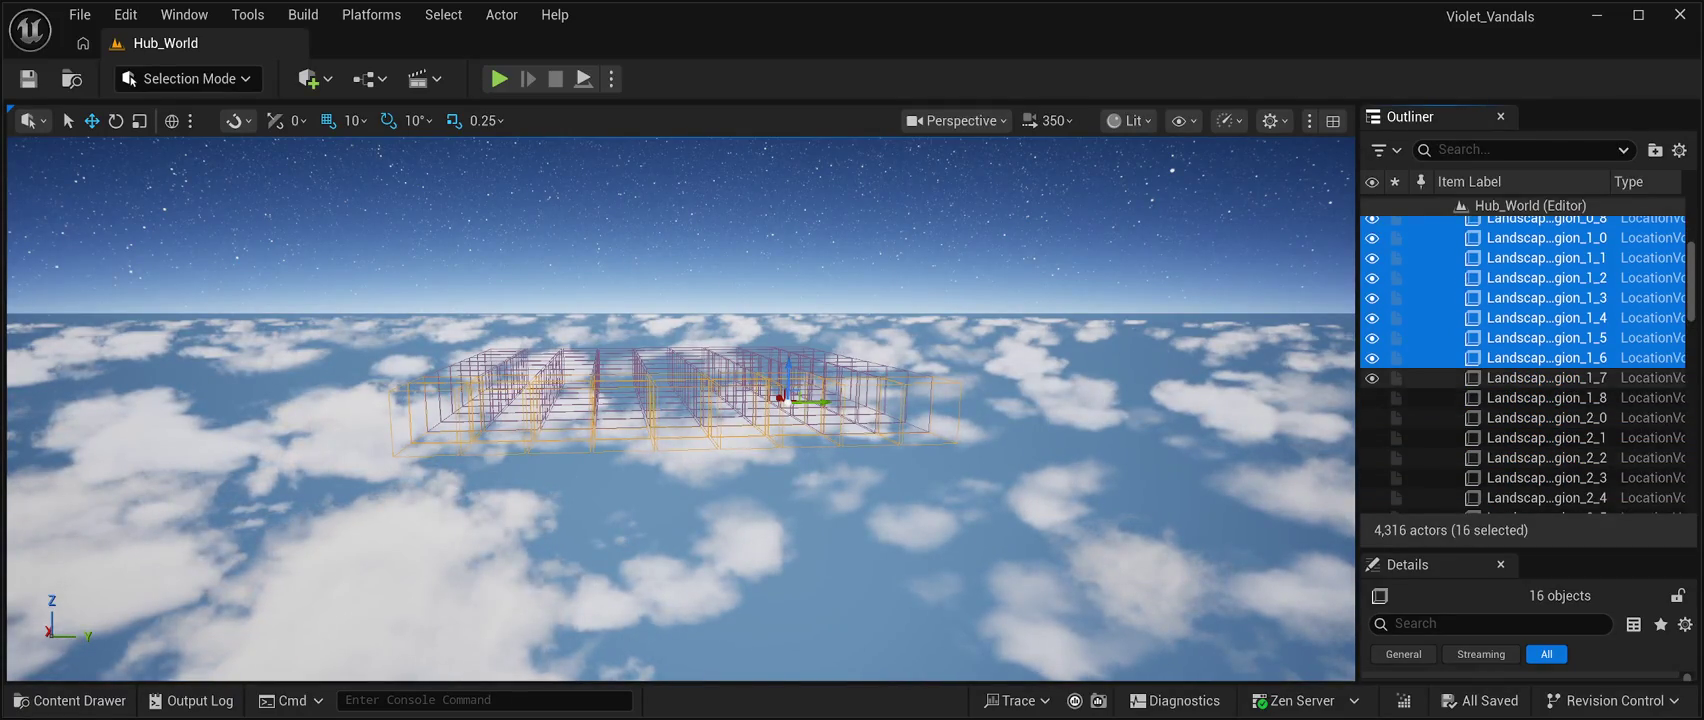
{"action": "left_click", "coordinate": [1540, 378], "text": "ctrl"}
{"action": "left_click", "coordinate": [1540, 397], "text": "ctrl"}
{"action": "left_click", "coordinate": [1540, 417], "text": "ctrl"}
{"action": "left_click", "coordinate": [1540, 437], "text": "ctrl"}
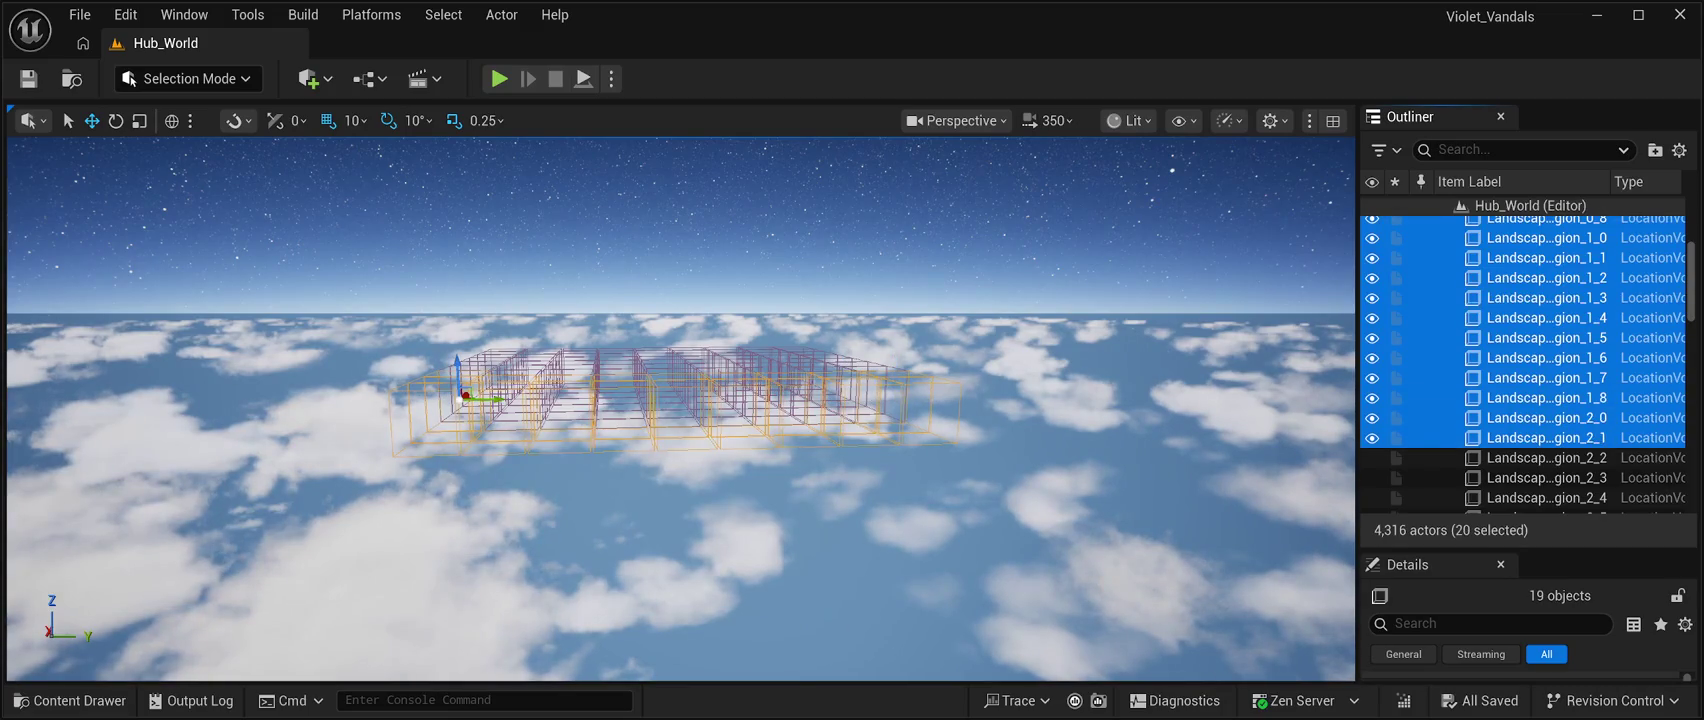
{"action": "left_click", "coordinate": [1540, 457], "text": "ctrl"}
{"action": "left_click", "coordinate": [1540, 477], "text": "ctrl"}
{"action": "left_click", "coordinate": [1540, 497], "text": "ctrl"}
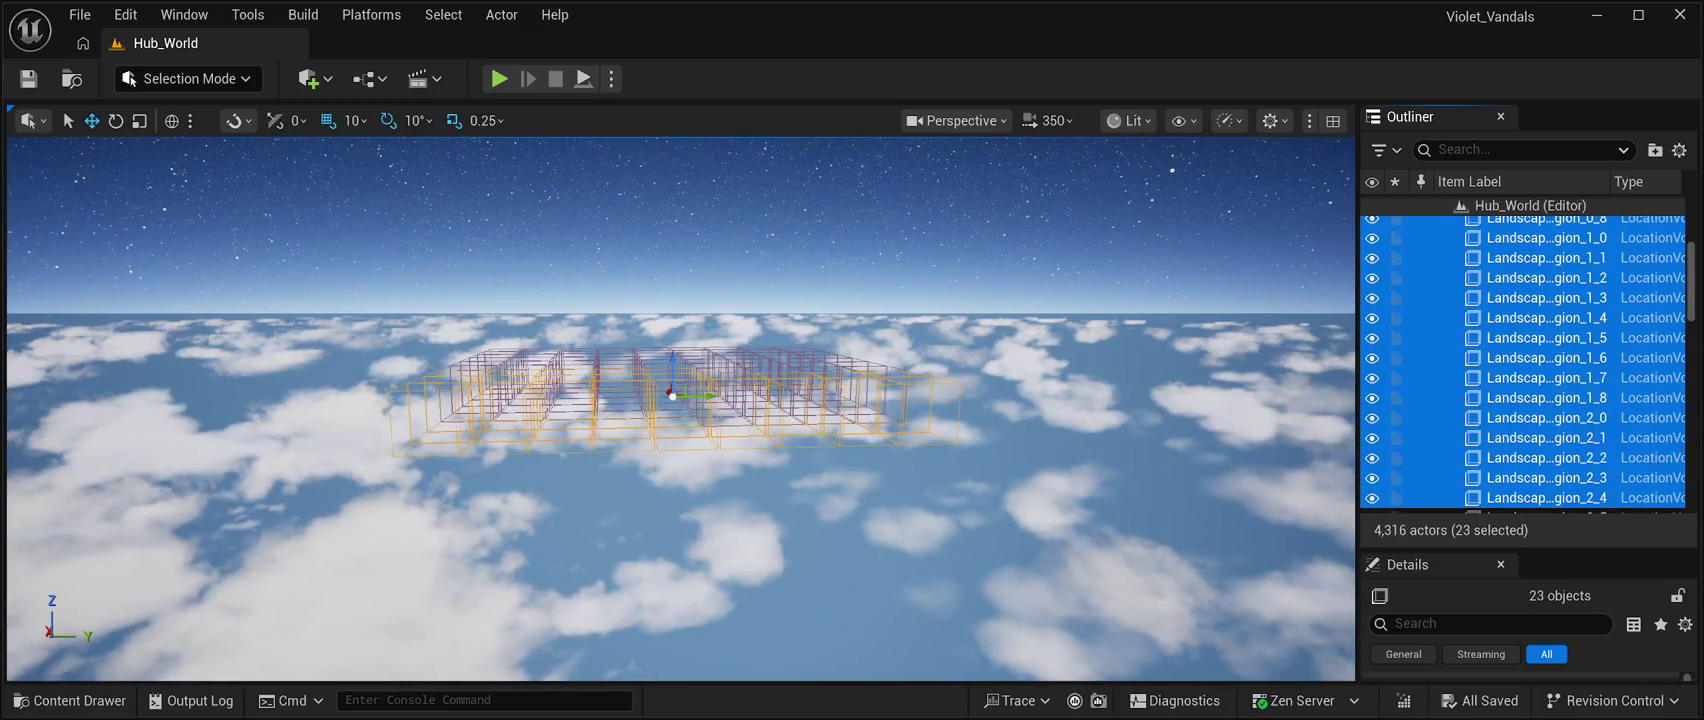
{"action": "scroll", "coordinate": [1540, 497], "scroll_direction": "down", "scroll_amount": 3}
{"action": "left_click", "coordinate": [1540, 357], "text": "ctrl"}
{"action": "left_click", "coordinate": [1540, 377], "text": "ctrl"}
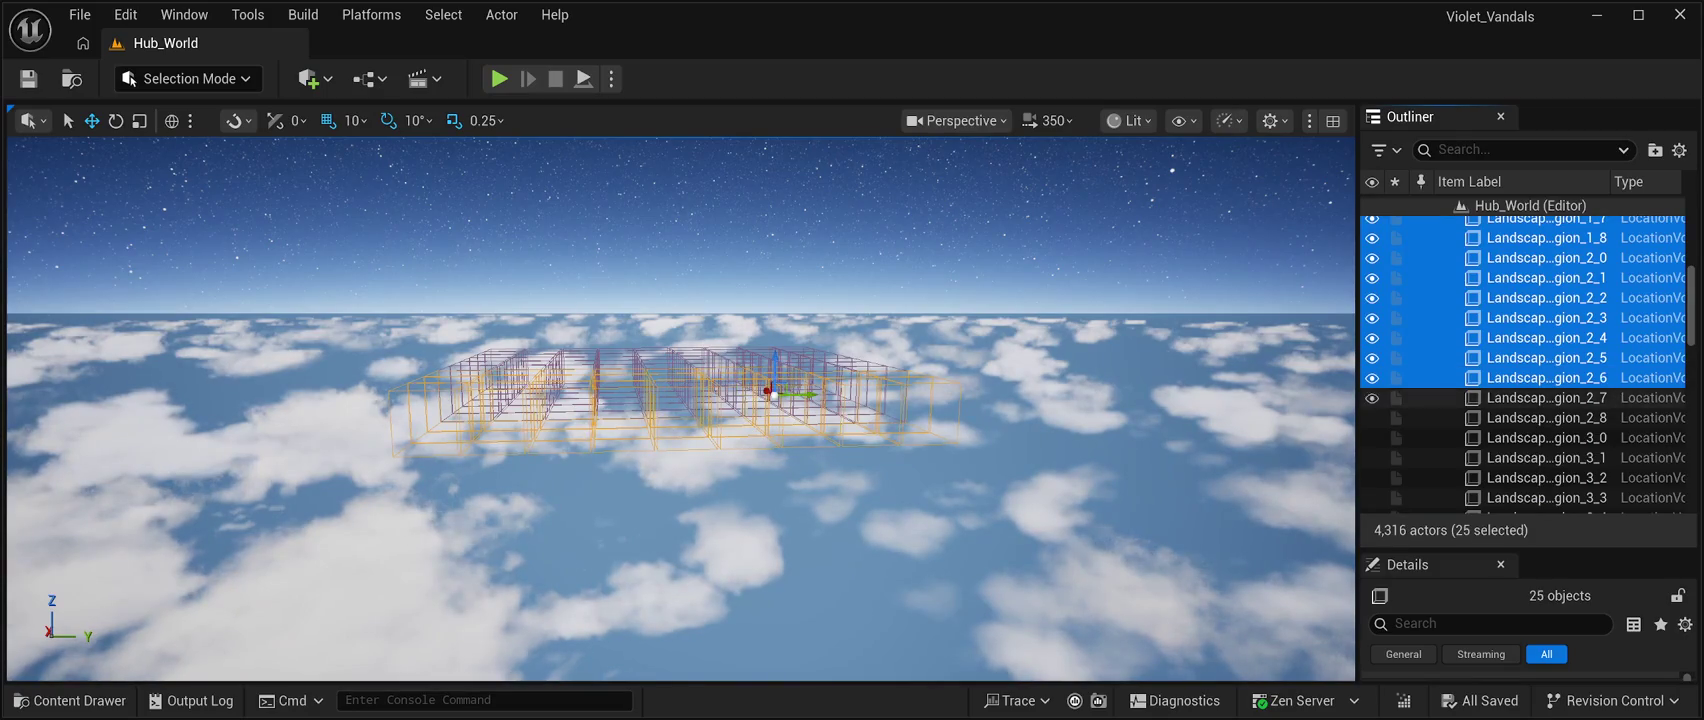
{"action": "left_click", "coordinate": [1540, 397], "text": "ctrl"}
{"action": "left_click", "coordinate": [1540, 417], "text": "ctrl"}
{"action": "left_click", "coordinate": [1540, 437], "text": "ctrl"}
{"action": "left_click", "coordinate": [1540, 457], "text": "ctrl"}
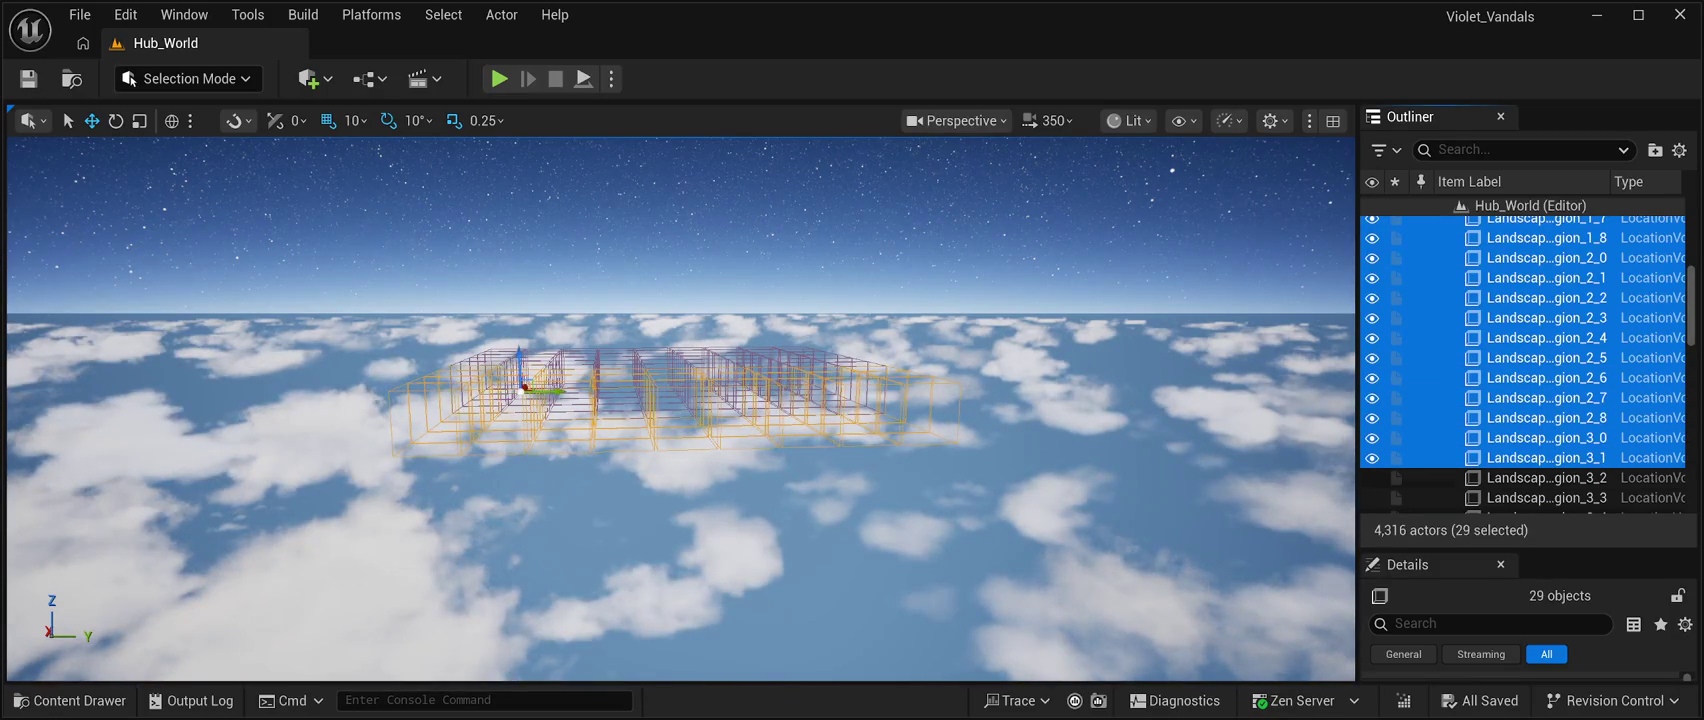
{"action": "left_click", "coordinate": [1540, 477], "text": "ctrl"}
{"action": "left_click", "coordinate": [1540, 497], "text": "ctrl"}
{"action": "scroll", "coordinate": [1540, 386], "scroll_direction": "down", "scroll_amount": 3}
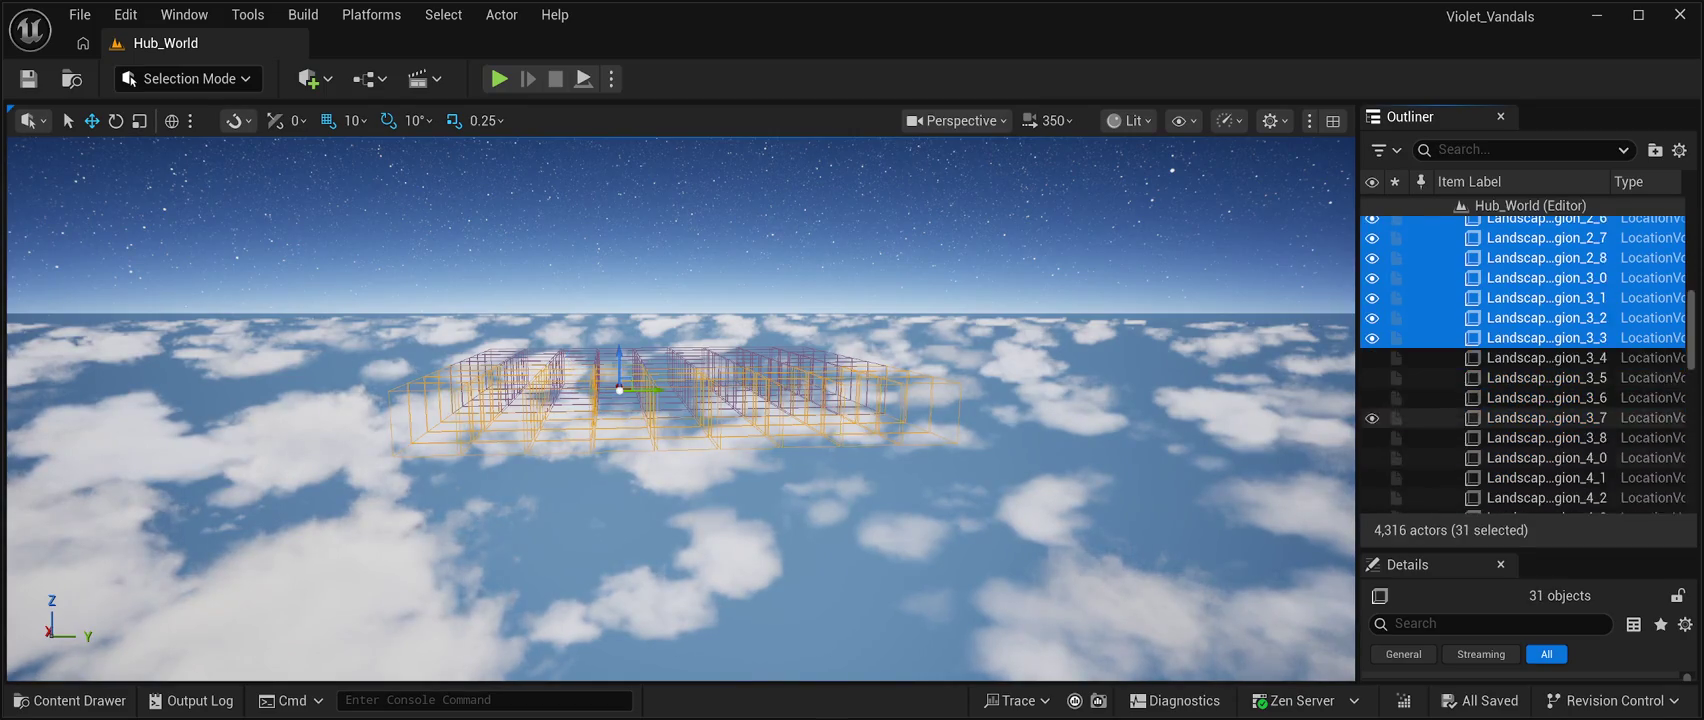
{"action": "left_click", "coordinate": [1540, 325], "text": "ctrl"}
{"action": "left_click", "coordinate": [1540, 345], "text": "ctrl"}
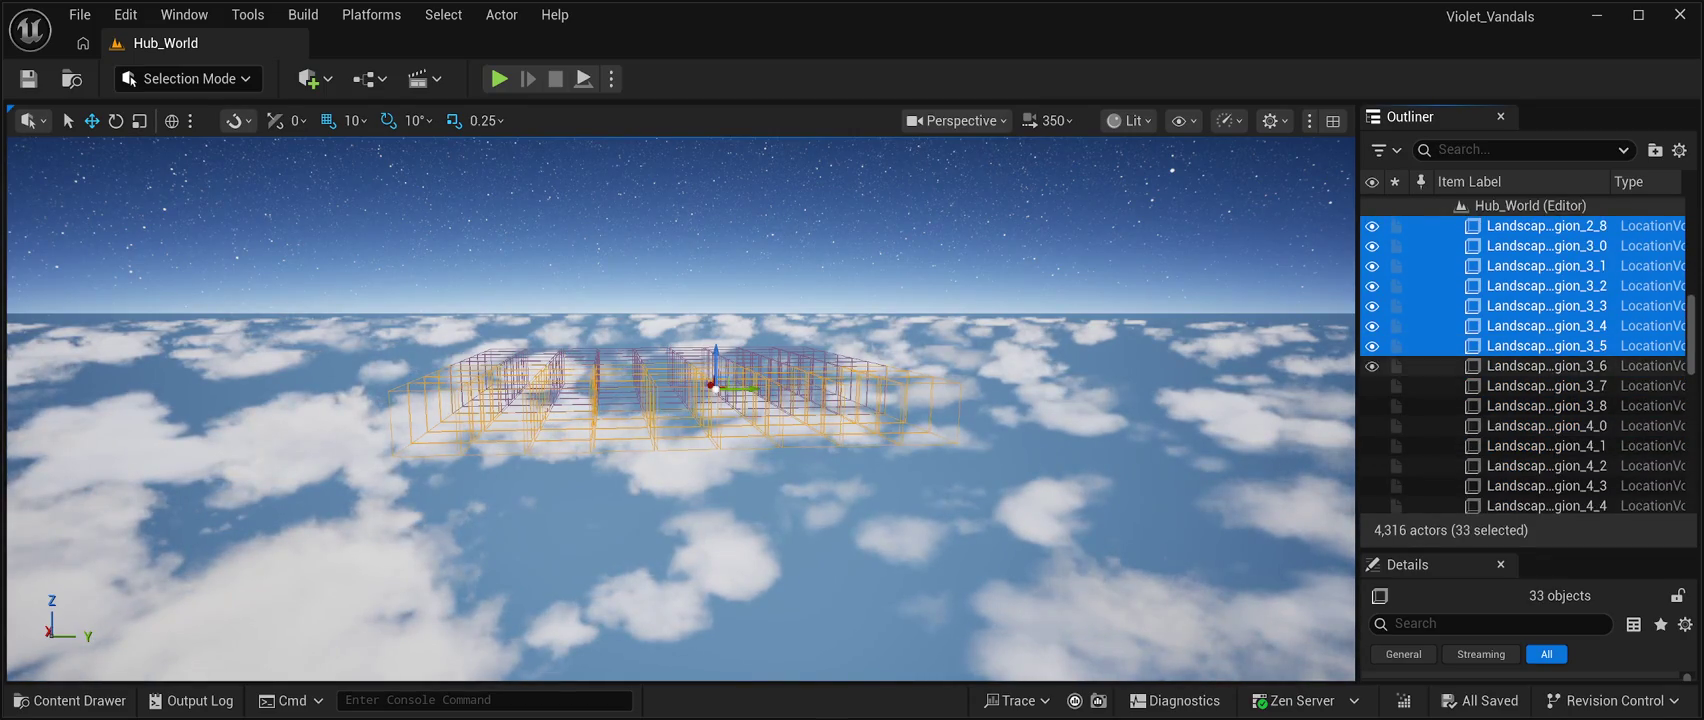
{"action": "left_click", "coordinate": [1540, 365], "text": "ctrl"}
{"action": "left_click", "coordinate": [1540, 385], "text": "ctrl"}
{"action": "left_click", "coordinate": [1540, 405], "text": "ctrl"}
{"action": "left_click", "coordinate": [1540, 425], "text": "ctrl"}
{"action": "left_click", "coordinate": [1540, 445], "text": "ctrl"}
{"action": "left_click", "coordinate": [1540, 465], "text": "ctrl"}
{"action": "left_click", "coordinate": [1540, 485], "text": "ctrl"}
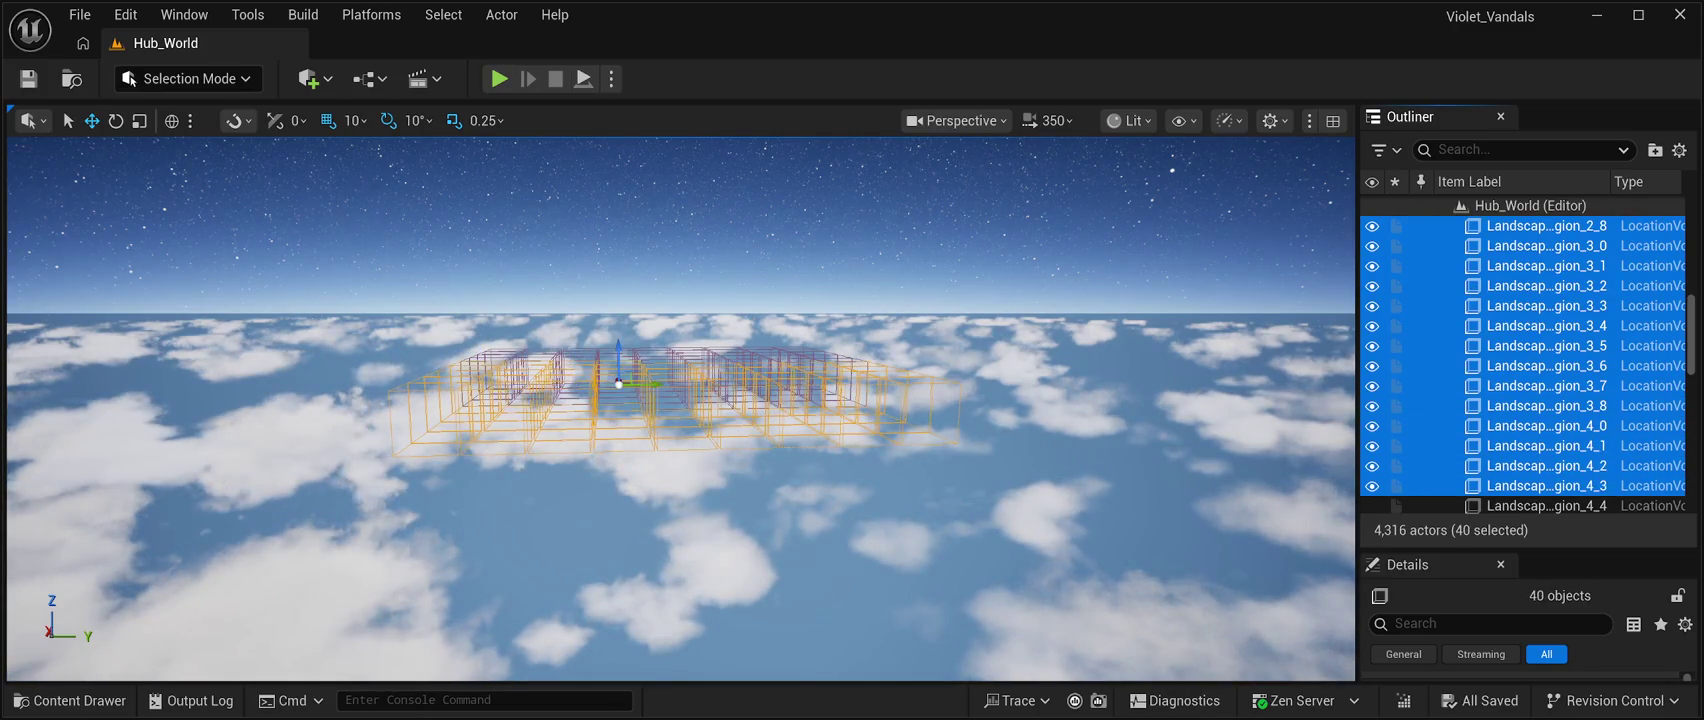
Add region volumes 4_4 through 7_0 to the selection.
{"action": "scroll", "coordinate": [1540, 400], "scroll_direction": "down", "scroll_amount": 2}
{"action": "scroll", "coordinate": [1527, 365], "scroll_direction": "down", "scroll_amount": 2}
{"action": "left_click", "coordinate": [1540, 314], "text": "ctrl"}
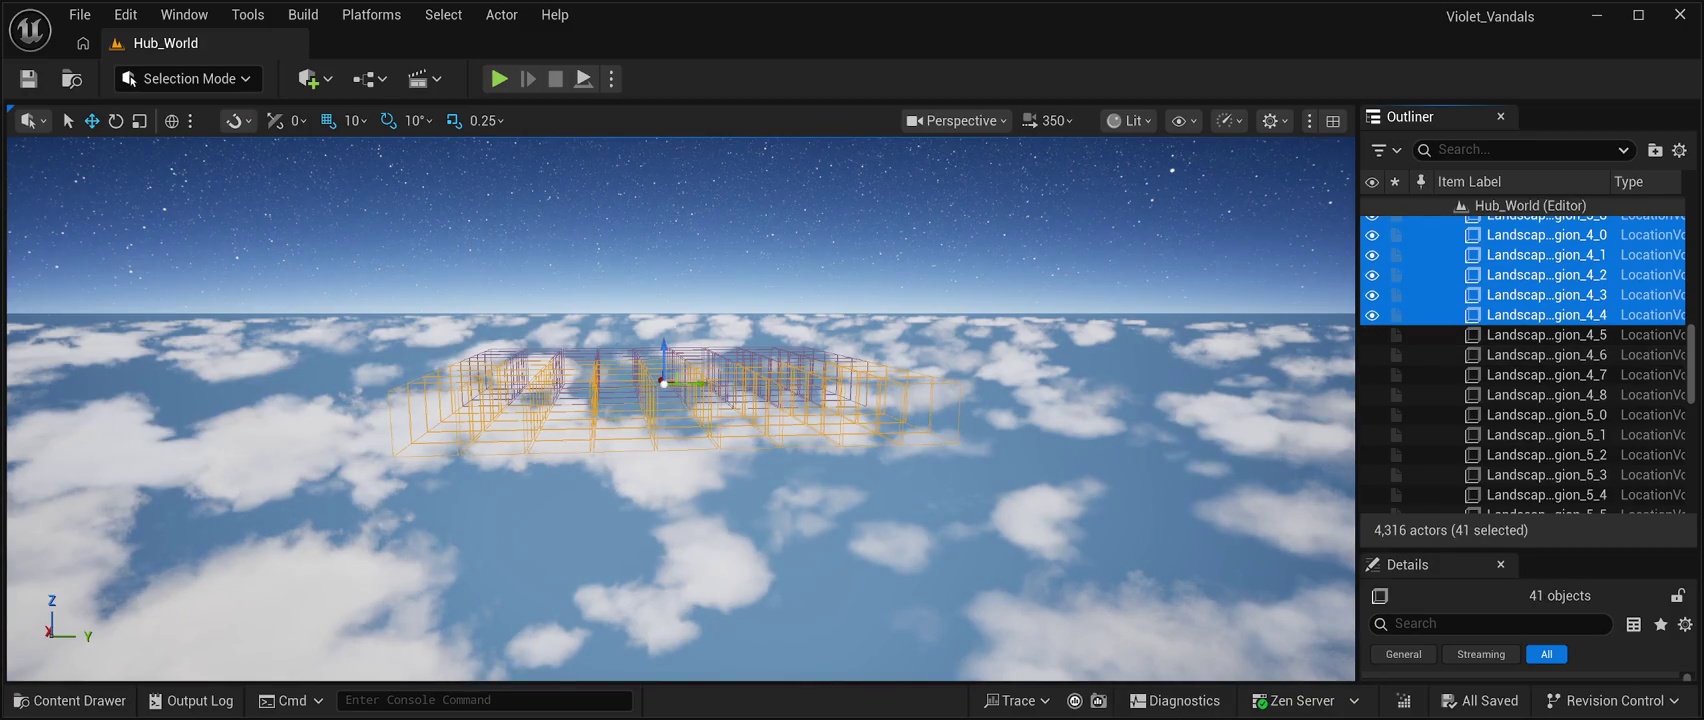
{"action": "left_click", "coordinate": [1540, 334], "text": "ctrl"}
{"action": "left_click", "coordinate": [1540, 355], "text": "ctrl"}
{"action": "left_click", "coordinate": [1540, 375], "text": "ctrl"}
{"action": "left_click", "coordinate": [1540, 395], "text": "ctrl"}
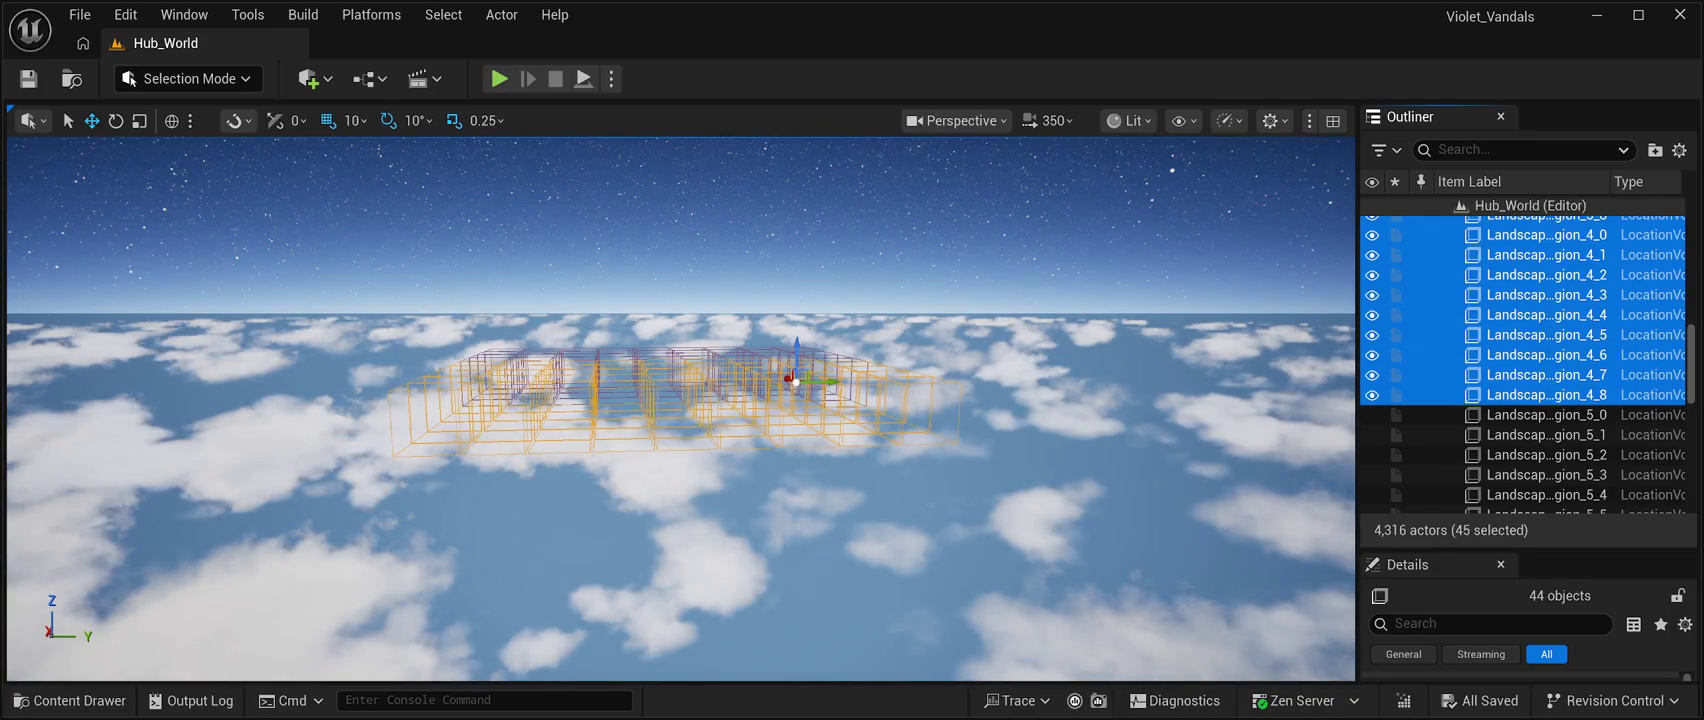
{"action": "left_click", "coordinate": [1540, 415], "text": "ctrl"}
{"action": "left_click", "coordinate": [1540, 435], "text": "ctrl"}
{"action": "left_click", "coordinate": [1540, 455], "text": "ctrl"}
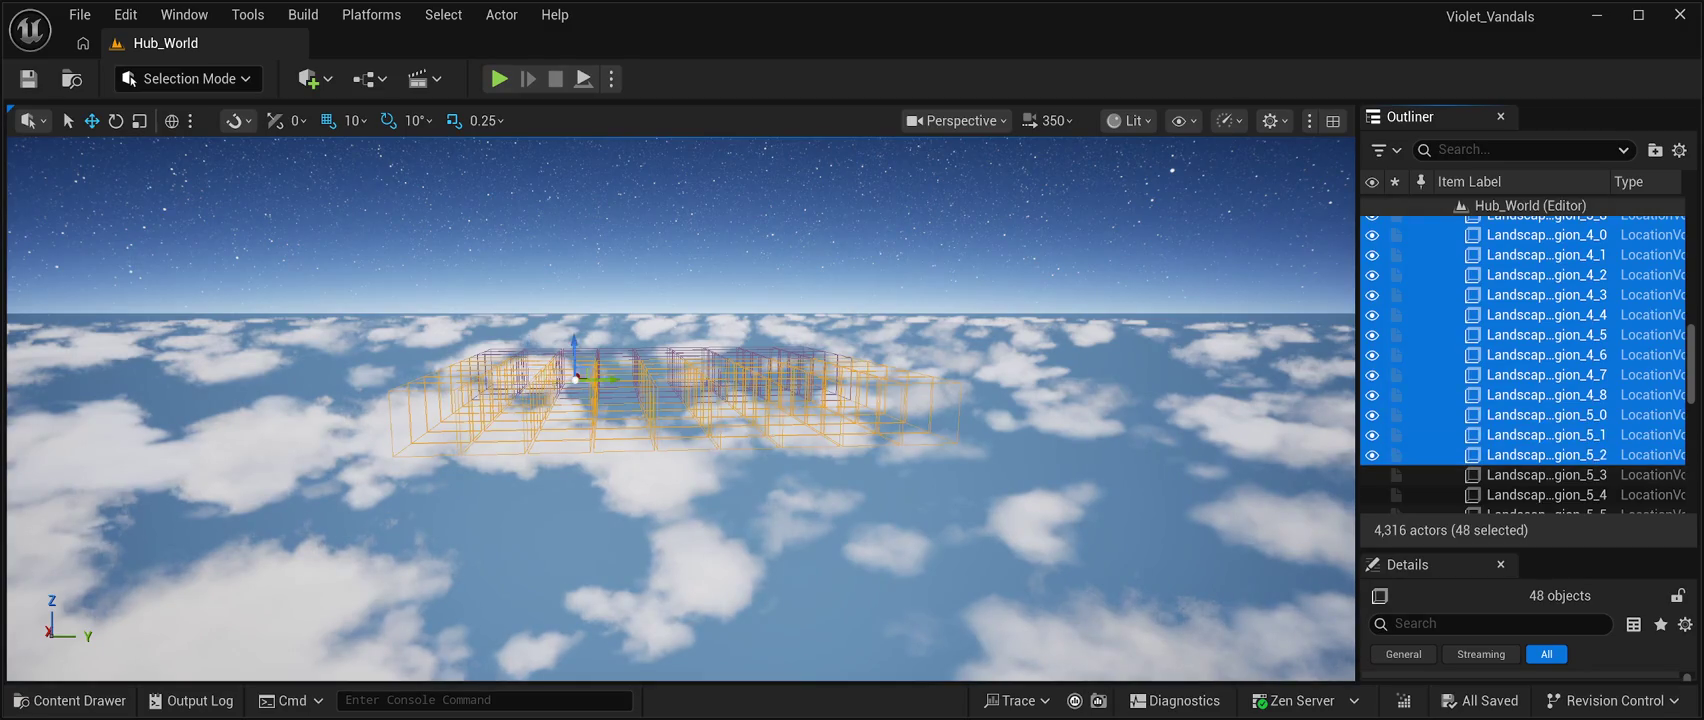
{"action": "scroll", "coordinate": [1540, 400], "scroll_direction": "down", "scroll_amount": 3}
{"action": "left_click", "coordinate": [1540, 347], "text": "ctrl"}
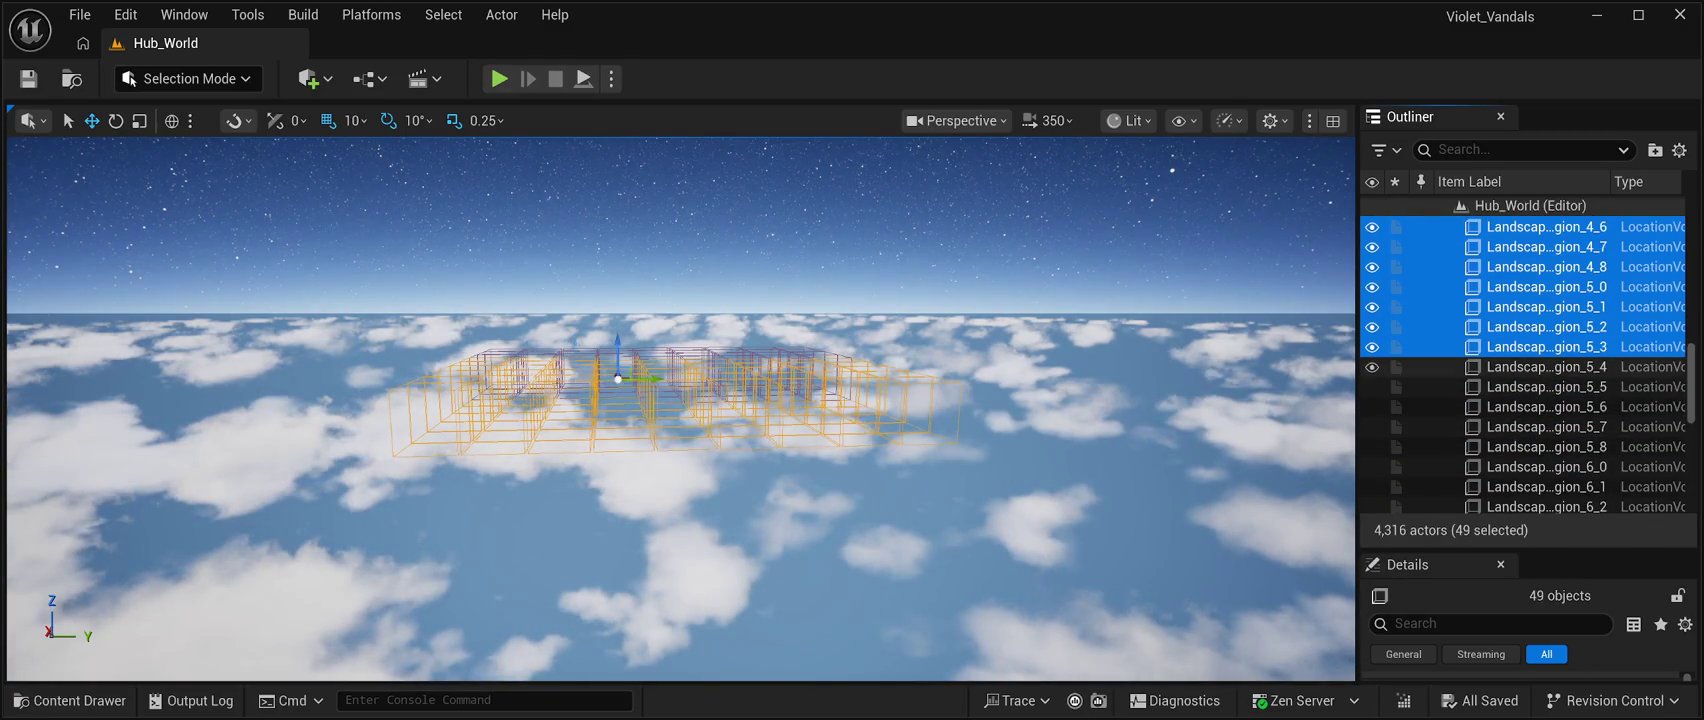
{"action": "left_click", "coordinate": [1540, 367], "text": "ctrl"}
{"action": "left_click", "coordinate": [1540, 387], "text": "ctrl"}
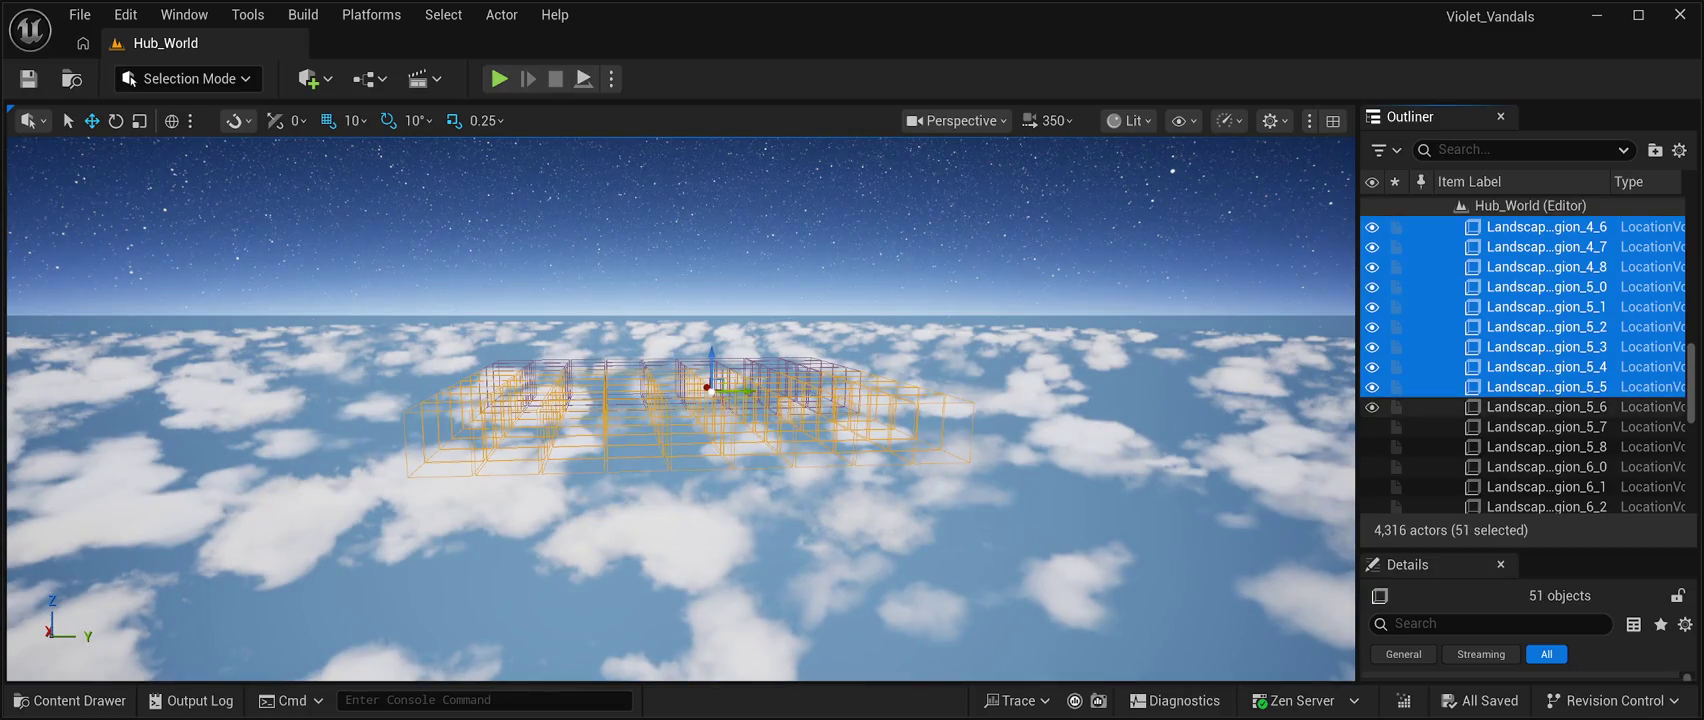
{"action": "left_click", "coordinate": [1540, 407], "text": "ctrl"}
{"action": "left_click", "coordinate": [1540, 427], "text": "ctrl"}
{"action": "left_click", "coordinate": [1540, 447], "text": "ctrl"}
{"action": "left_click", "coordinate": [1540, 467], "text": "ctrl"}
{"action": "left_click", "coordinate": [1540, 487], "text": "ctrl"}
{"action": "scroll", "coordinate": [1540, 367], "scroll_direction": "down", "scroll_amount": 3}
{"action": "left_click", "coordinate": [1540, 347], "text": "ctrl"}
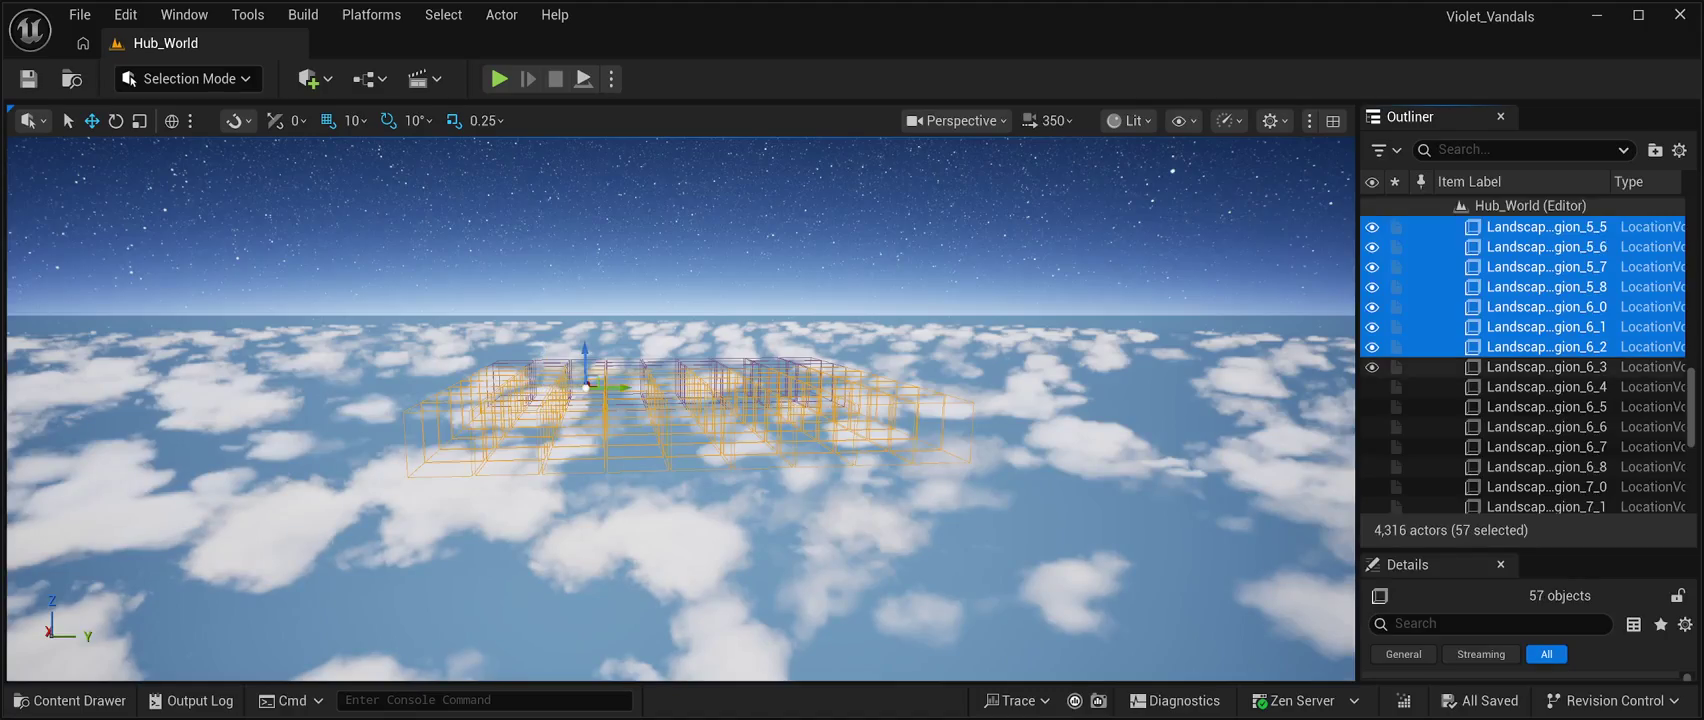
{"action": "left_click", "coordinate": [1540, 367], "text": "ctrl"}
{"action": "left_click", "coordinate": [1540, 387], "text": "ctrl"}
{"action": "left_click", "coordinate": [1540, 407], "text": "ctrl"}
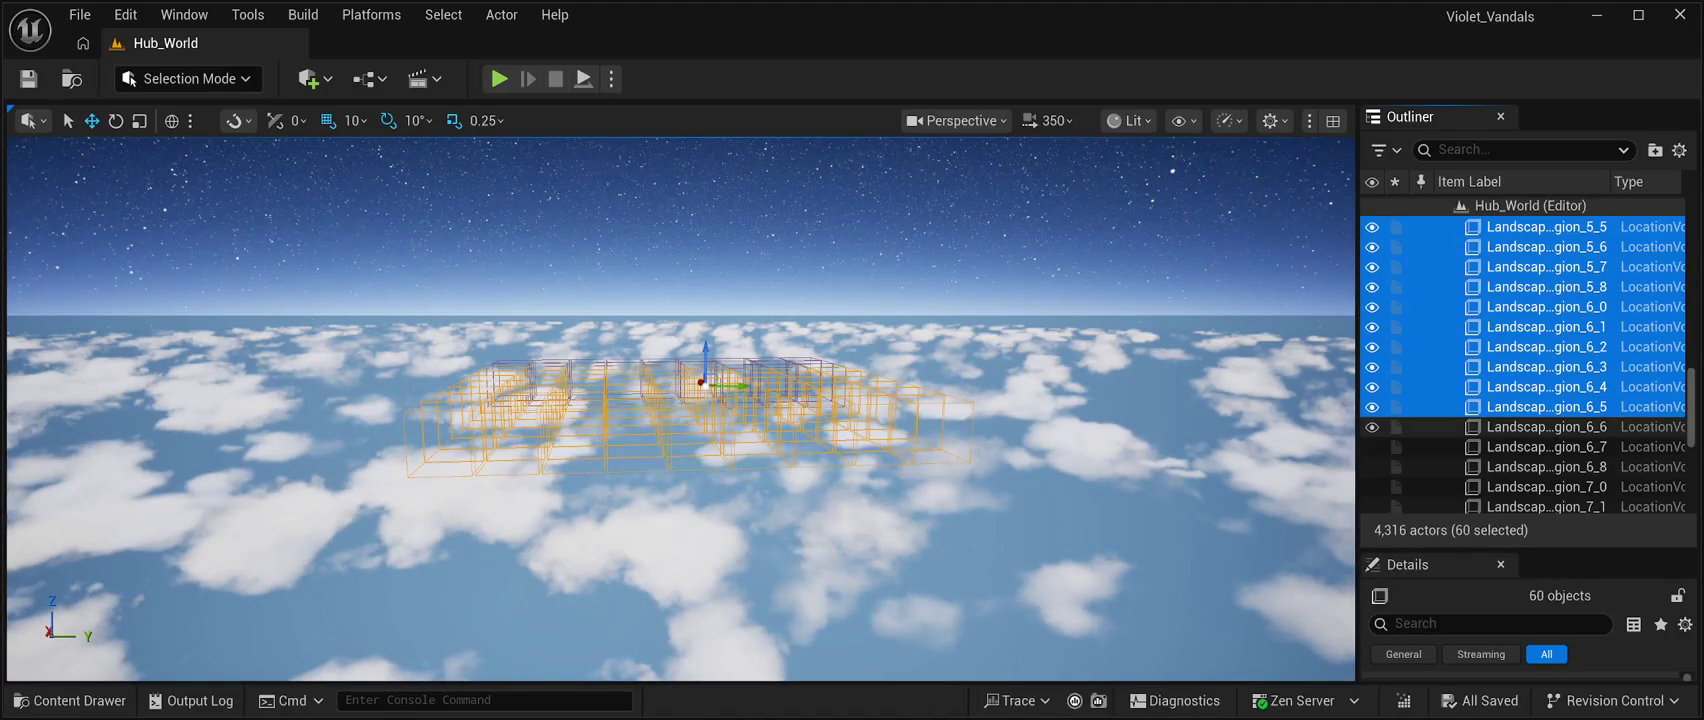
{"action": "left_click", "coordinate": [1540, 427], "text": "ctrl"}
{"action": "left_click", "coordinate": [1540, 447], "text": "ctrl"}
{"action": "left_click", "coordinate": [1540, 467], "text": "ctrl"}
{"action": "left_click", "coordinate": [1540, 487], "text": "ctrl"}
Add region volumes 7_1 through 8_8, then delete all 81 selected region volumes.
{"action": "scroll", "coordinate": [1527, 365], "scroll_direction": "down", "scroll_amount": 3}
{"action": "left_click", "coordinate": [1540, 347], "text": "ctrl"}
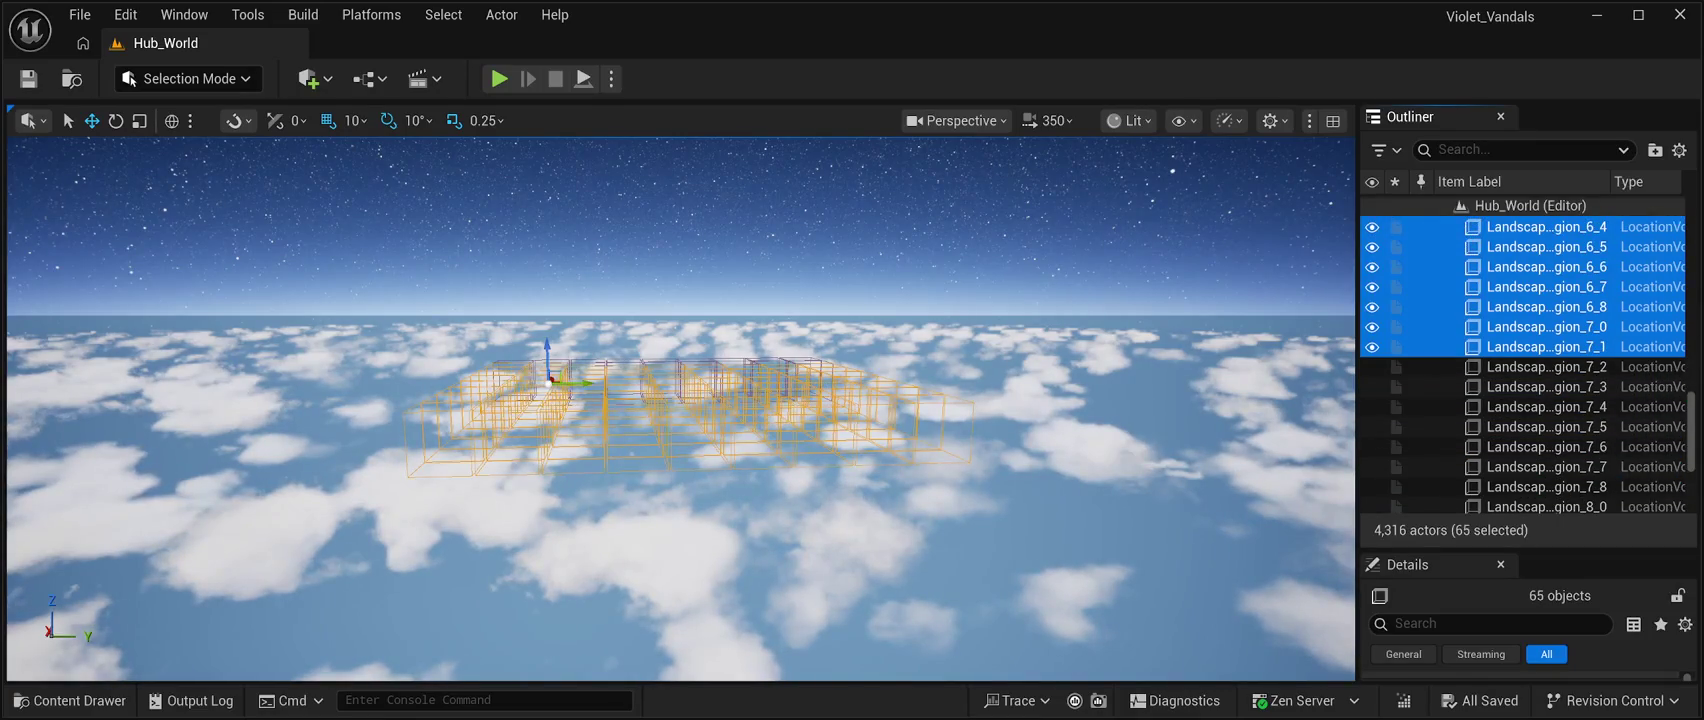
{"action": "left_click", "coordinate": [1540, 367], "text": "ctrl"}
{"action": "left_click", "coordinate": [1540, 387], "text": "ctrl"}
{"action": "left_click", "coordinate": [1540, 407], "text": "ctrl"}
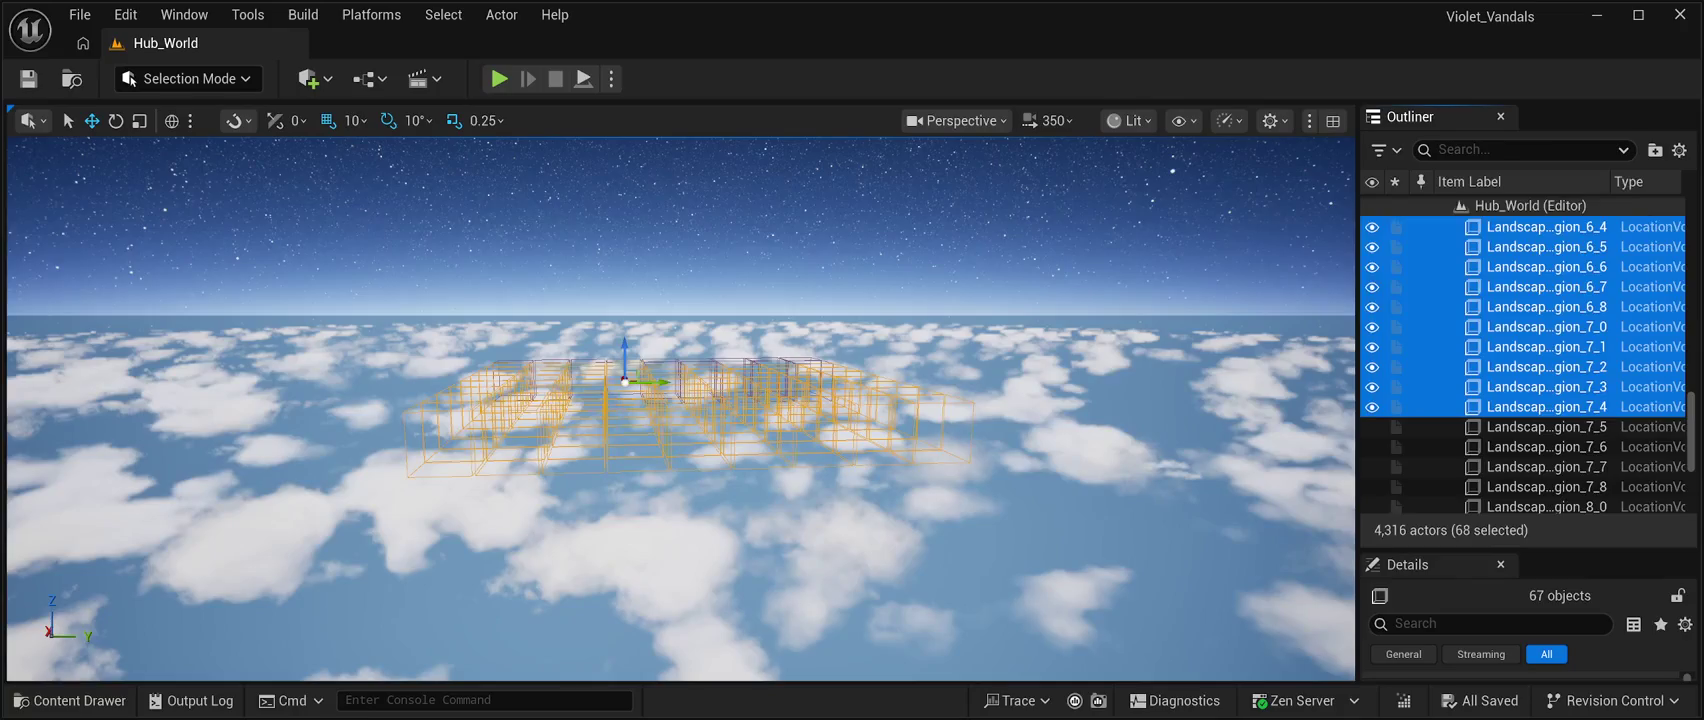
{"action": "left_click", "coordinate": [1540, 427], "text": "ctrl"}
{"action": "left_click", "coordinate": [1540, 447], "text": "ctrl"}
{"action": "left_click", "coordinate": [1540, 467], "text": "ctrl"}
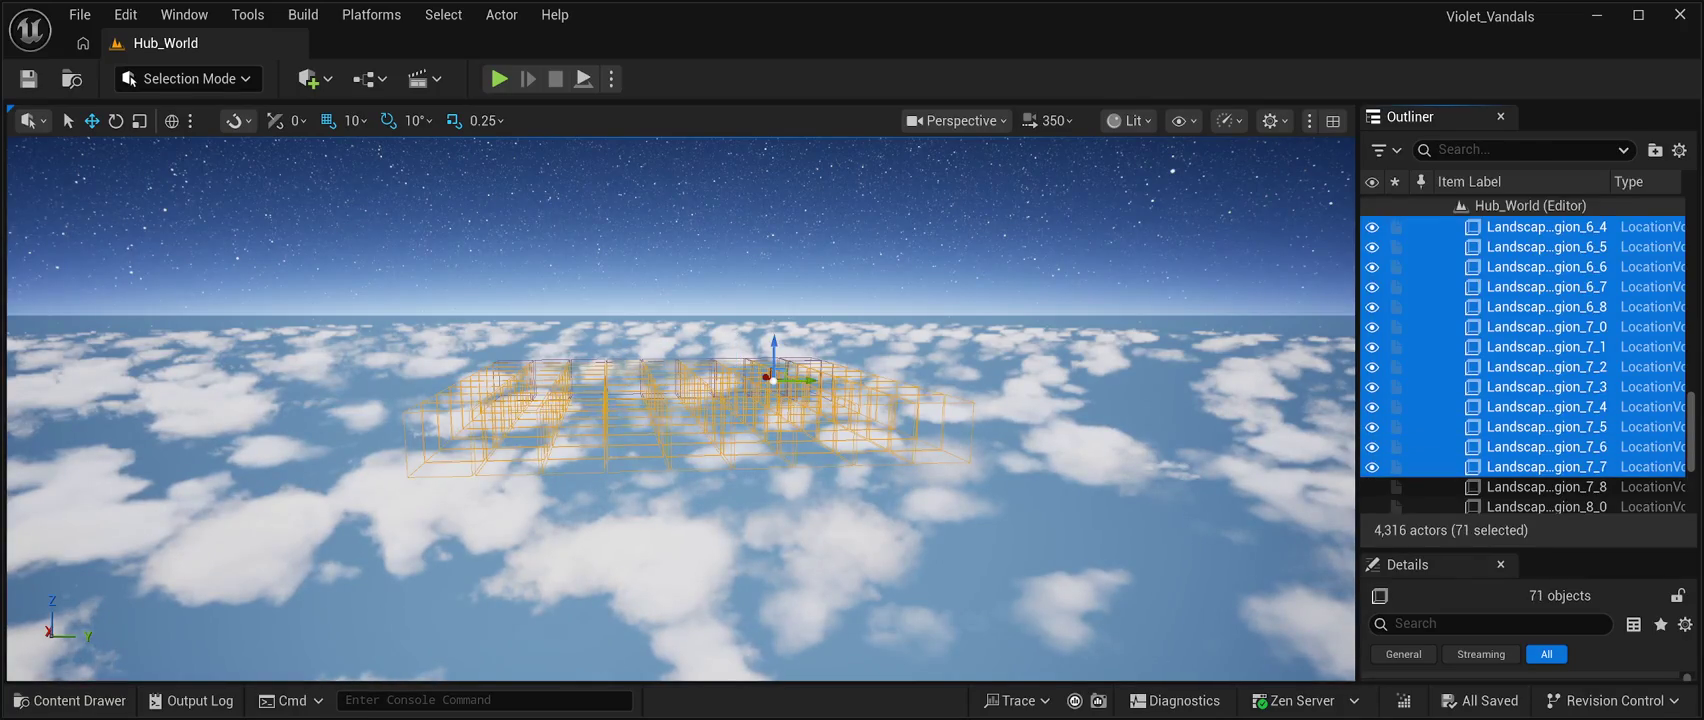
{"action": "scroll", "coordinate": [1540, 419], "scroll_direction": "down", "scroll_amount": 3}
{"action": "scroll", "coordinate": [1540, 400], "scroll_direction": "down", "scroll_amount": 2}
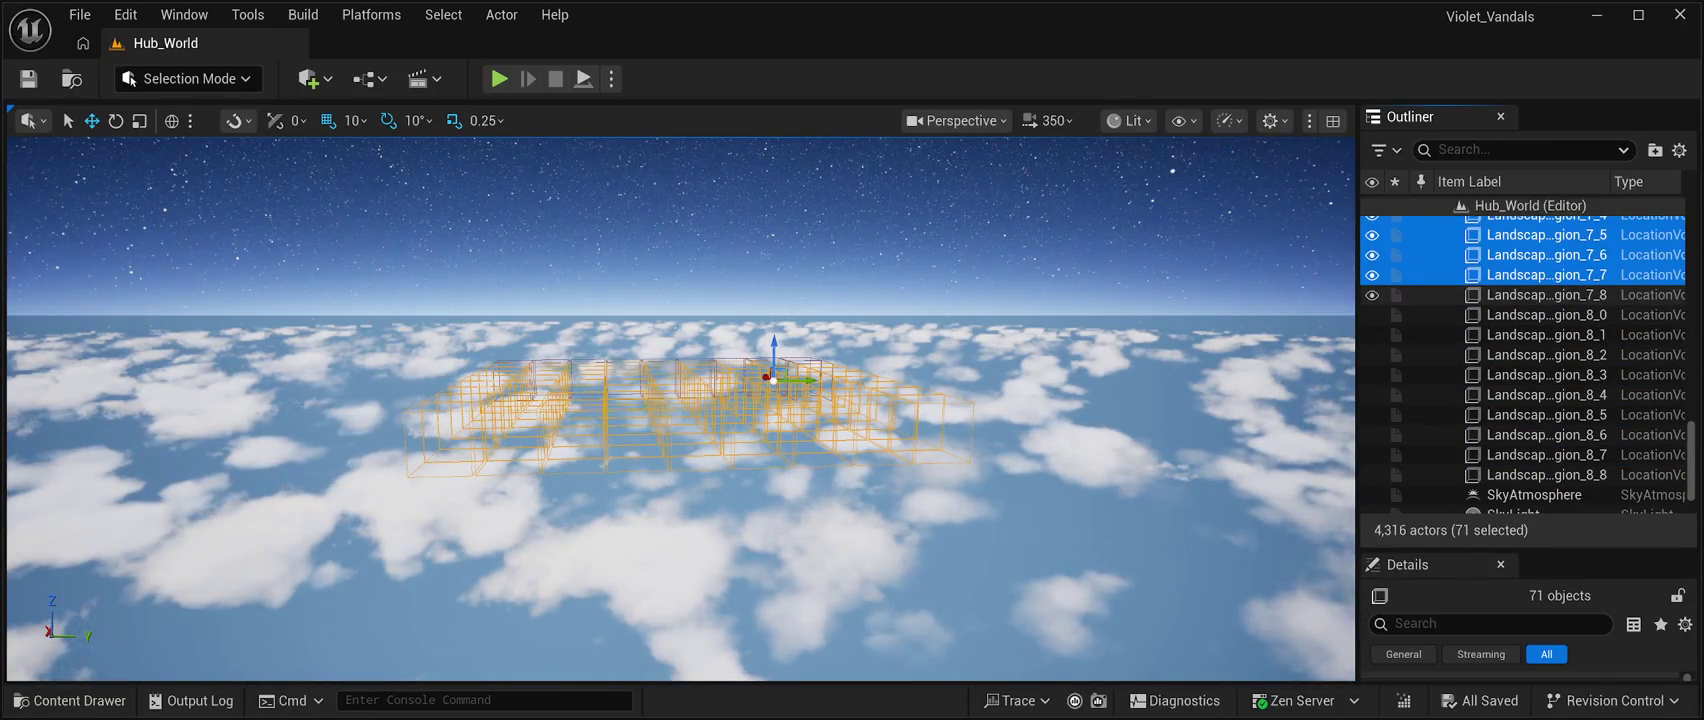
{"action": "left_click", "coordinate": [1540, 295], "text": "ctrl"}
{"action": "left_click", "coordinate": [1540, 315], "text": "ctrl"}
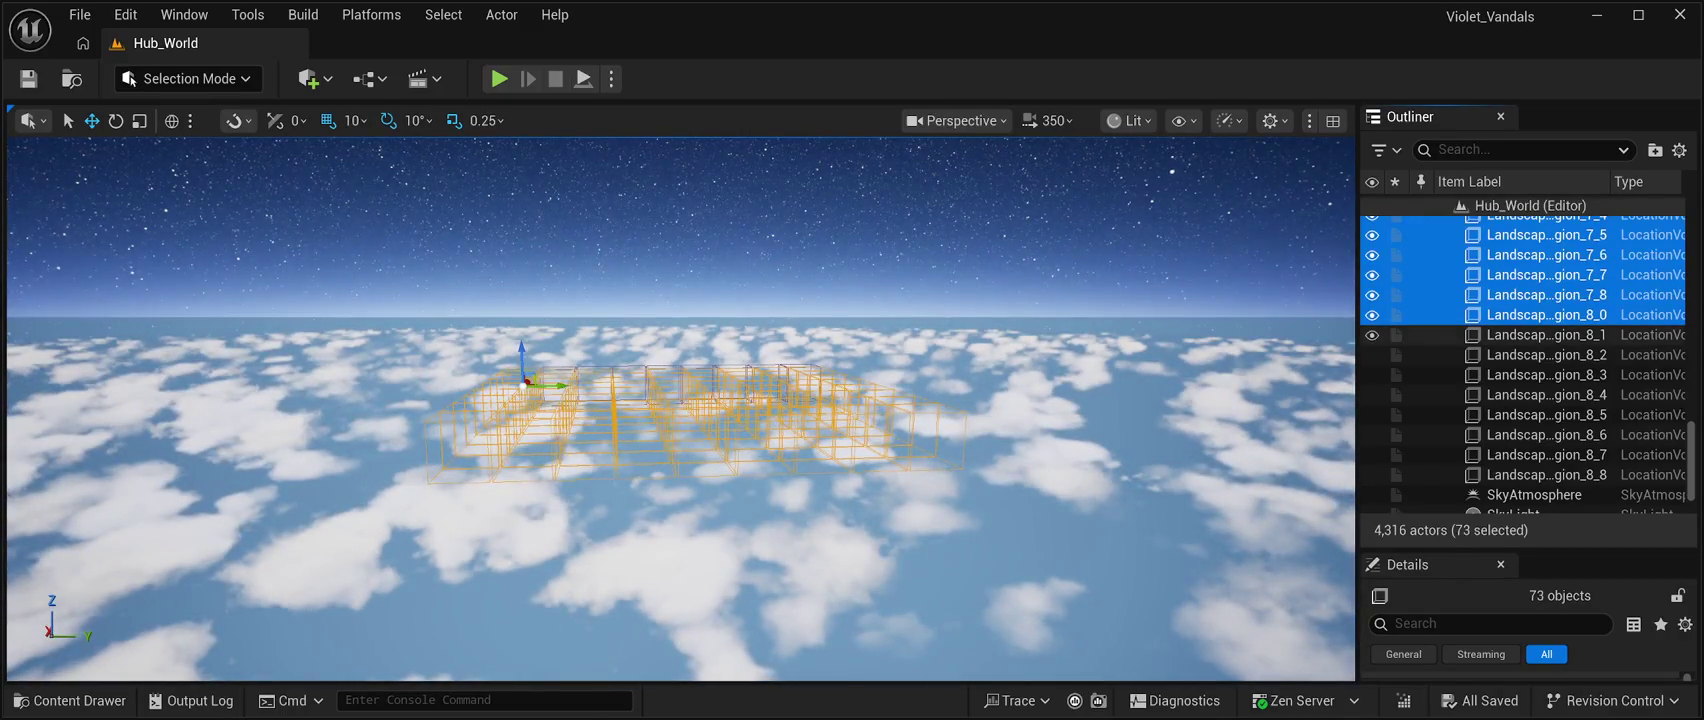
{"action": "left_click", "coordinate": [1540, 335], "text": "ctrl"}
{"action": "left_click", "coordinate": [1540, 355], "text": "ctrl"}
{"action": "left_click", "coordinate": [1540, 375], "text": "ctrl"}
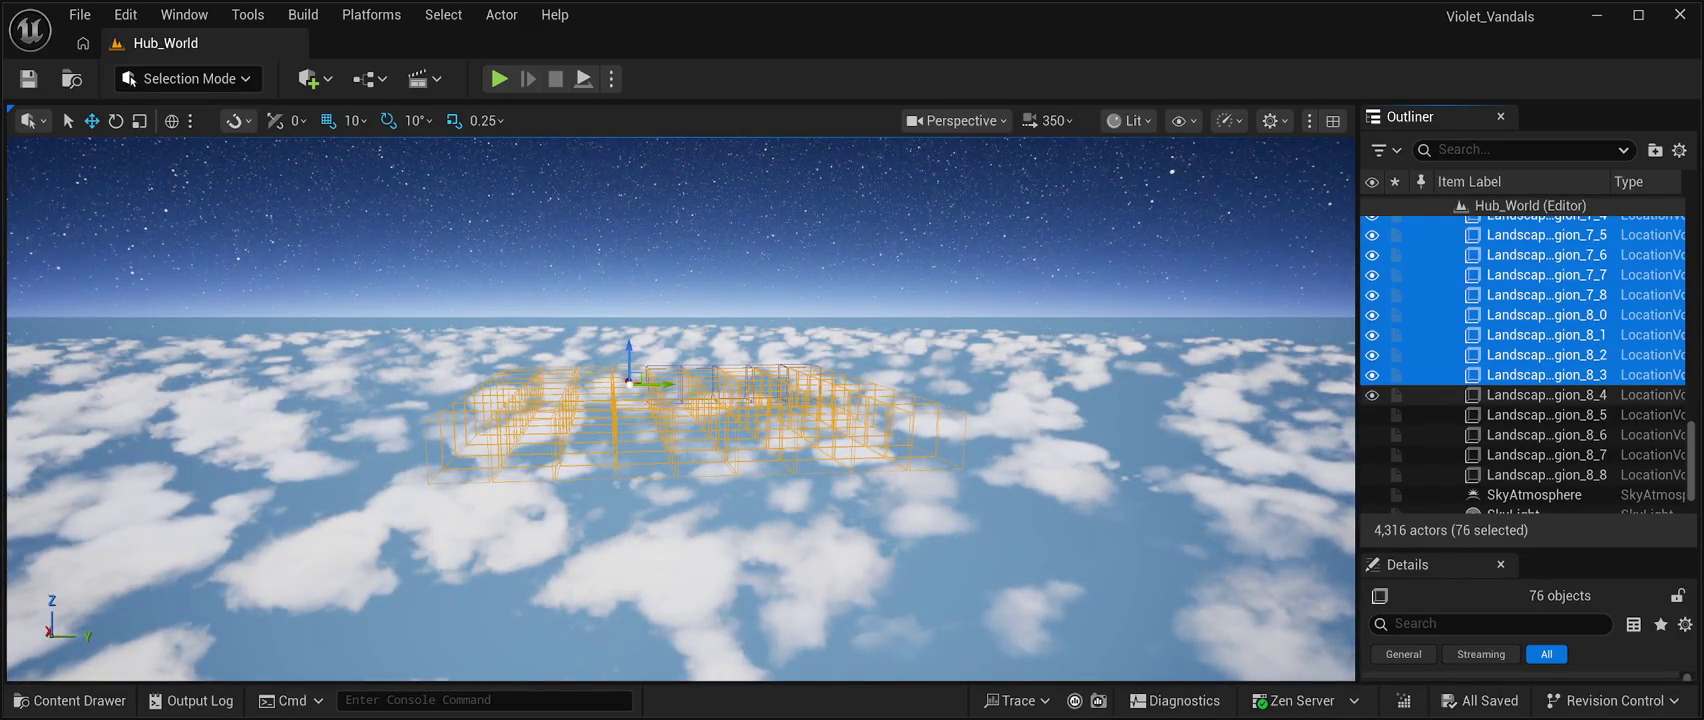
{"action": "left_click", "coordinate": [1540, 395], "text": "ctrl"}
{"action": "left_click", "coordinate": [1540, 415], "text": "ctrl"}
{"action": "left_click", "coordinate": [1540, 435], "text": "ctrl"}
{"action": "left_click", "coordinate": [1540, 455], "text": "ctrl"}
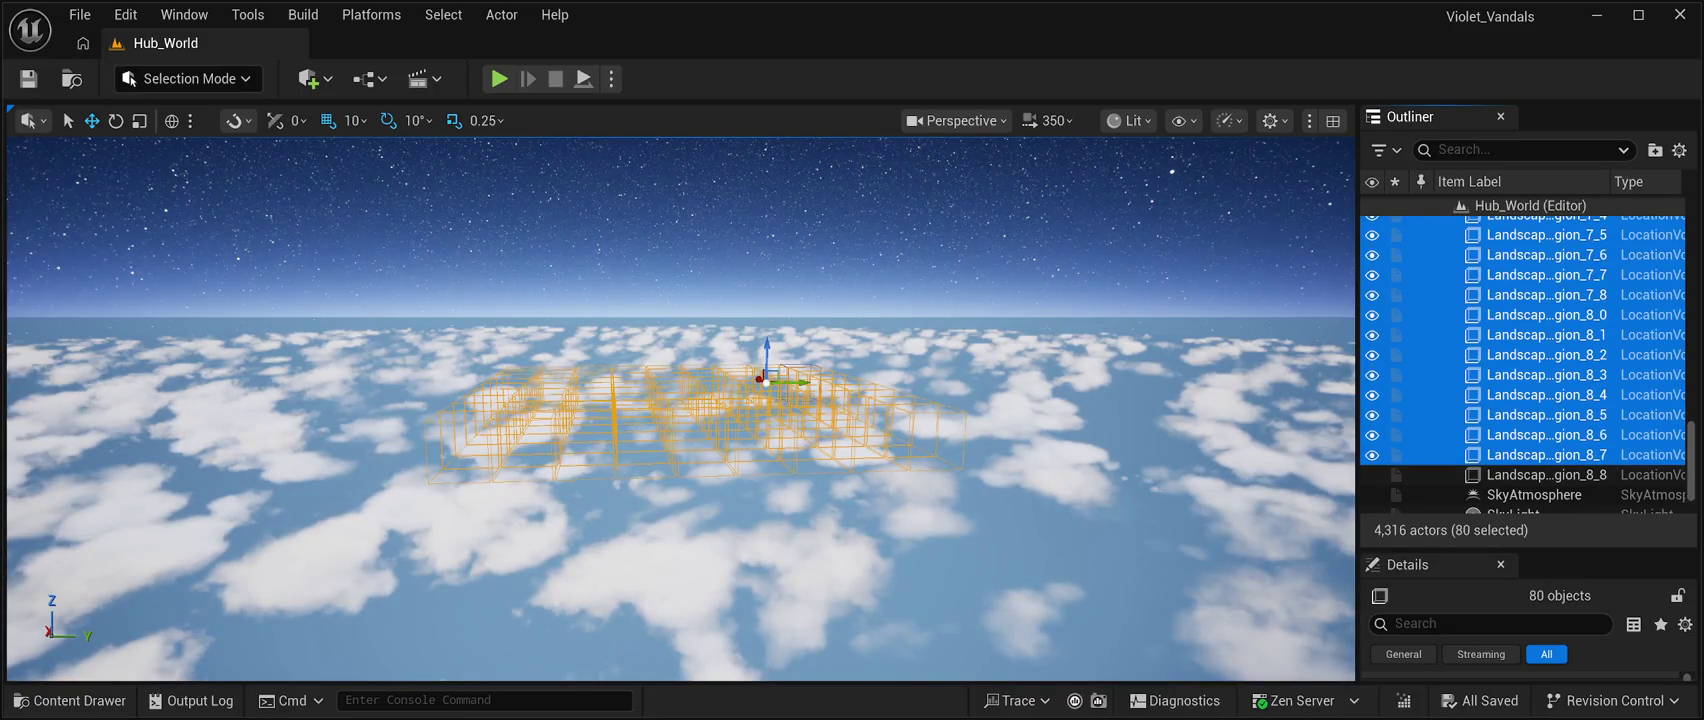
{"action": "left_click", "coordinate": [1540, 475], "text": "ctrl"}
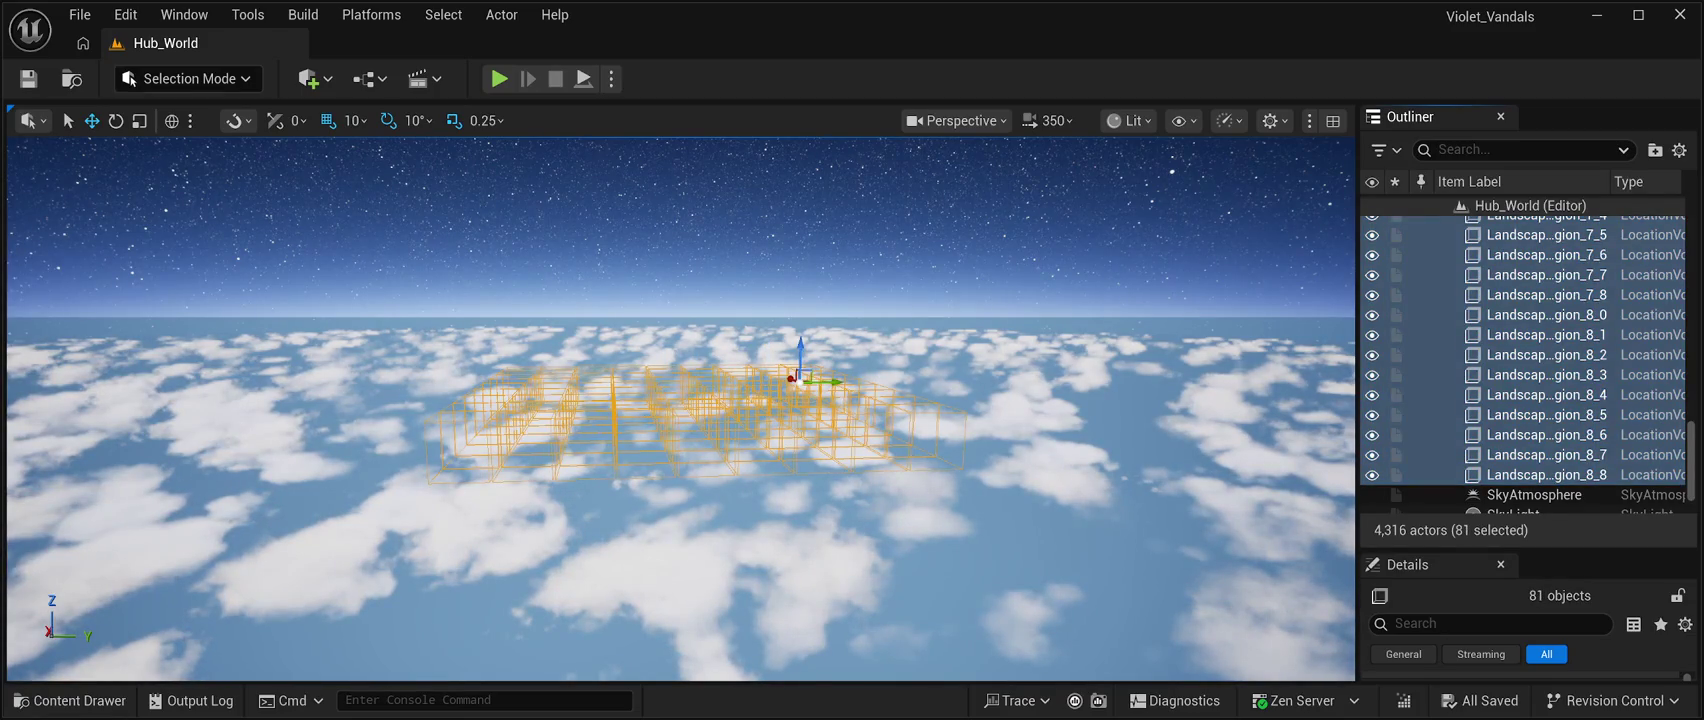
{"action": "key", "text": "Delete"}
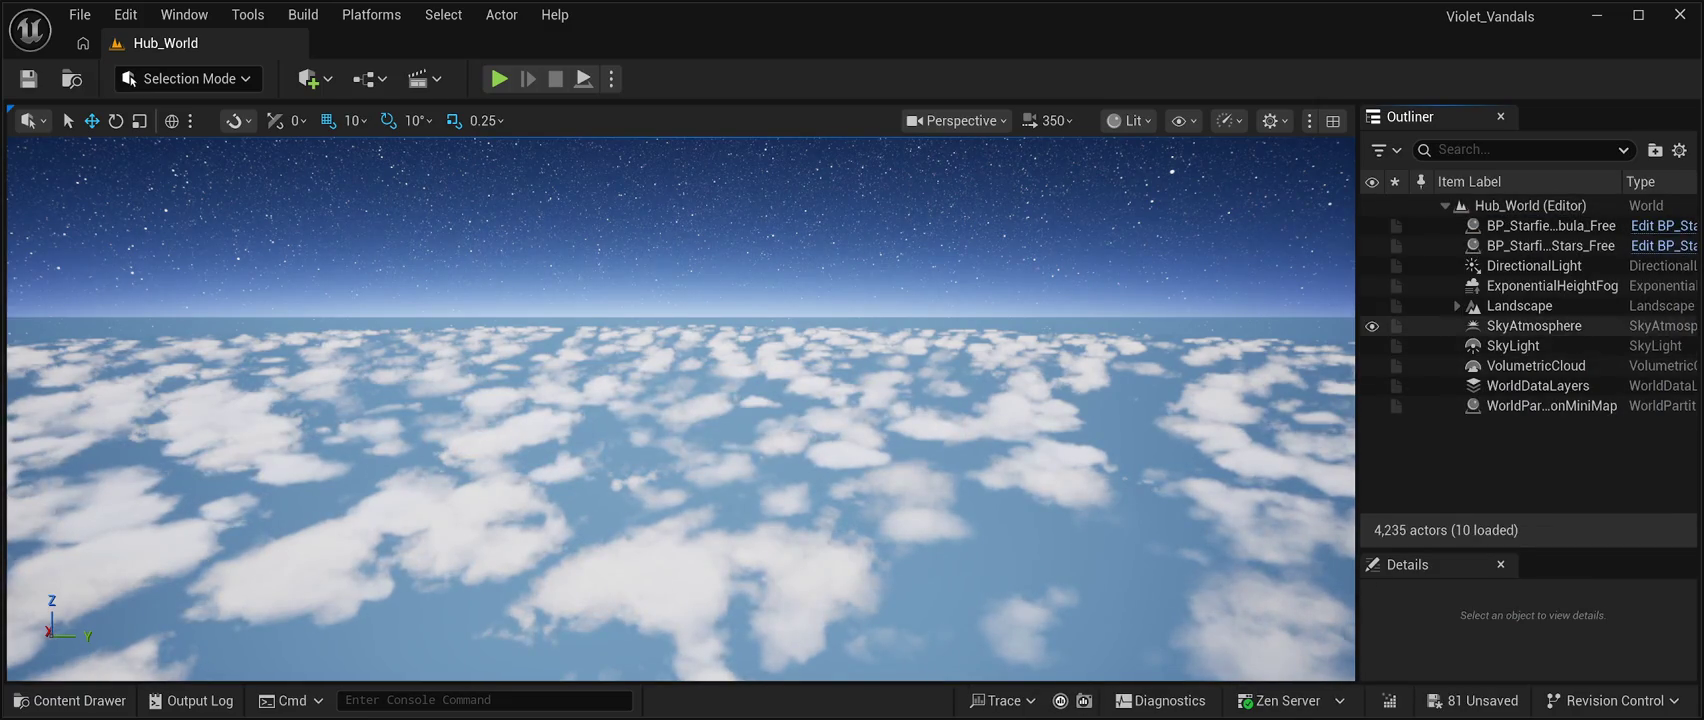
Fly the view to the Landscape actor and tilt the camera upward.
{"action": "left_click", "coordinate": [1519, 305]}
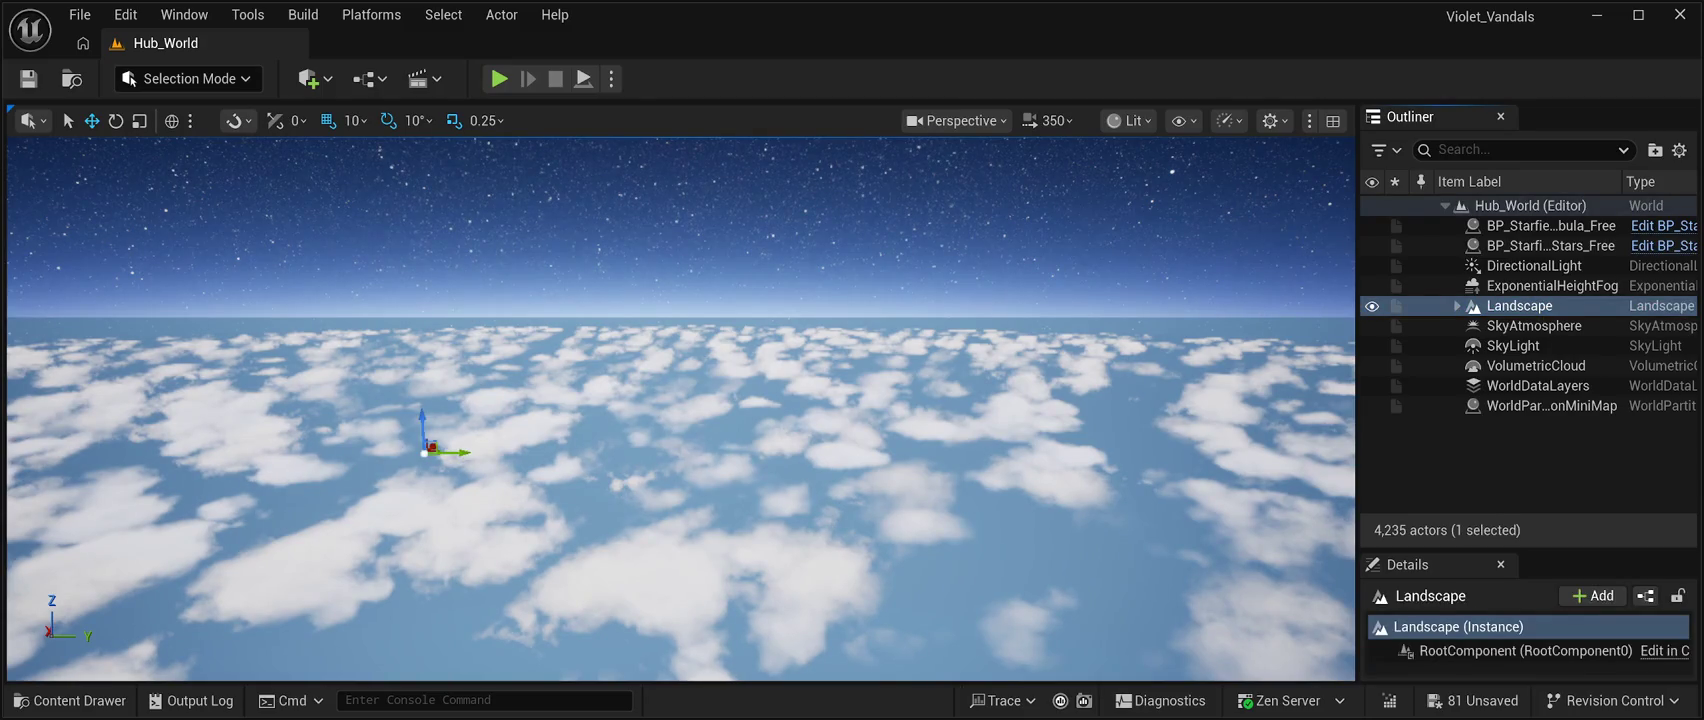
{"action": "double_click", "coordinate": [1519, 305]}
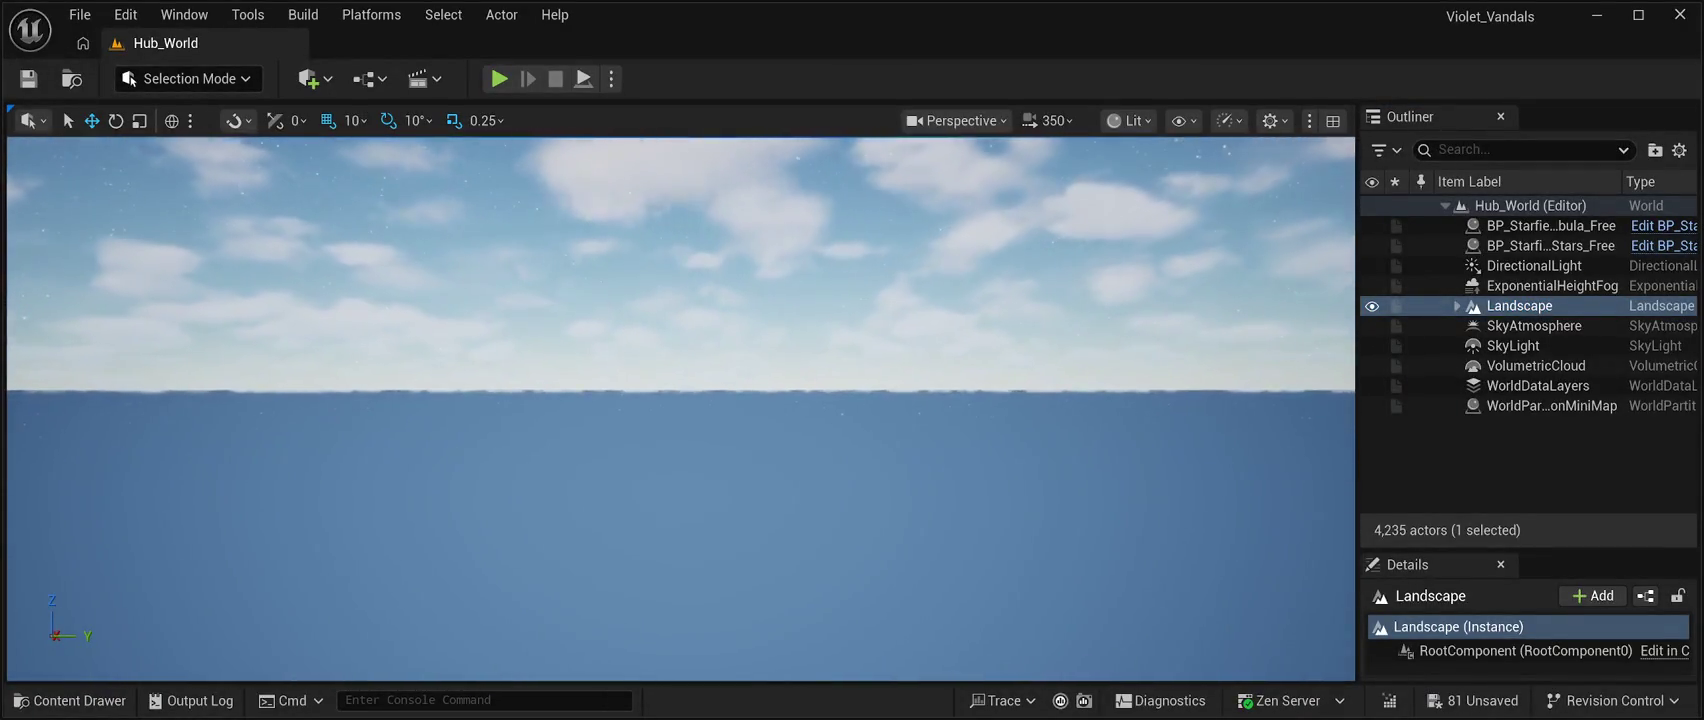
{"action": "left_click", "coordinate": [1519, 305]}
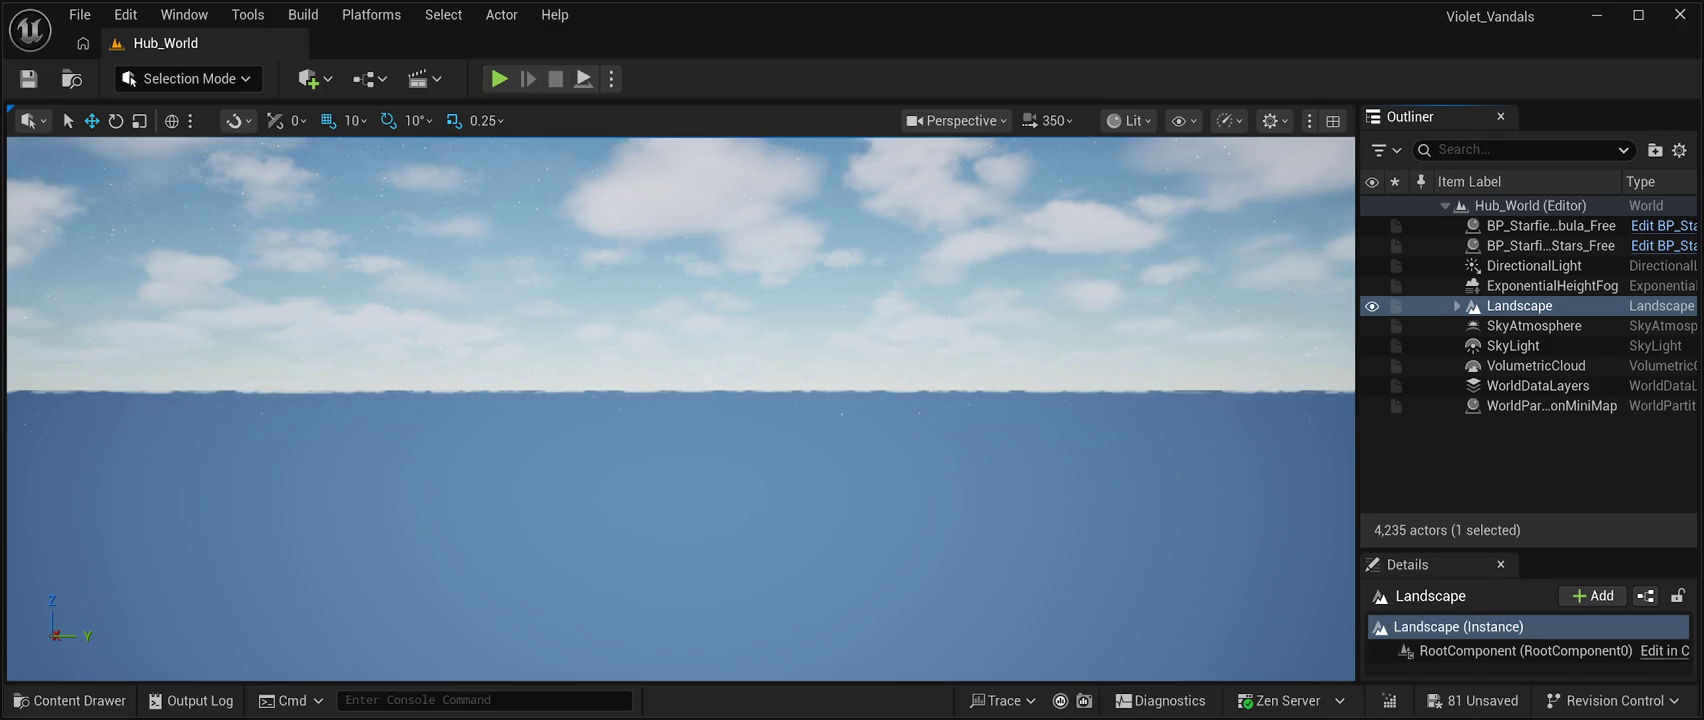
{"action": "mouse_move", "coordinate": [680, 450]}
{"action": "left_mouse_down"}
{"action": "mouse_move", "coordinate": [680, 300]}
{"action": "mouse_move", "coordinate": [680, 453]}
{"action": "left_mouse_up"}
Frame the DirectionalLight, aim the camera at the sky, and lower camera speed to 1.2.
{"action": "left_click", "coordinate": [1534, 265]}
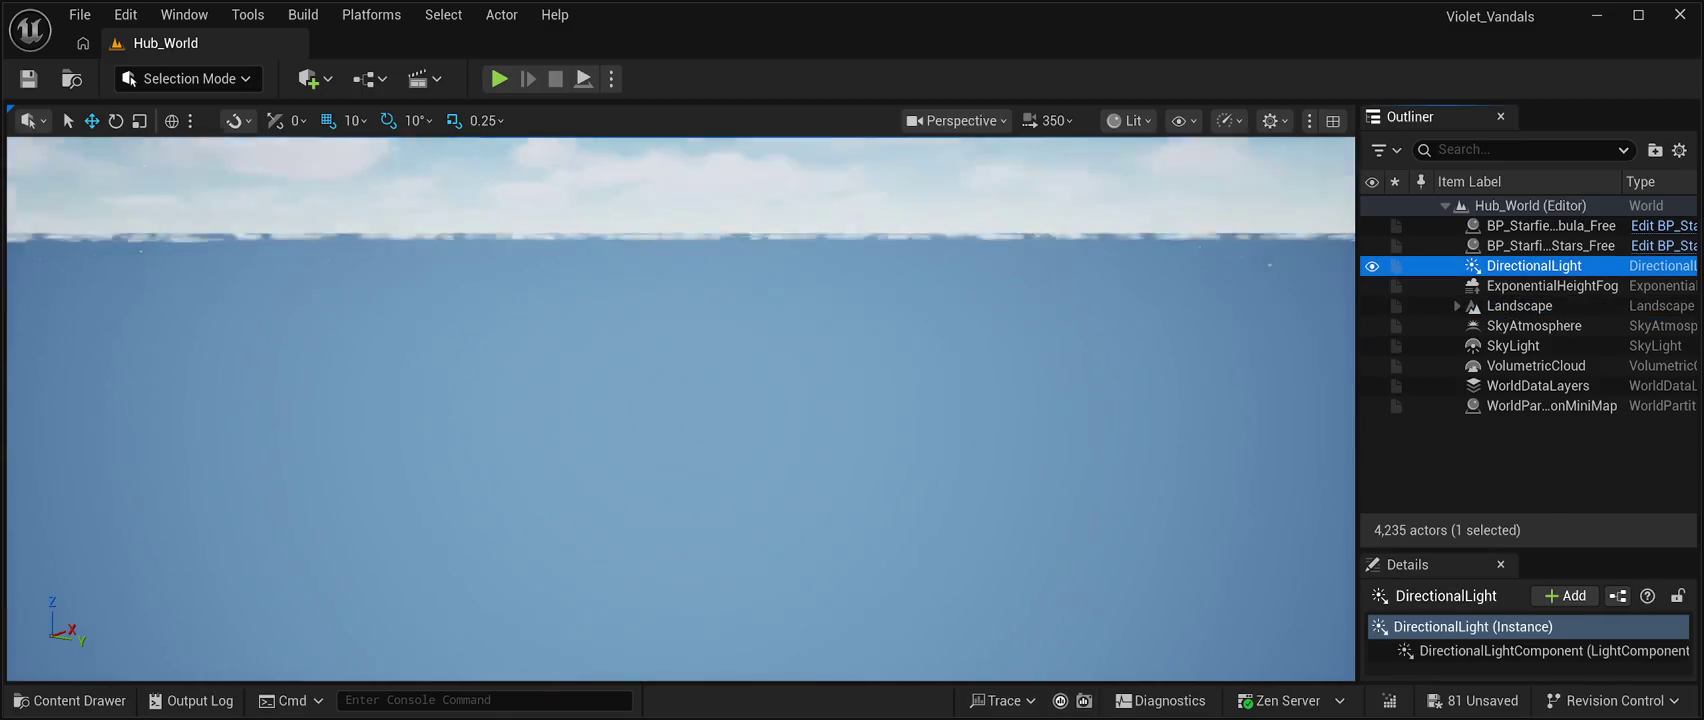
{"action": "key", "text": "f"}
{"action": "mouse_move", "coordinate": [680, 400]}
{"action": "left_mouse_down"}
{"action": "mouse_move", "coordinate": [740, 310]}
{"action": "mouse_move", "coordinate": [740, 360]}
{"action": "mouse_move", "coordinate": [760, 300]}
{"action": "mouse_move", "coordinate": [780, 330]}
{"action": "mouse_move", "coordinate": [720, 330]}
{"action": "mouse_move", "coordinate": [760, 360]}
{"action": "mouse_move", "coordinate": [760, 400]}
{"action": "left_mouse_up"}
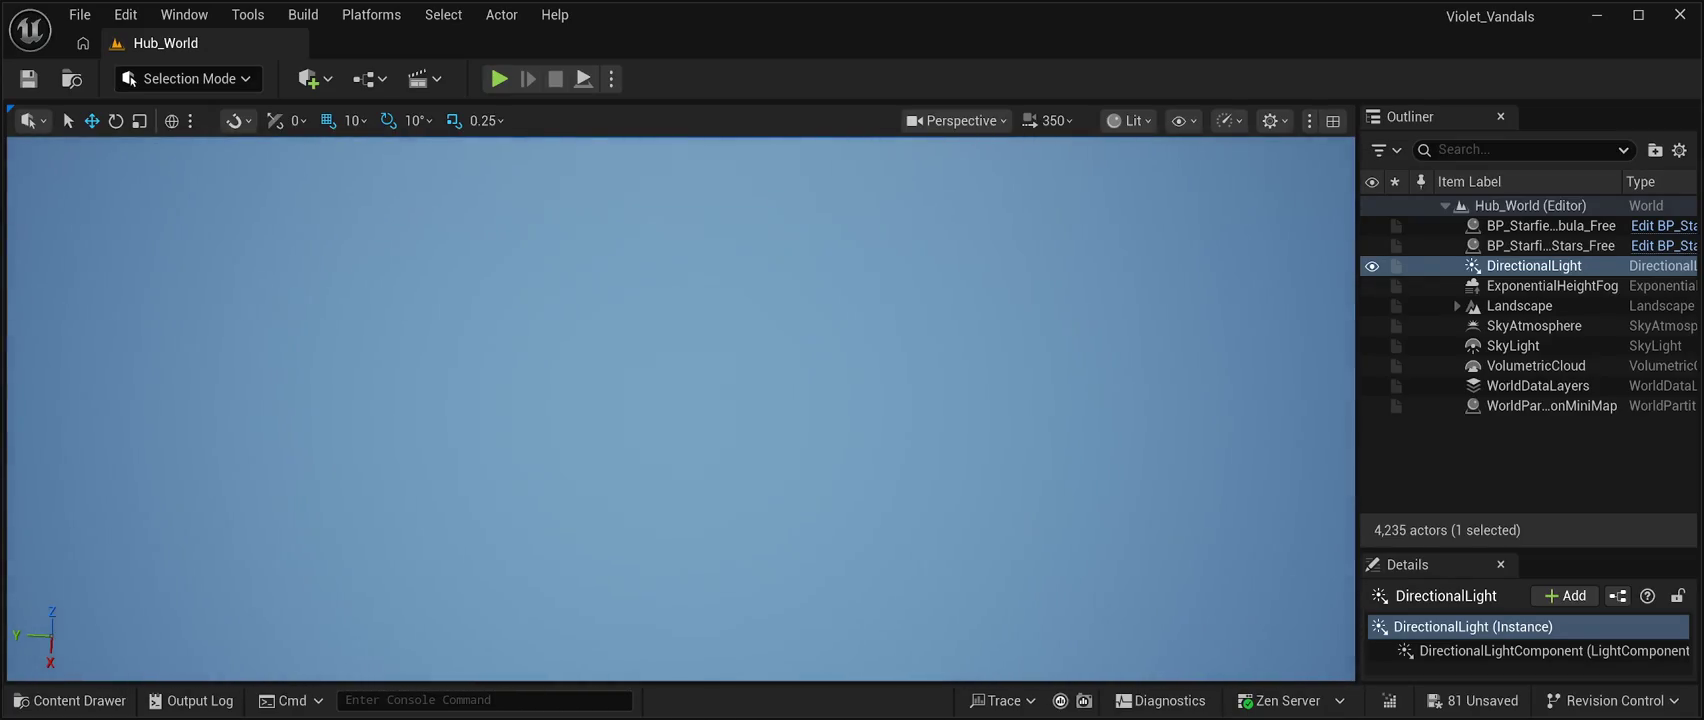
{"action": "double_click", "coordinate": [1534, 265]}
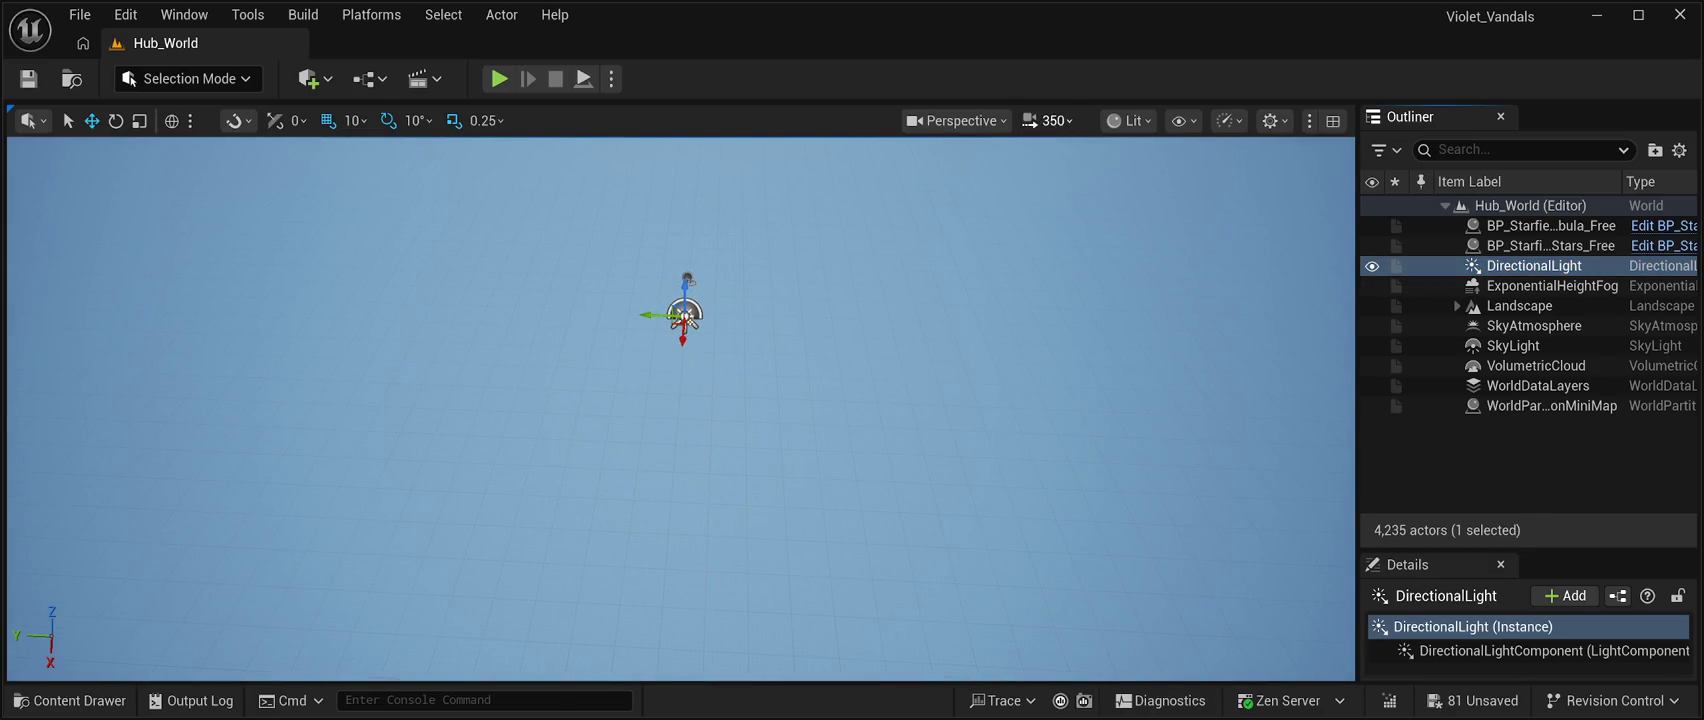
{"action": "scroll", "coordinate": [680, 410], "scroll_direction": "down", "scroll_amount": 10}
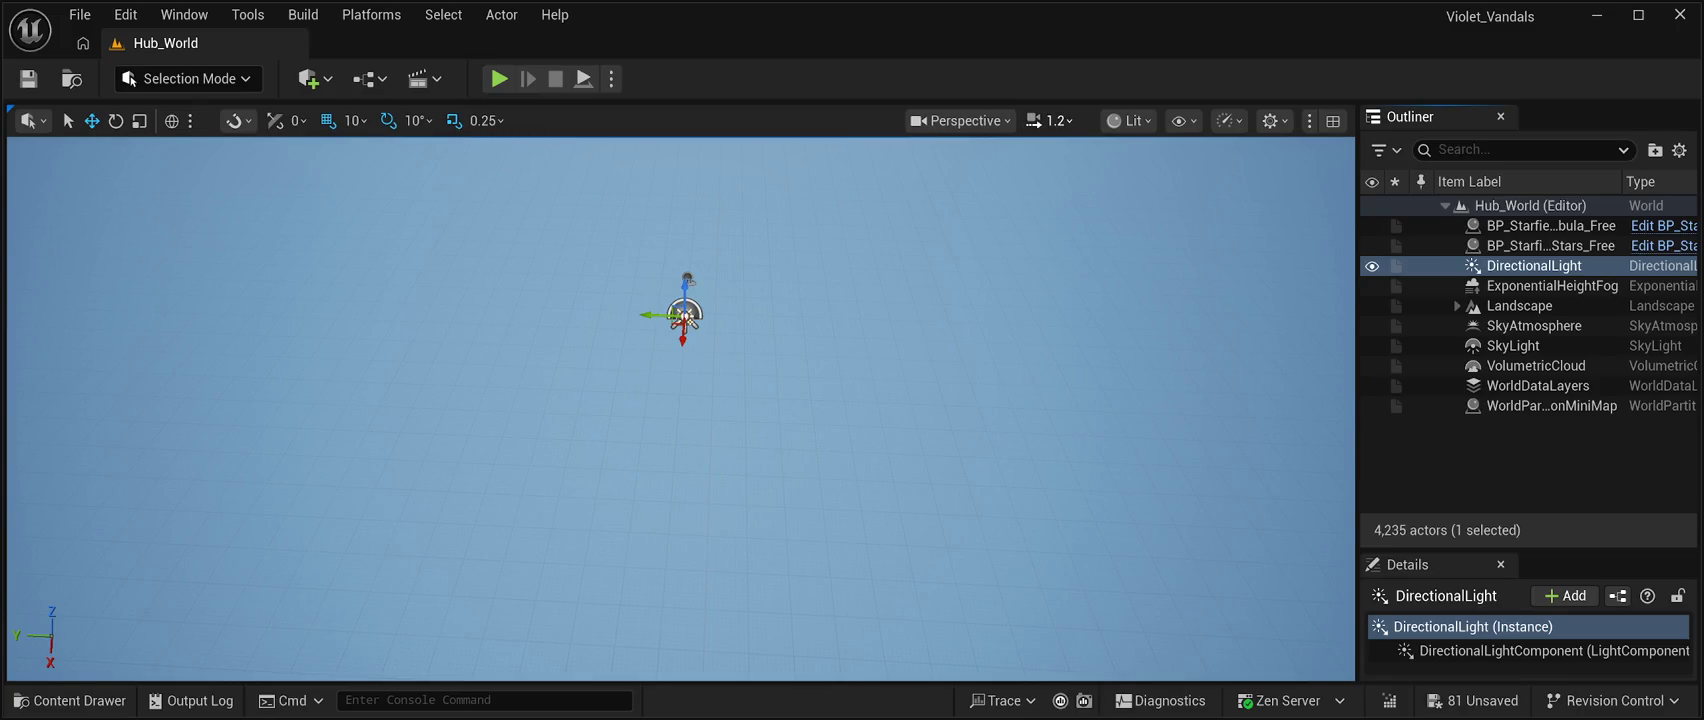
Inspect the Landscape actor and its RootComponent in the Details panel.
{"action": "double_click", "coordinate": [1550, 225]}
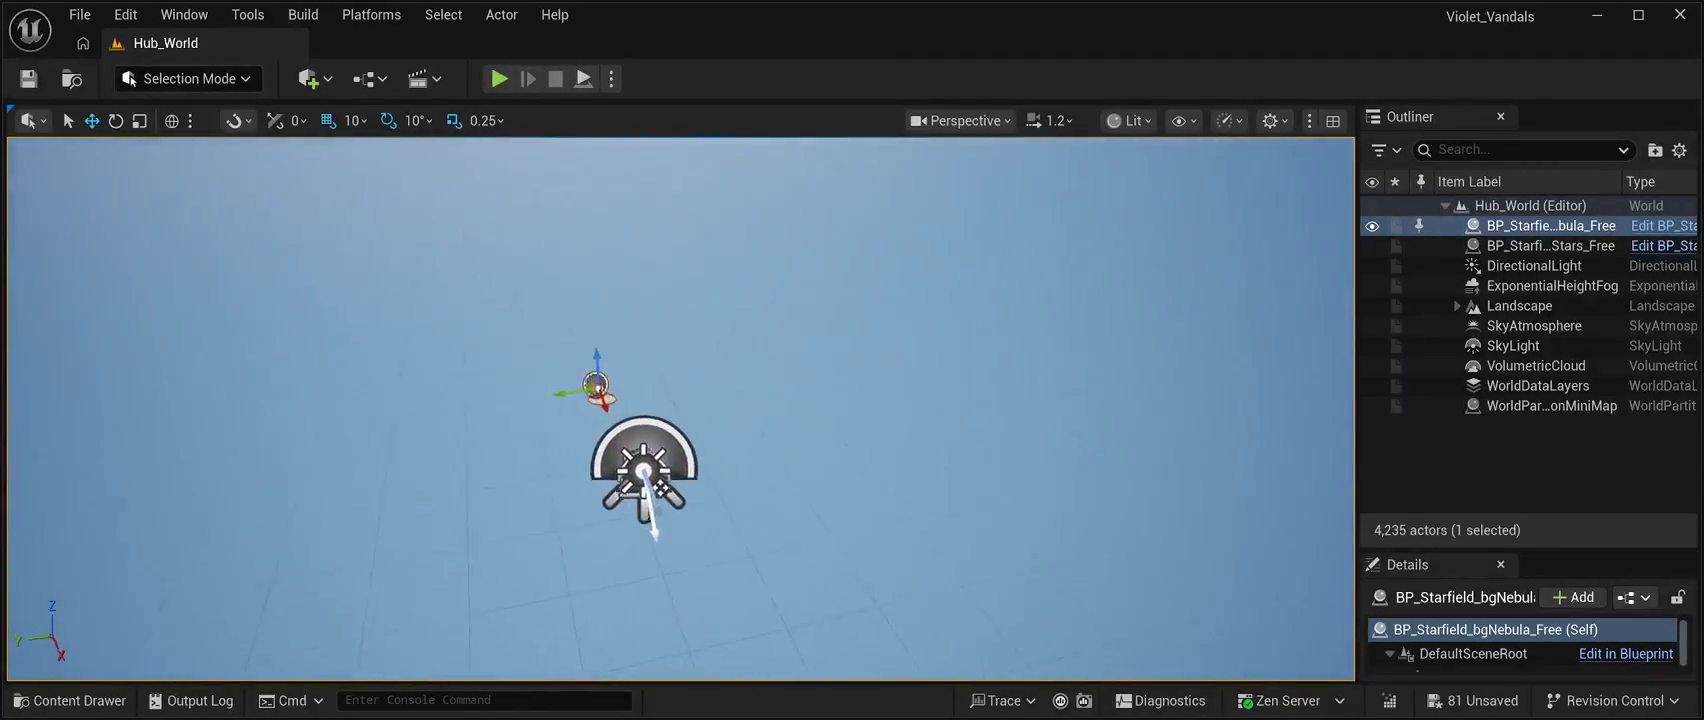
{"action": "left_click", "coordinate": [1519, 305]}
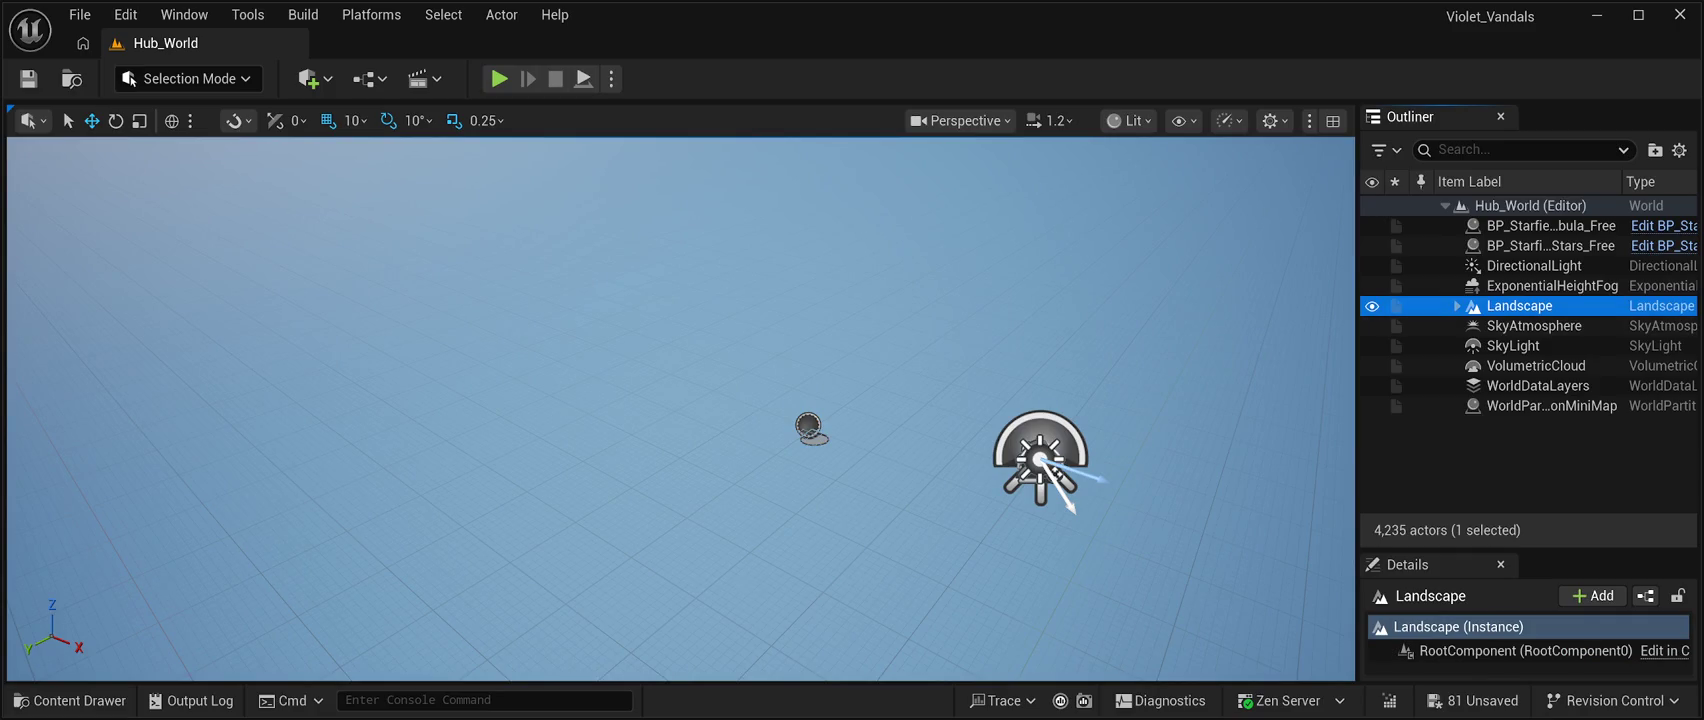
{"action": "left_click", "coordinate": [1525, 650]}
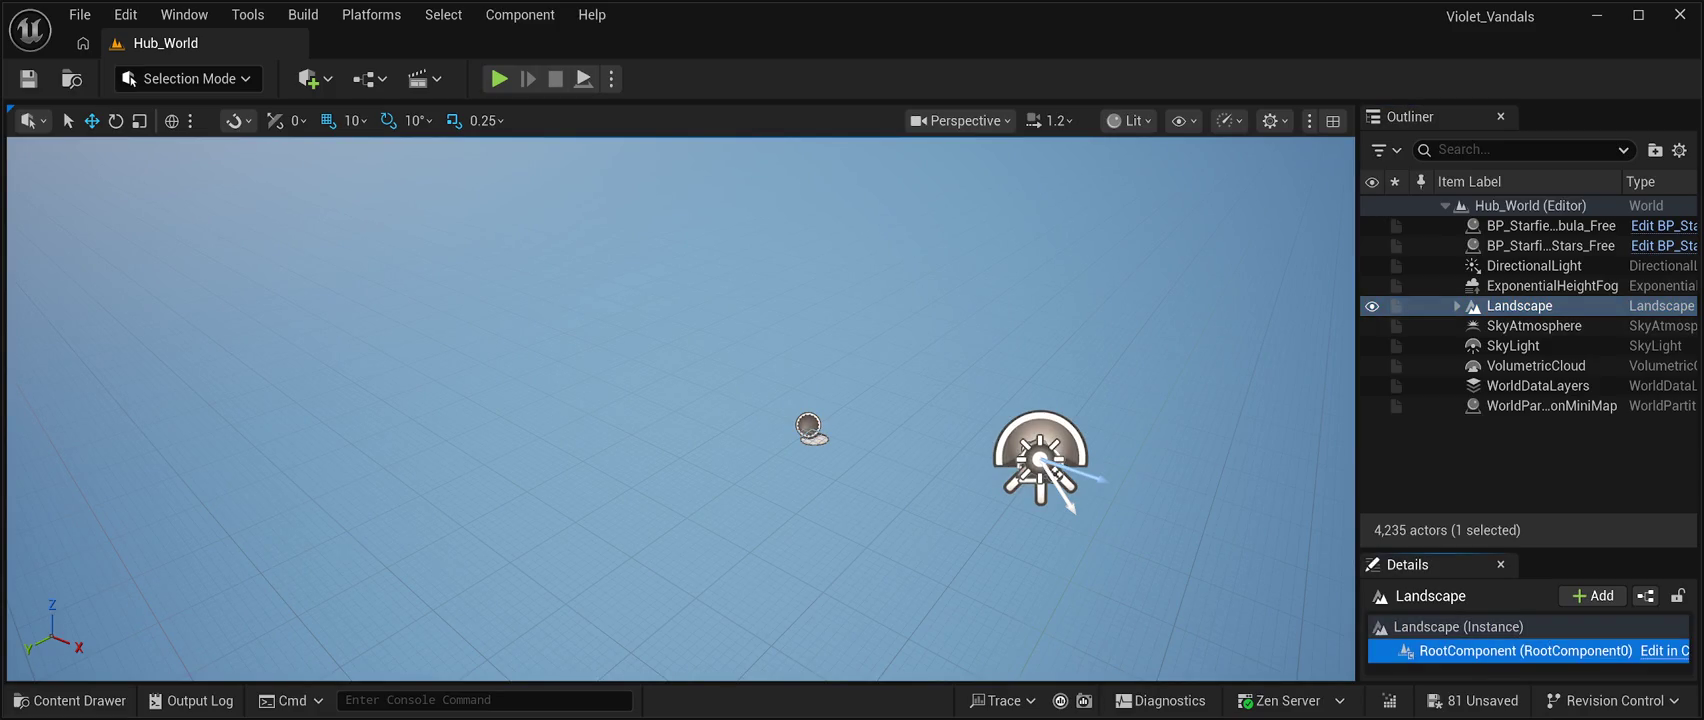
{"action": "left_click", "coordinate": [1458, 626]}
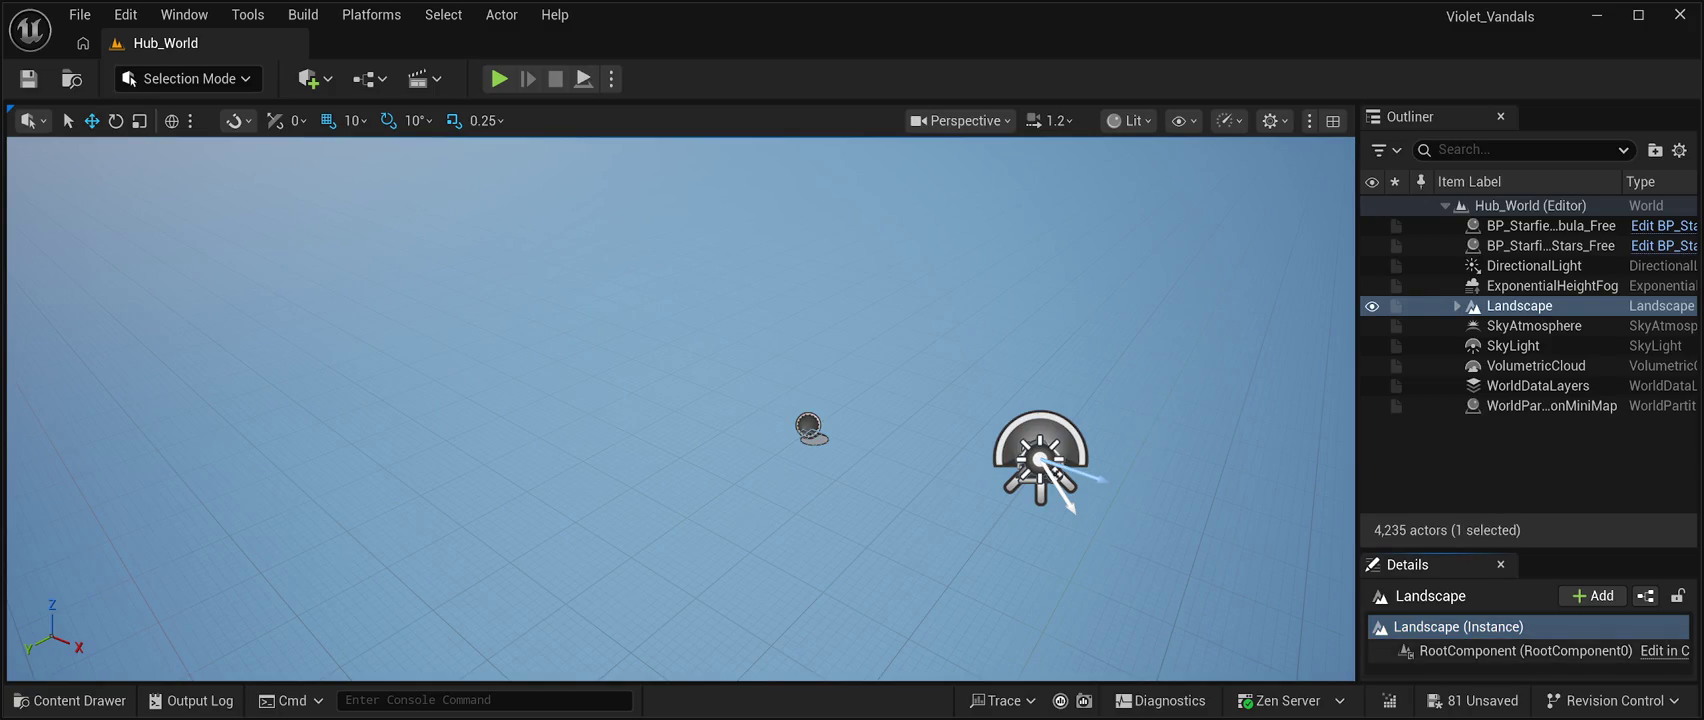
{"action": "left_click", "coordinate": [1525, 650]}
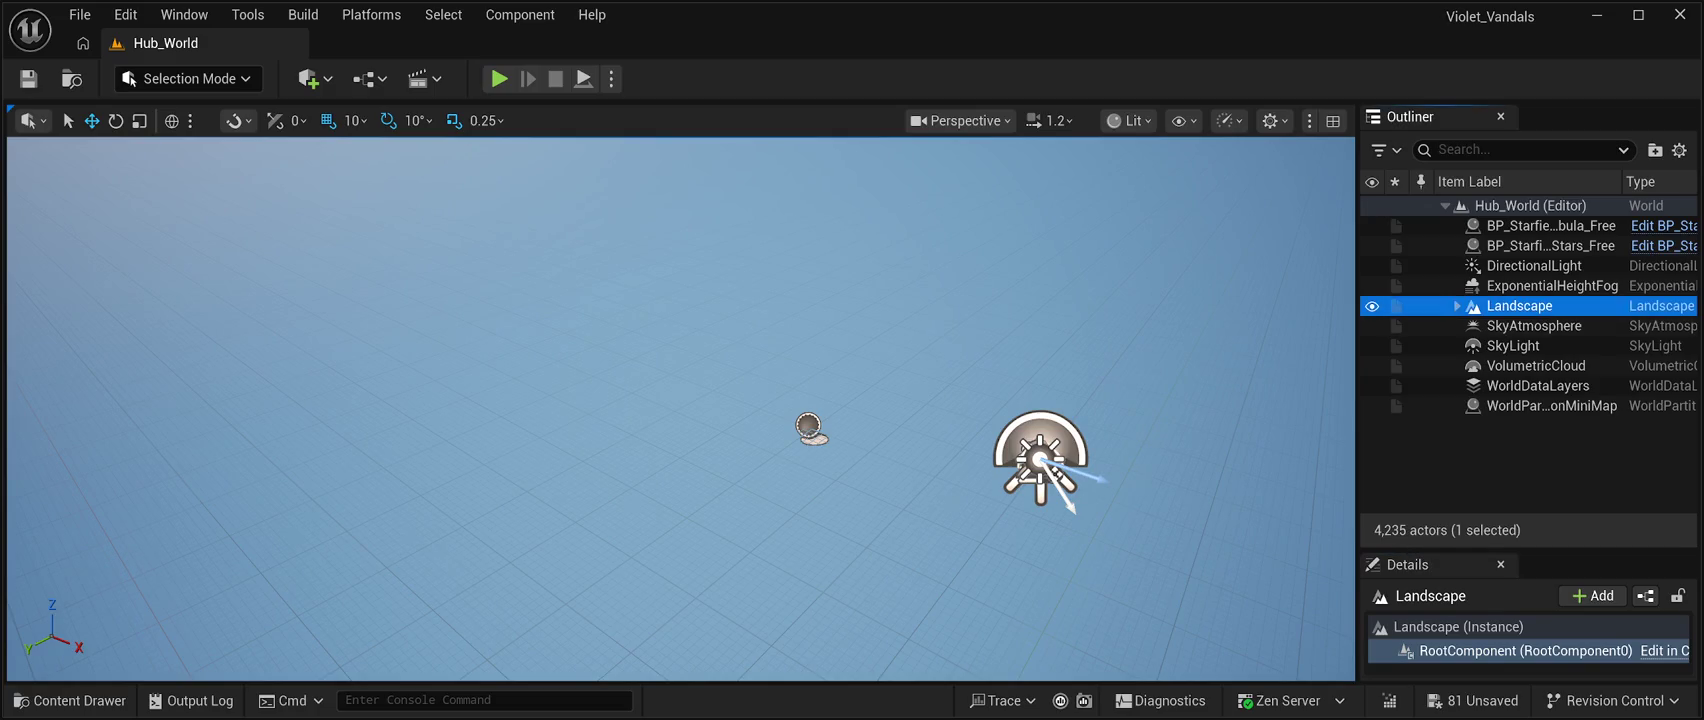
{"action": "left_click", "coordinate": [1458, 626]}
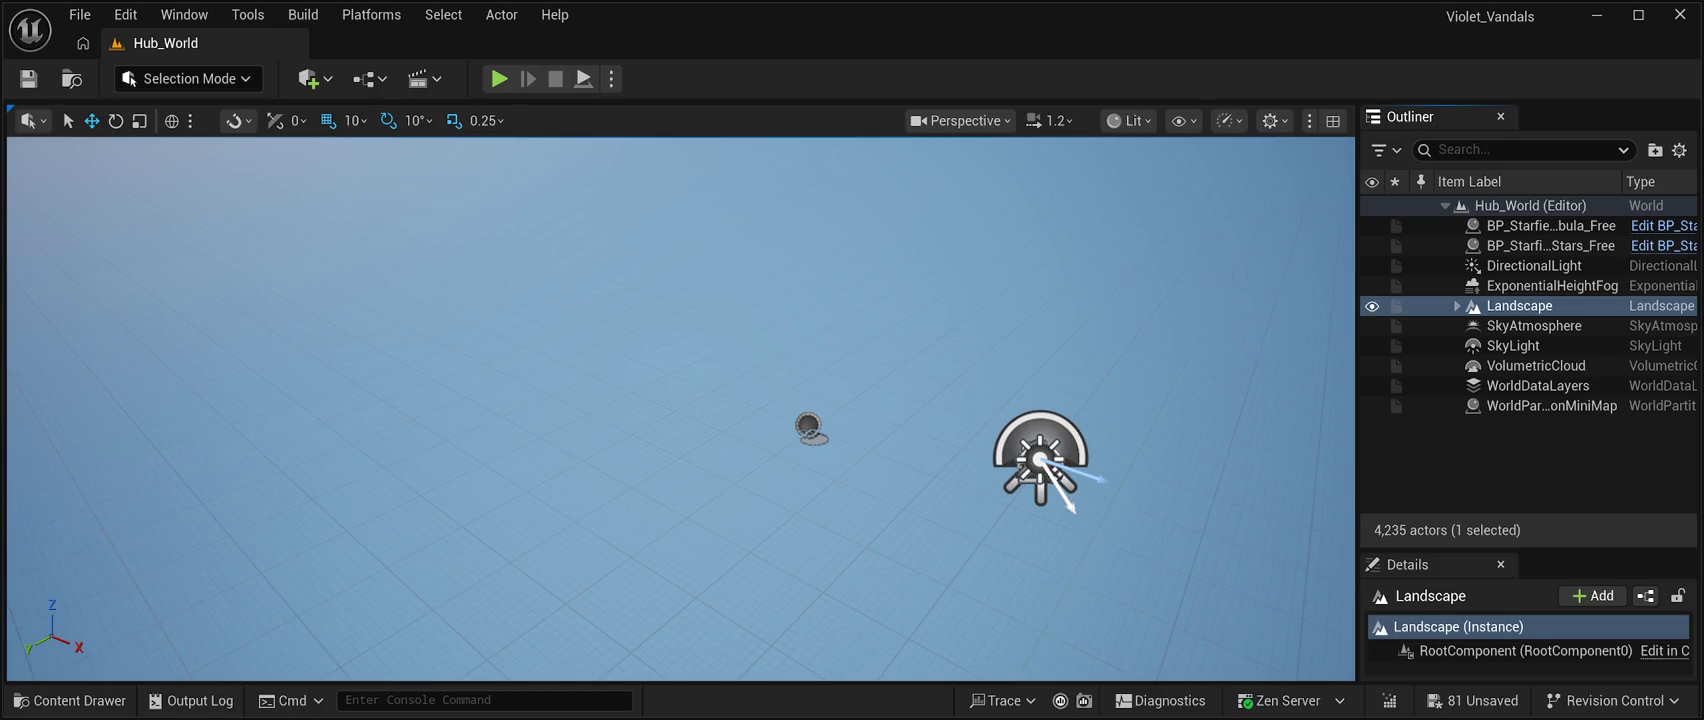
Cancel a rename of Landscape and widen the Outliner by dragging its splitter left.
{"action": "key", "text": "F2"}
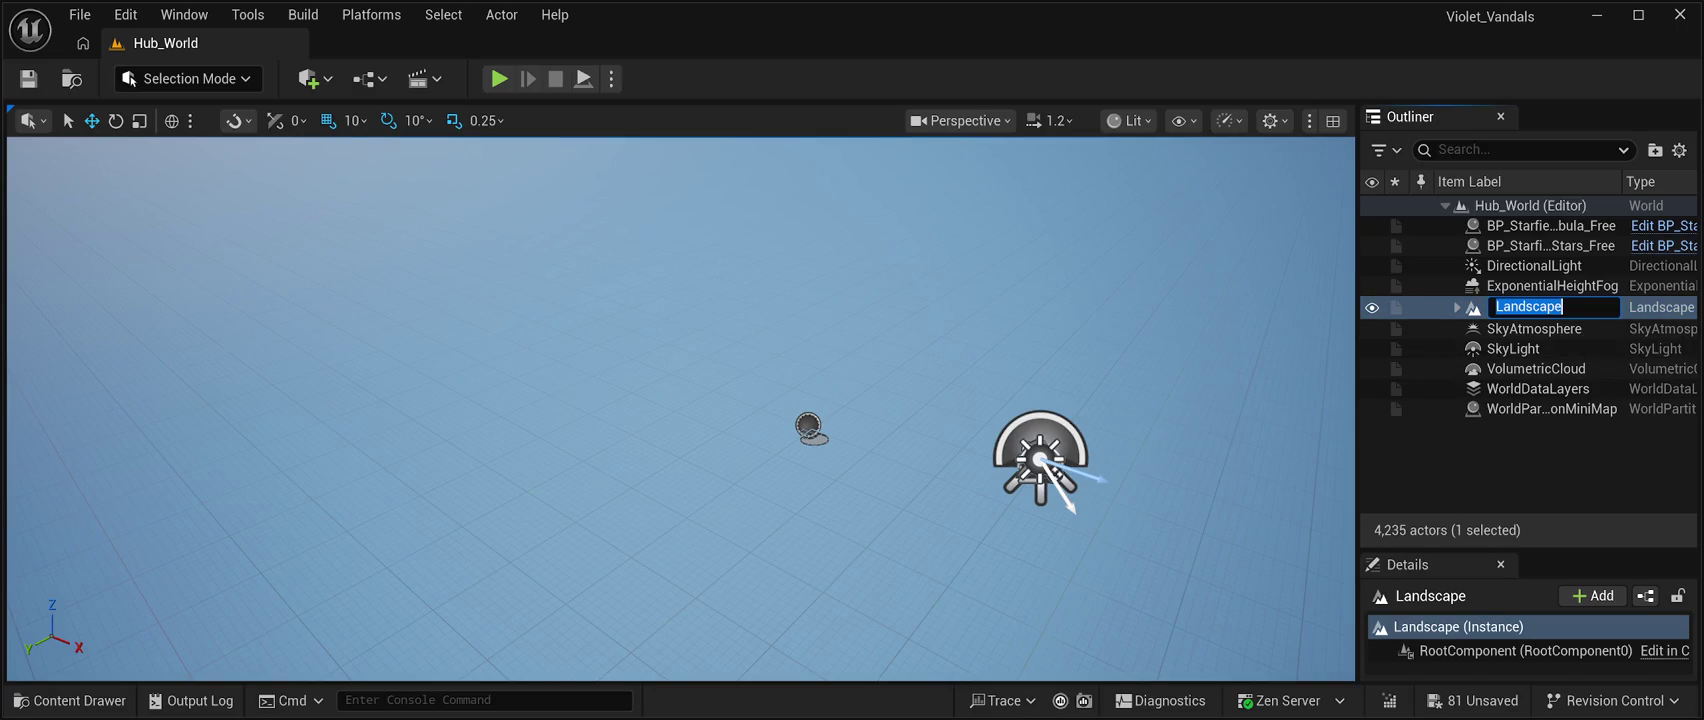
{"action": "key", "text": "Return"}
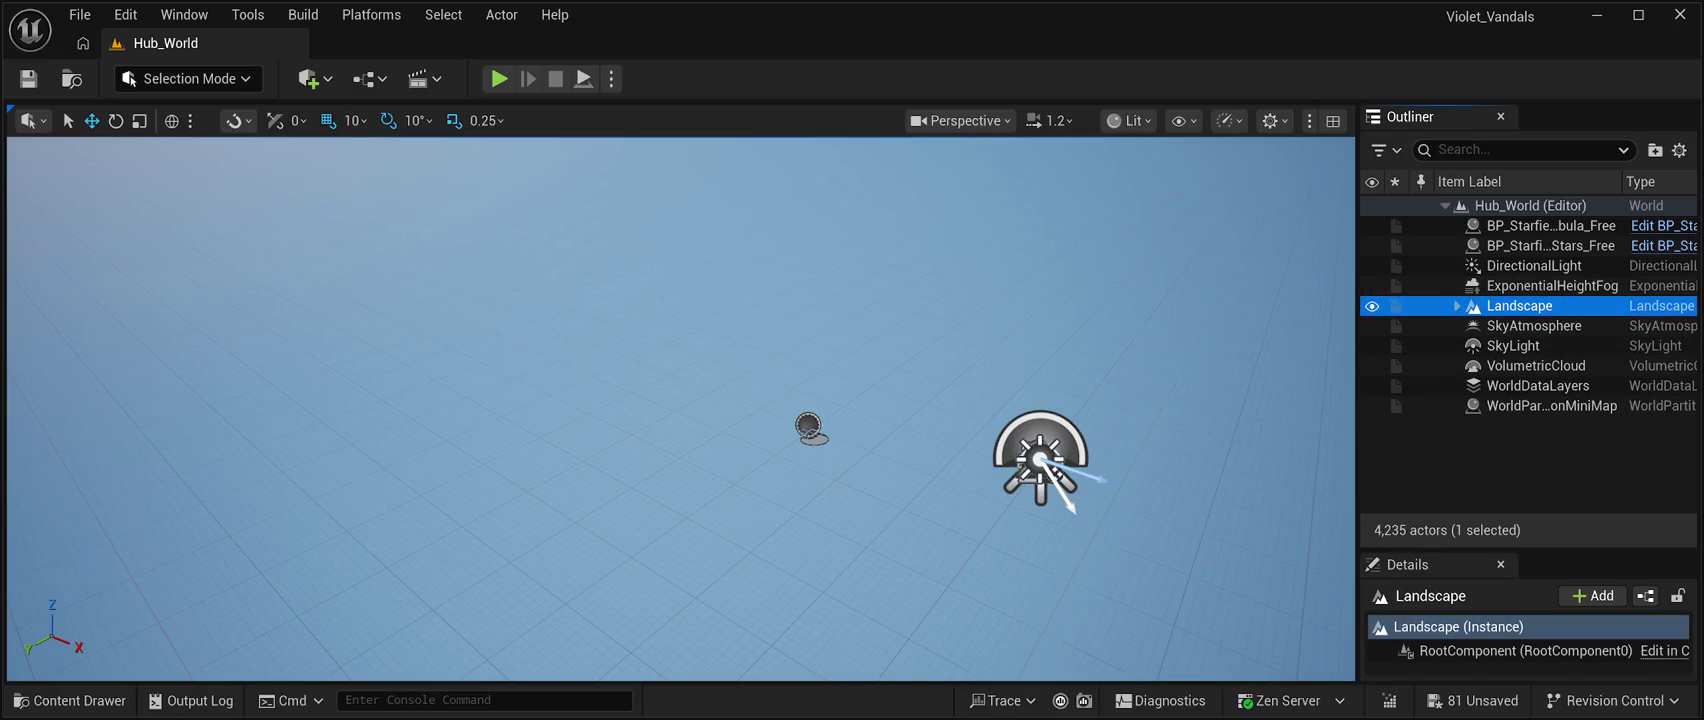
{"action": "left_click_drag", "start_coordinate": [1358, 326], "coordinate": [1068, 326]}
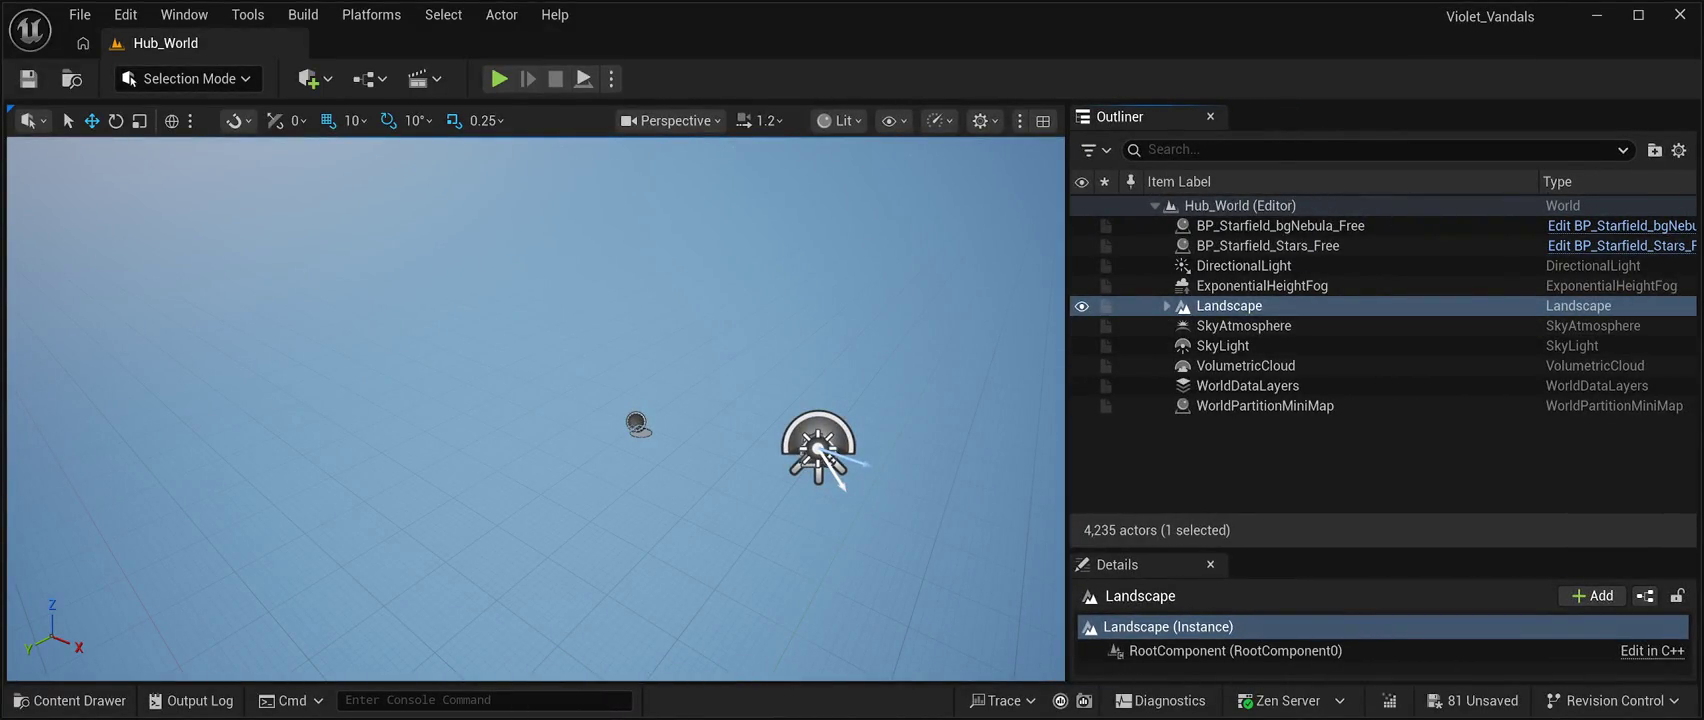
Expand the Landscape and select streaming proxies 0_0_0 through 0_3_0 in the Outliner.
{"action": "left_click", "coordinate": [1166, 306]}
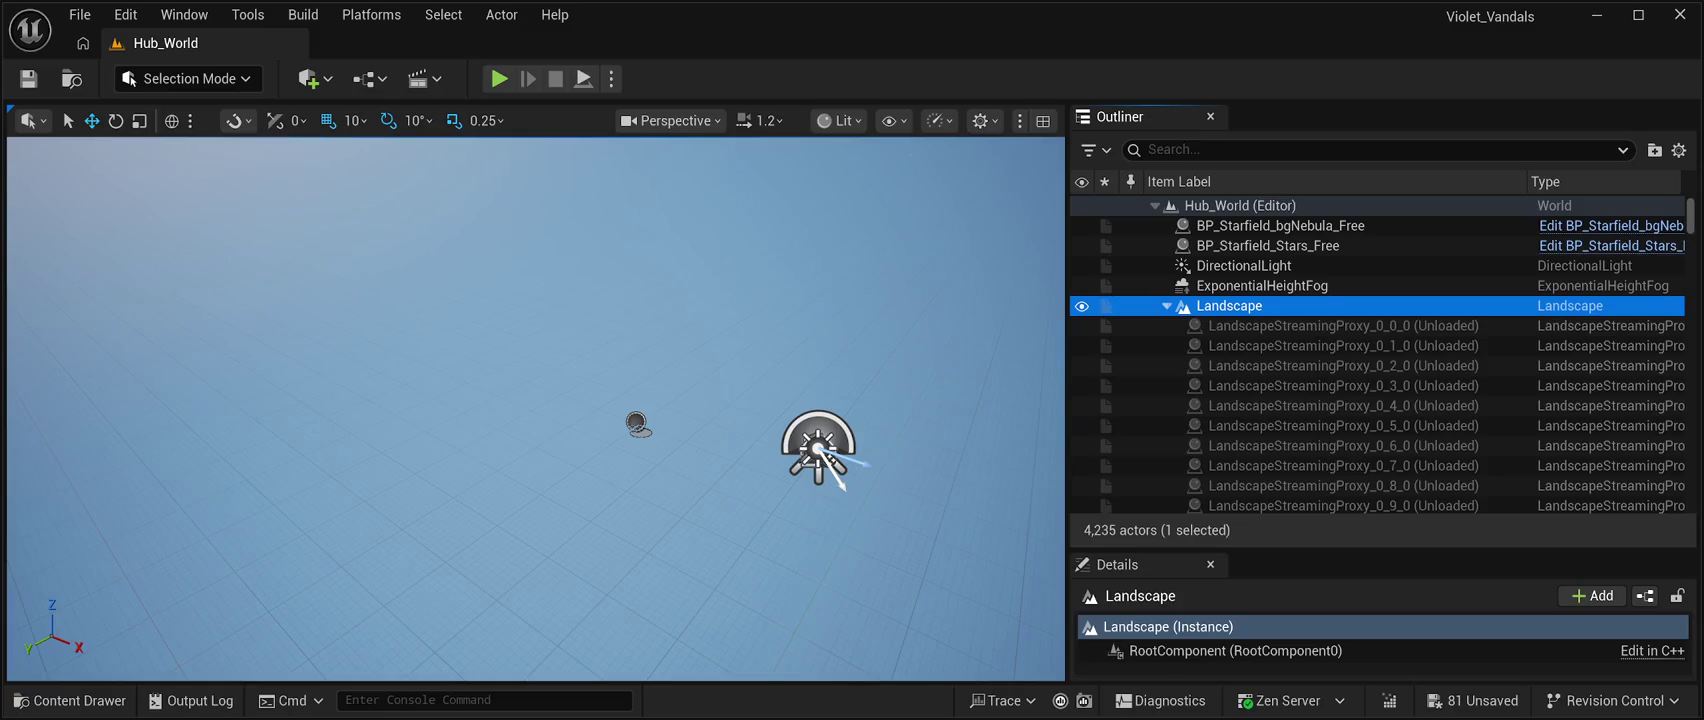
{"action": "scroll", "coordinate": [1300, 400], "scroll_direction": "down", "scroll_amount": 2}
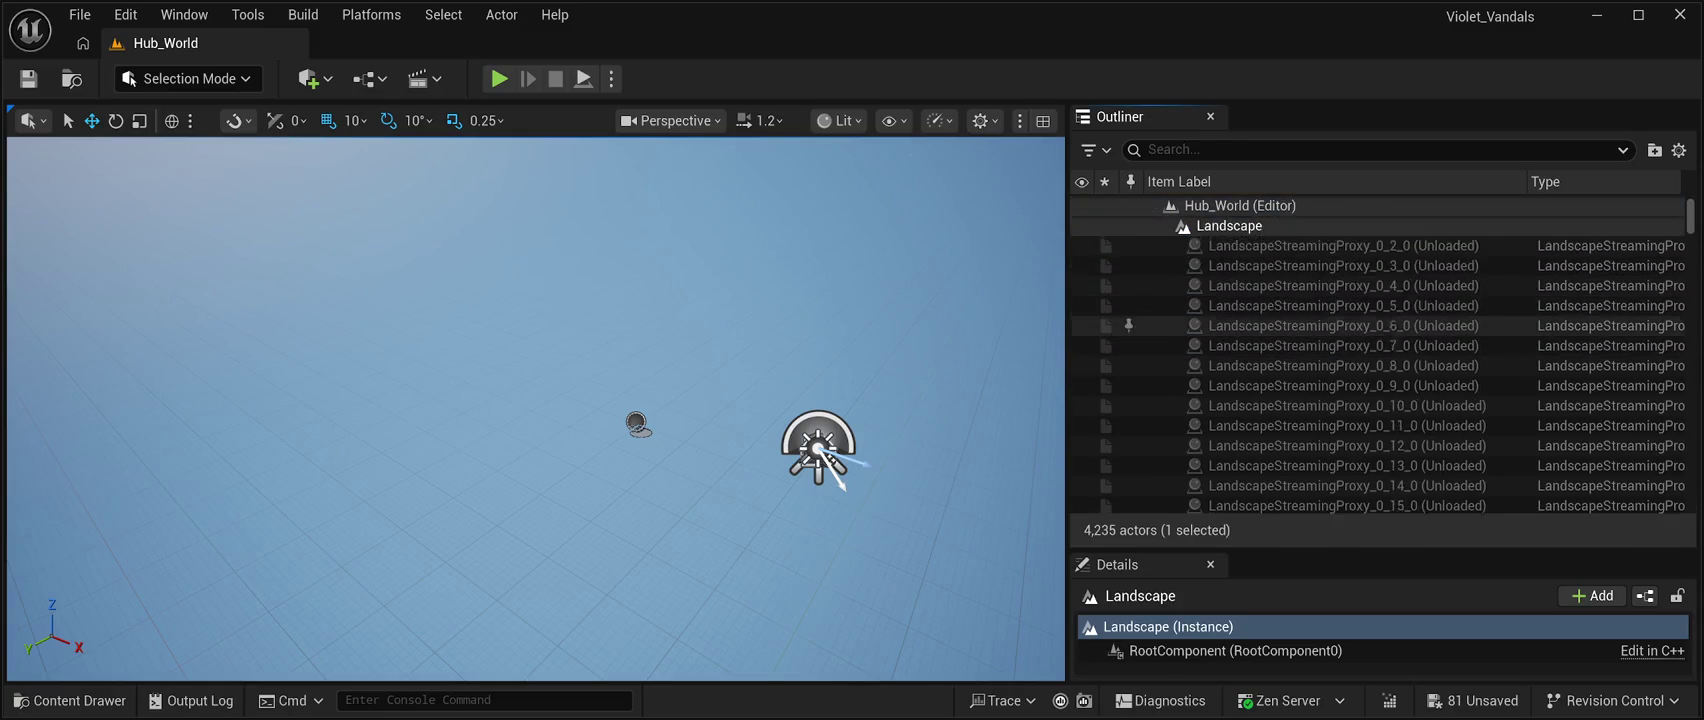
{"action": "scroll", "coordinate": [1300, 400], "scroll_direction": "up", "scroll_amount": 2}
{"action": "left_click", "coordinate": [1340, 325]}
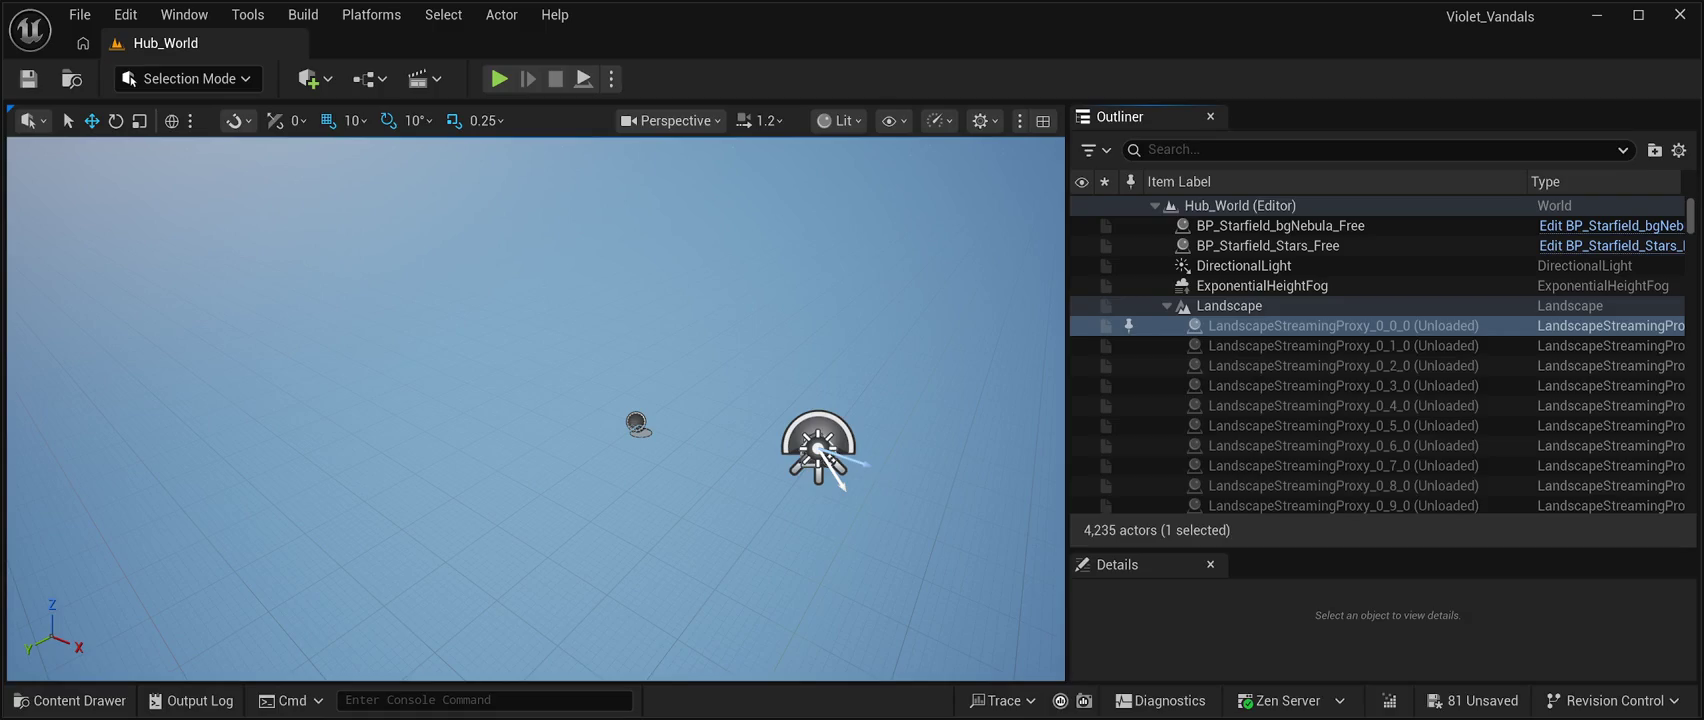
{"action": "scroll", "coordinate": [1340, 361], "scroll_direction": "down", "scroll_amount": 10}
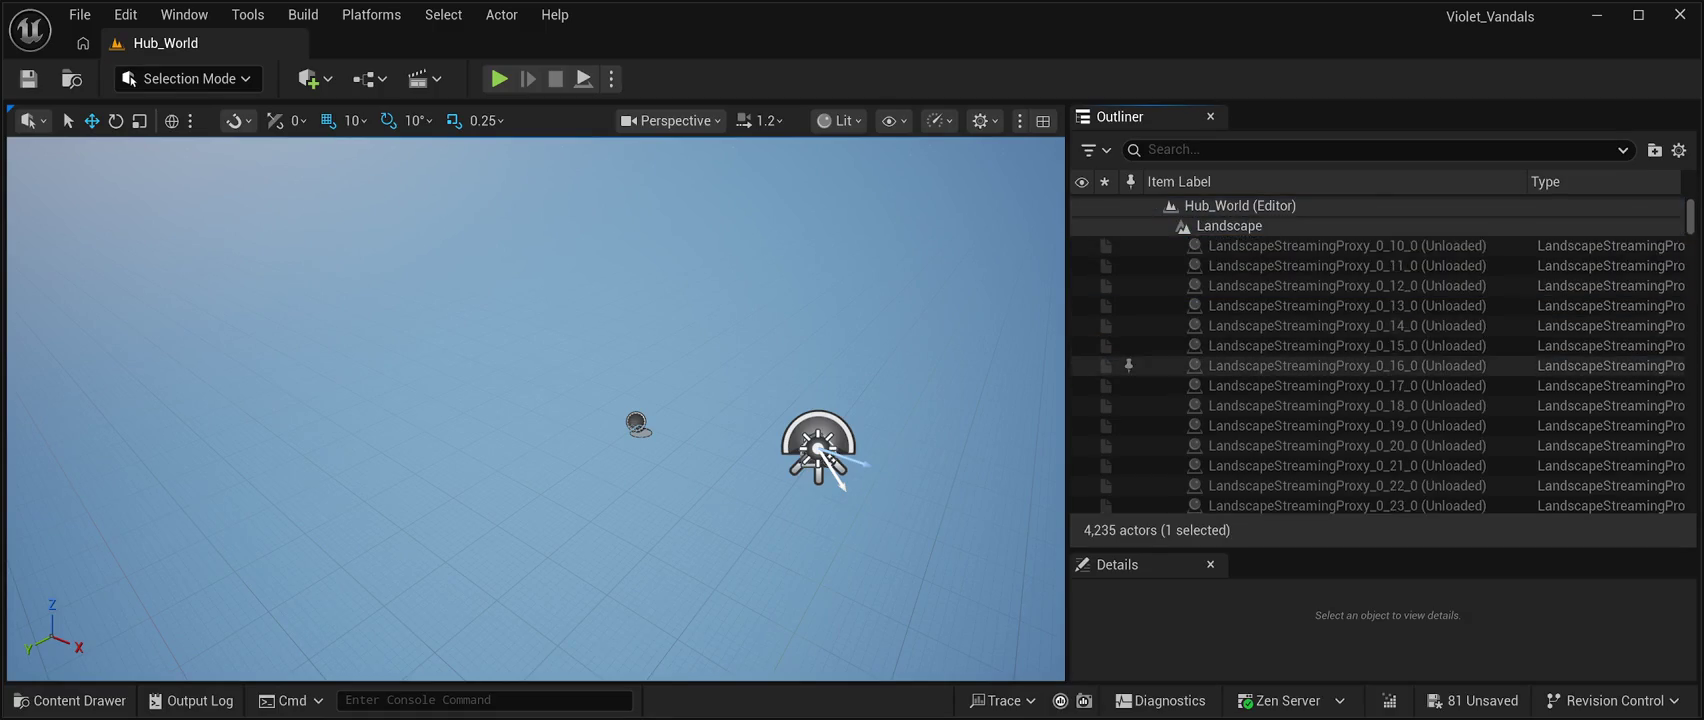
{"action": "scroll", "coordinate": [1340, 361], "scroll_direction": "down", "scroll_amount": 15}
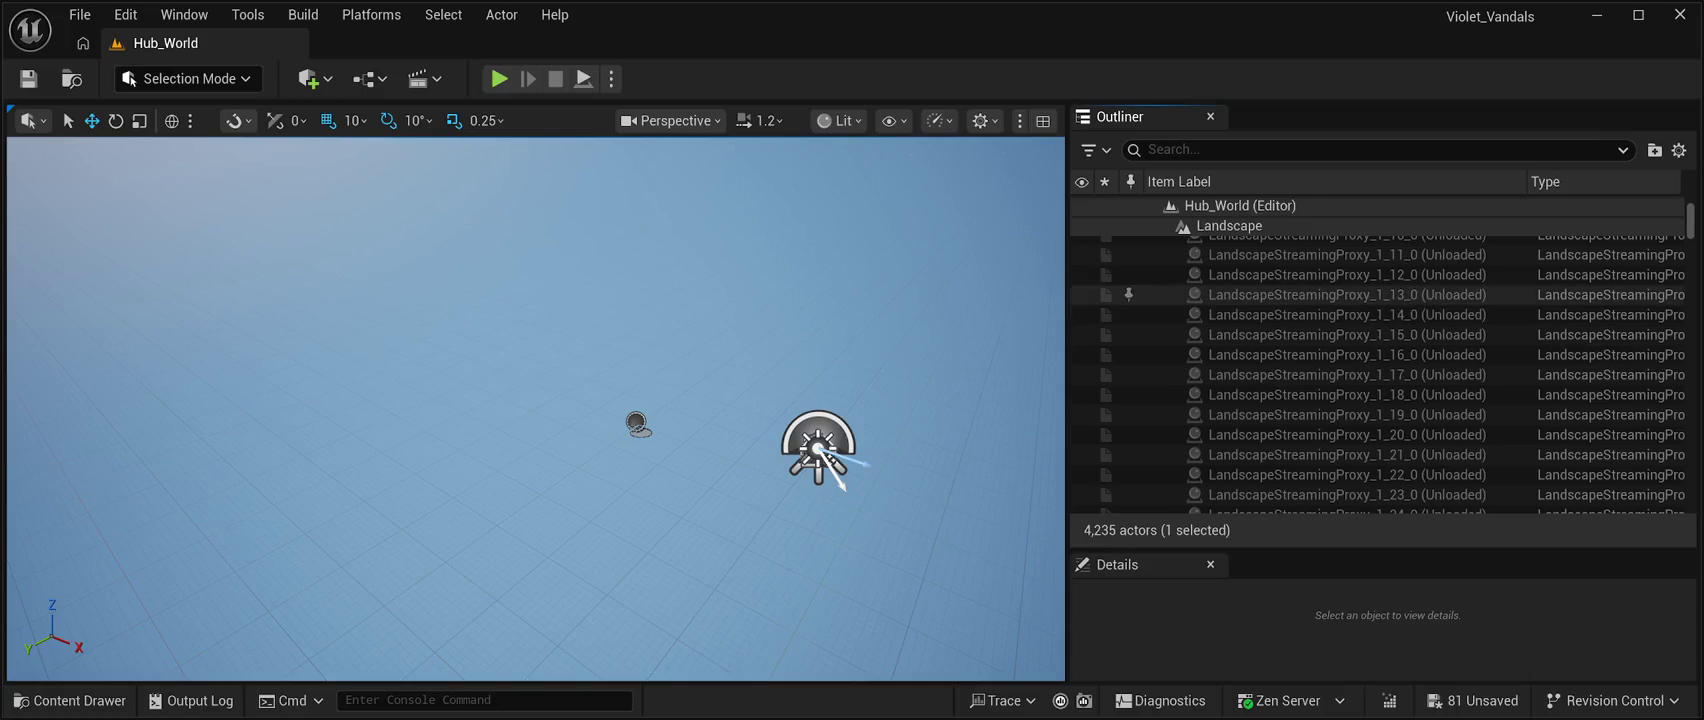
{"action": "scroll", "coordinate": [1383, 374], "scroll_direction": "down", "scroll_amount": 20}
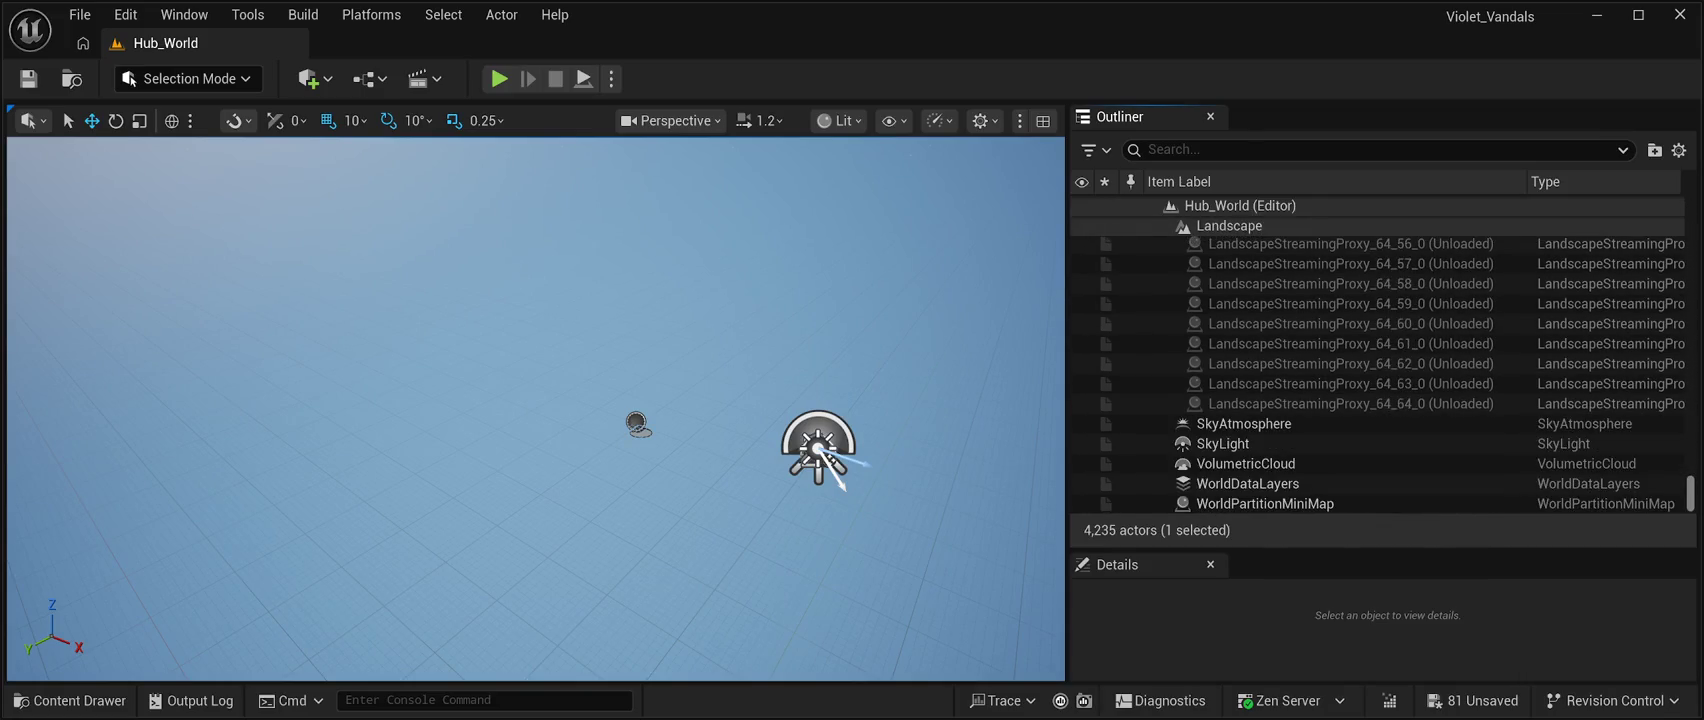
{"action": "scroll", "coordinate": [1383, 374], "scroll_direction": "up", "scroll_amount": 20}
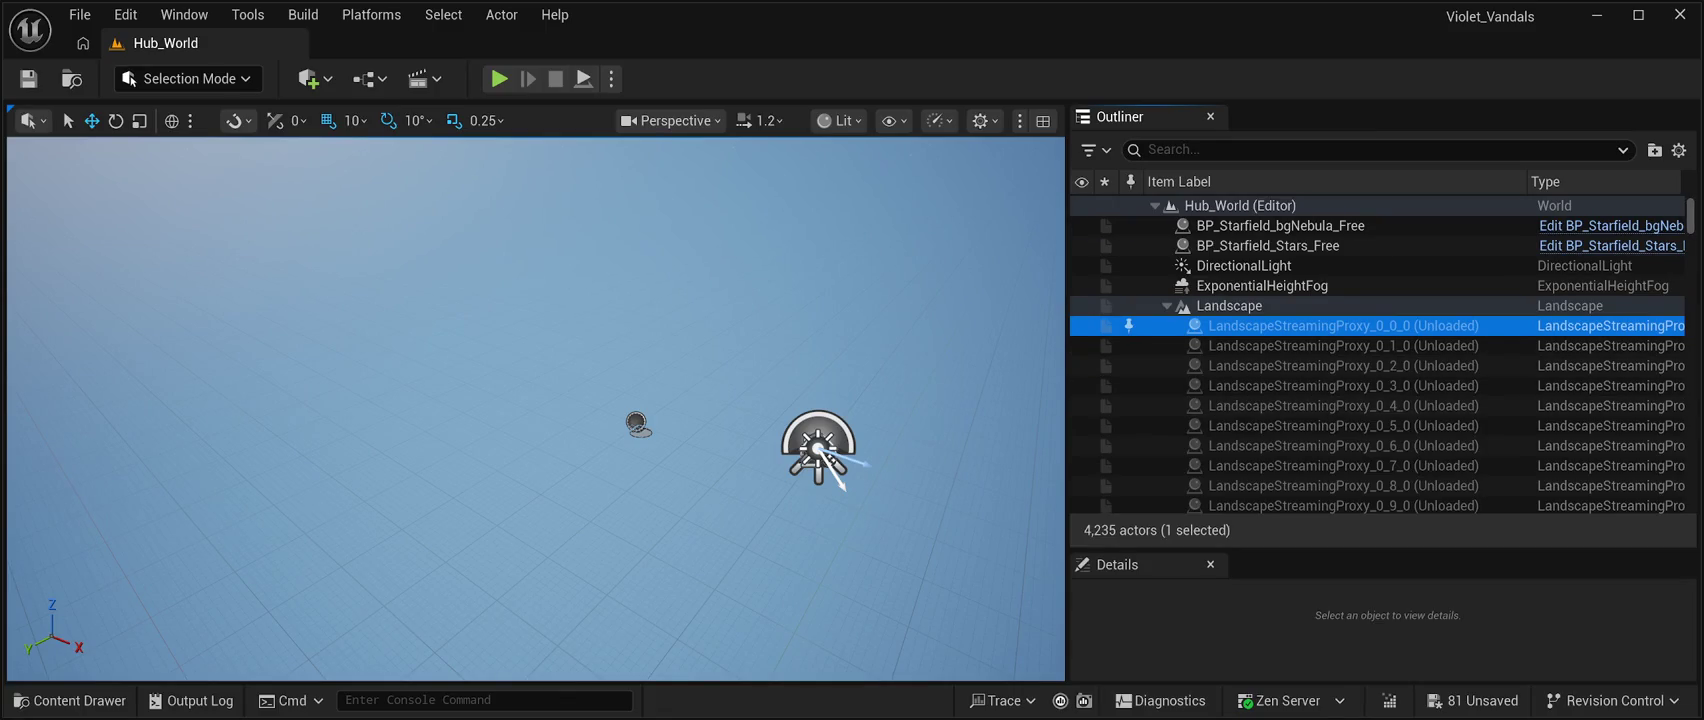
{"action": "left_click", "coordinate": [1340, 345], "text": "shift"}
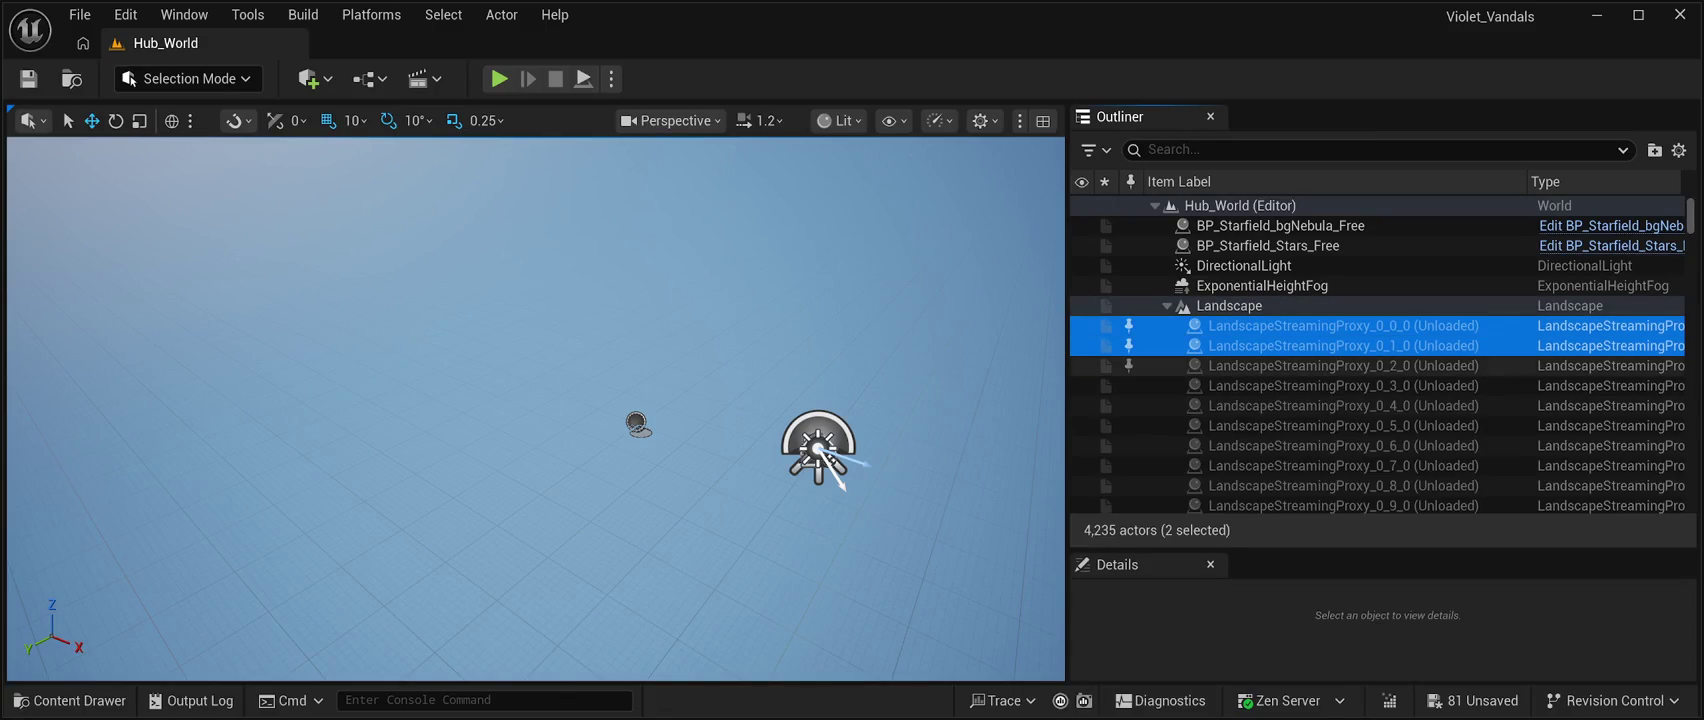
{"action": "key", "text": "shift+Down"}
{"action": "key", "text": "shift+Down"}
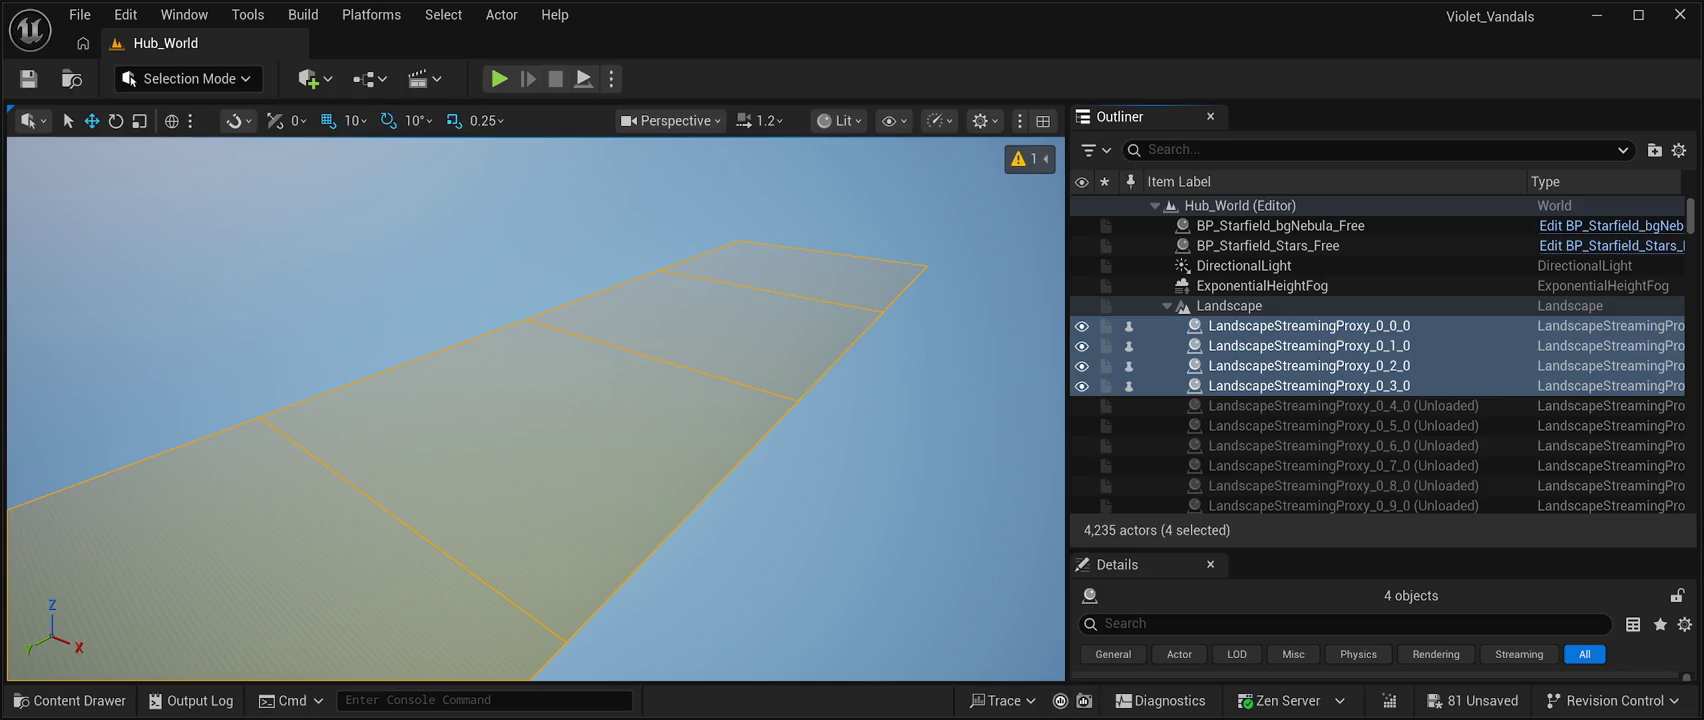
Delete the four loaded proxies, then load and delete proxies 0_4_0 through 0_10_0.
{"action": "key", "text": "Delete"}
{"action": "left_click", "coordinate": [1300, 325]}
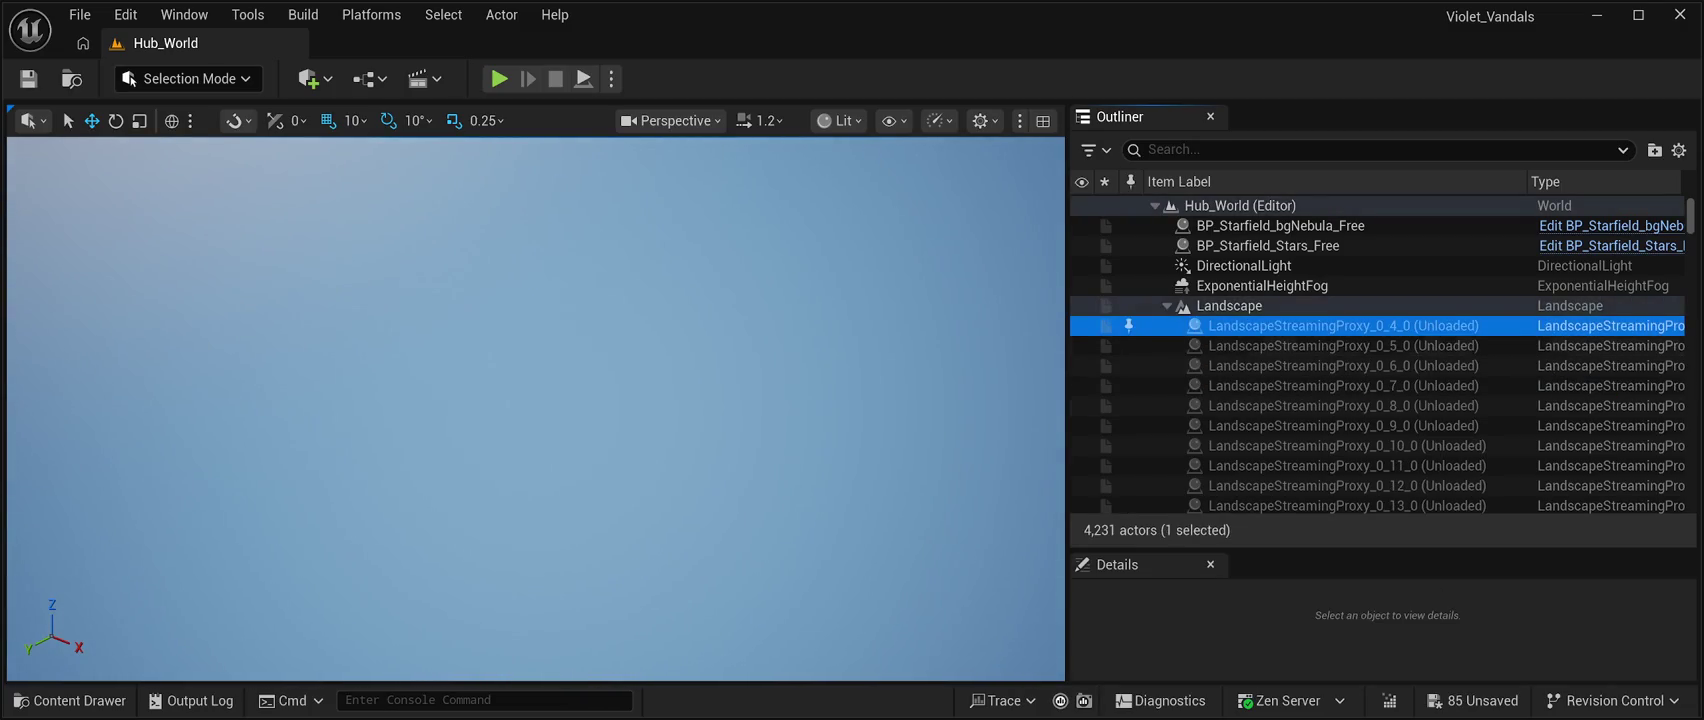
{"action": "left_click", "coordinate": [1300, 345], "text": "shift"}
{"action": "left_click", "coordinate": [1300, 365], "text": "shift"}
{"action": "left_click", "coordinate": [1300, 385], "text": "shift"}
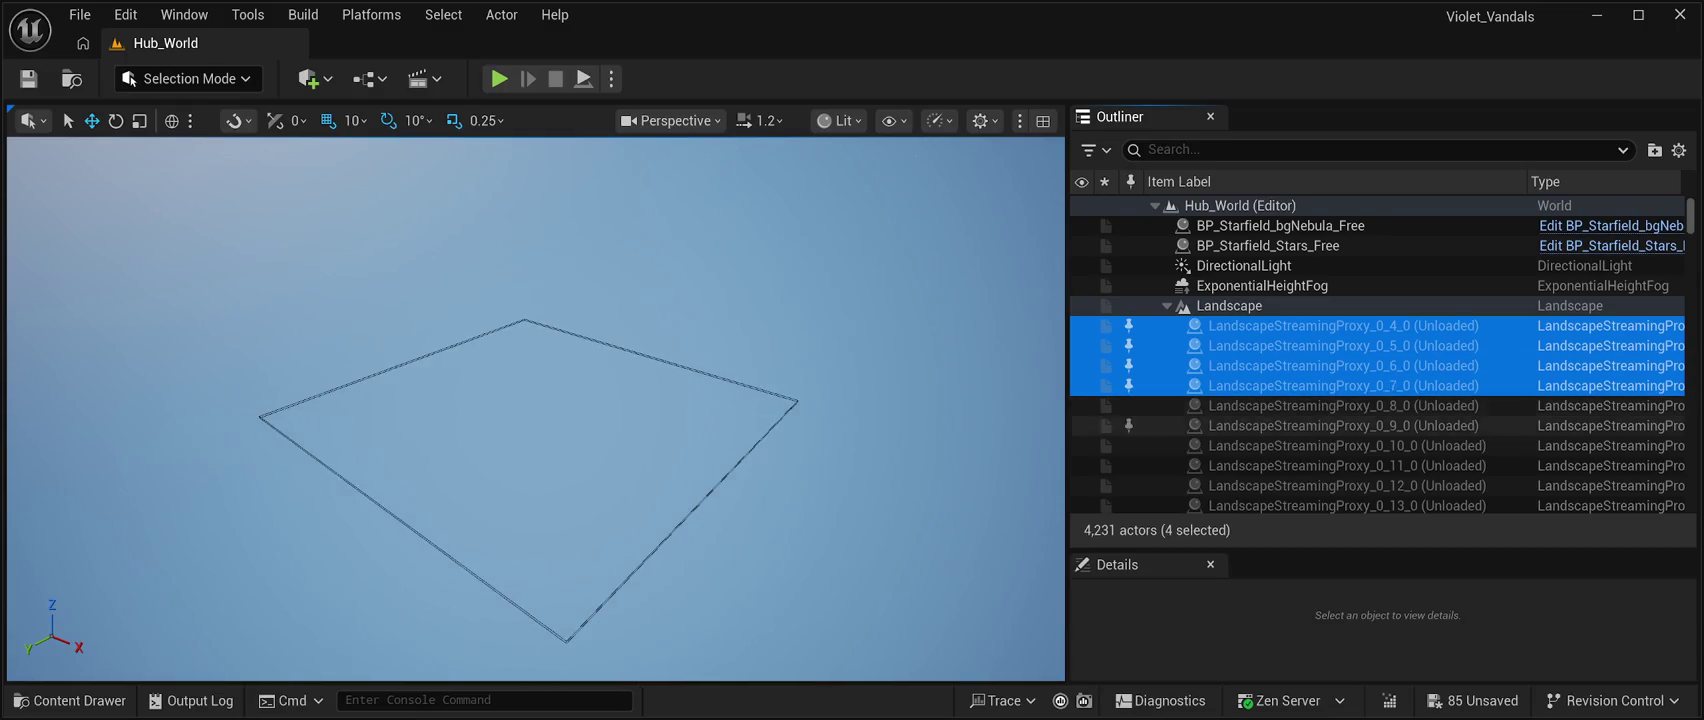
{"action": "left_click", "coordinate": [1300, 425], "text": "shift"}
{"action": "left_click", "coordinate": [1300, 445], "text": "shift"}
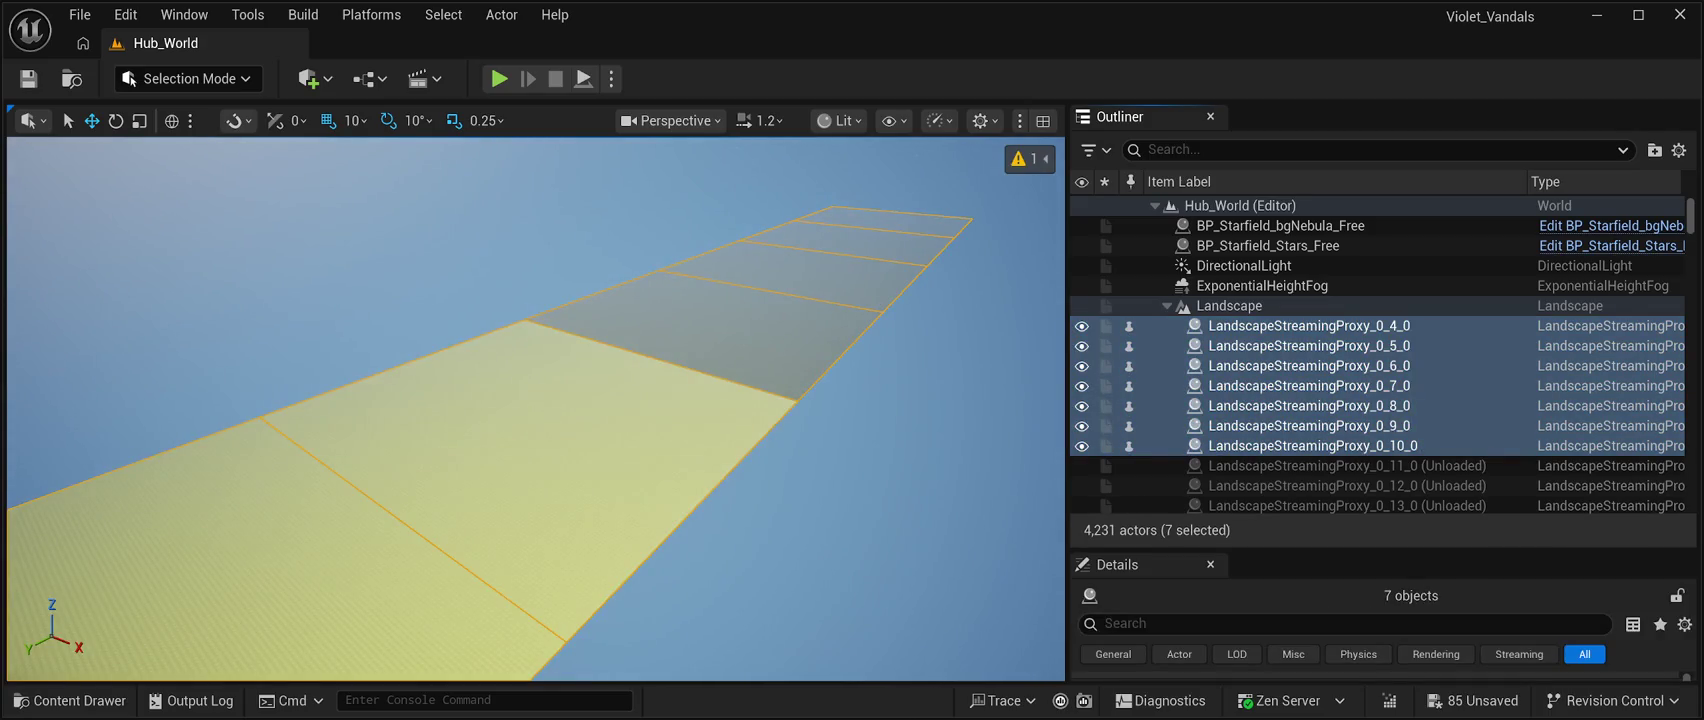
{"action": "key", "text": "Delete"}
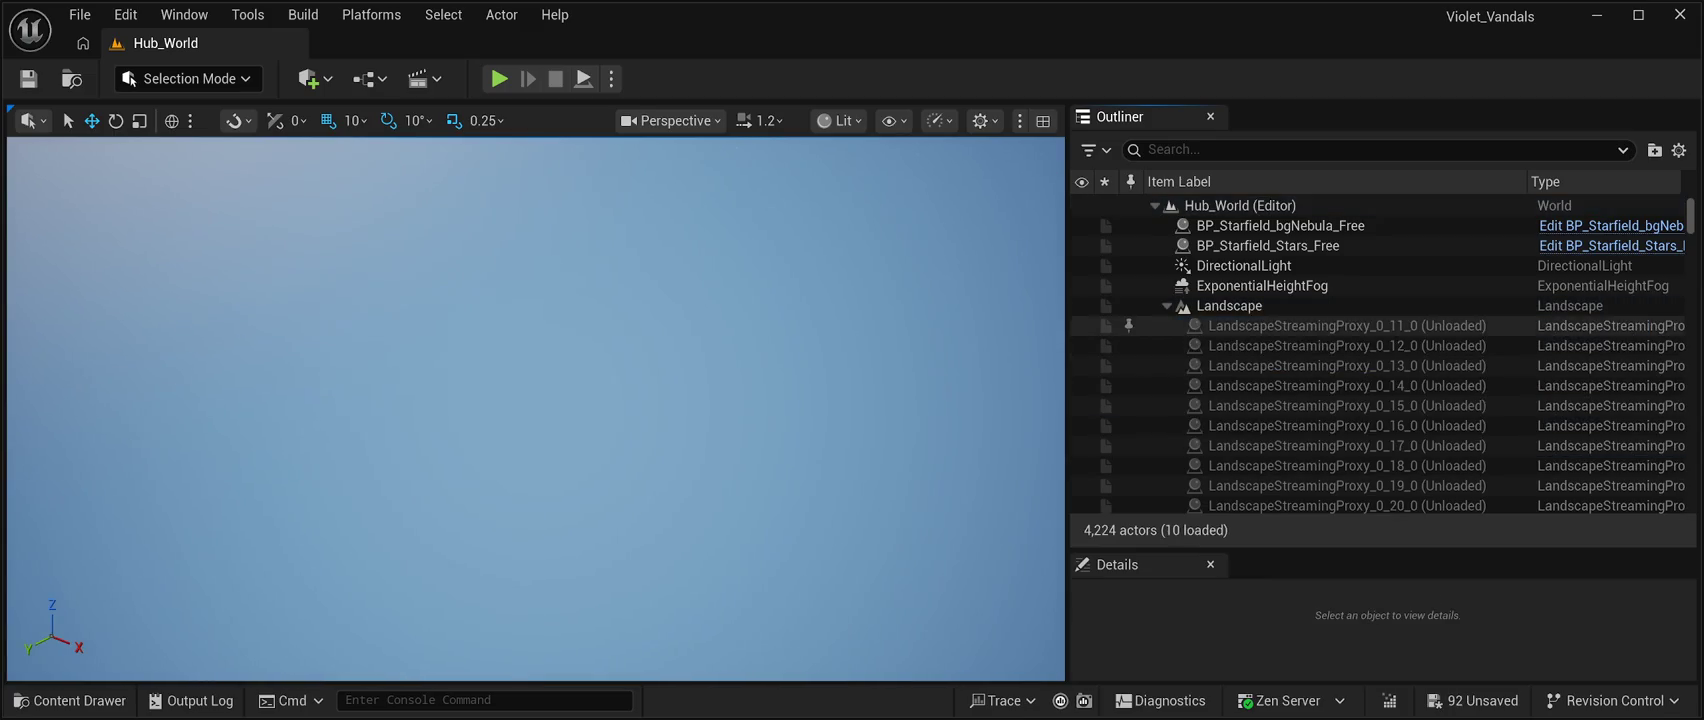
Load and delete the nine proxies 0_11_0 through 0_19_0.
{"action": "left_click", "coordinate": [1300, 325]}
{"action": "left_click", "coordinate": [1240, 205], "text": "shift"}
{"action": "left_click", "coordinate": [1300, 325]}
{"action": "left_click", "coordinate": [1300, 365], "text": "shift"}
{"action": "left_click", "coordinate": [1300, 385], "text": "shift"}
{"action": "left_click", "coordinate": [1300, 405], "text": "shift"}
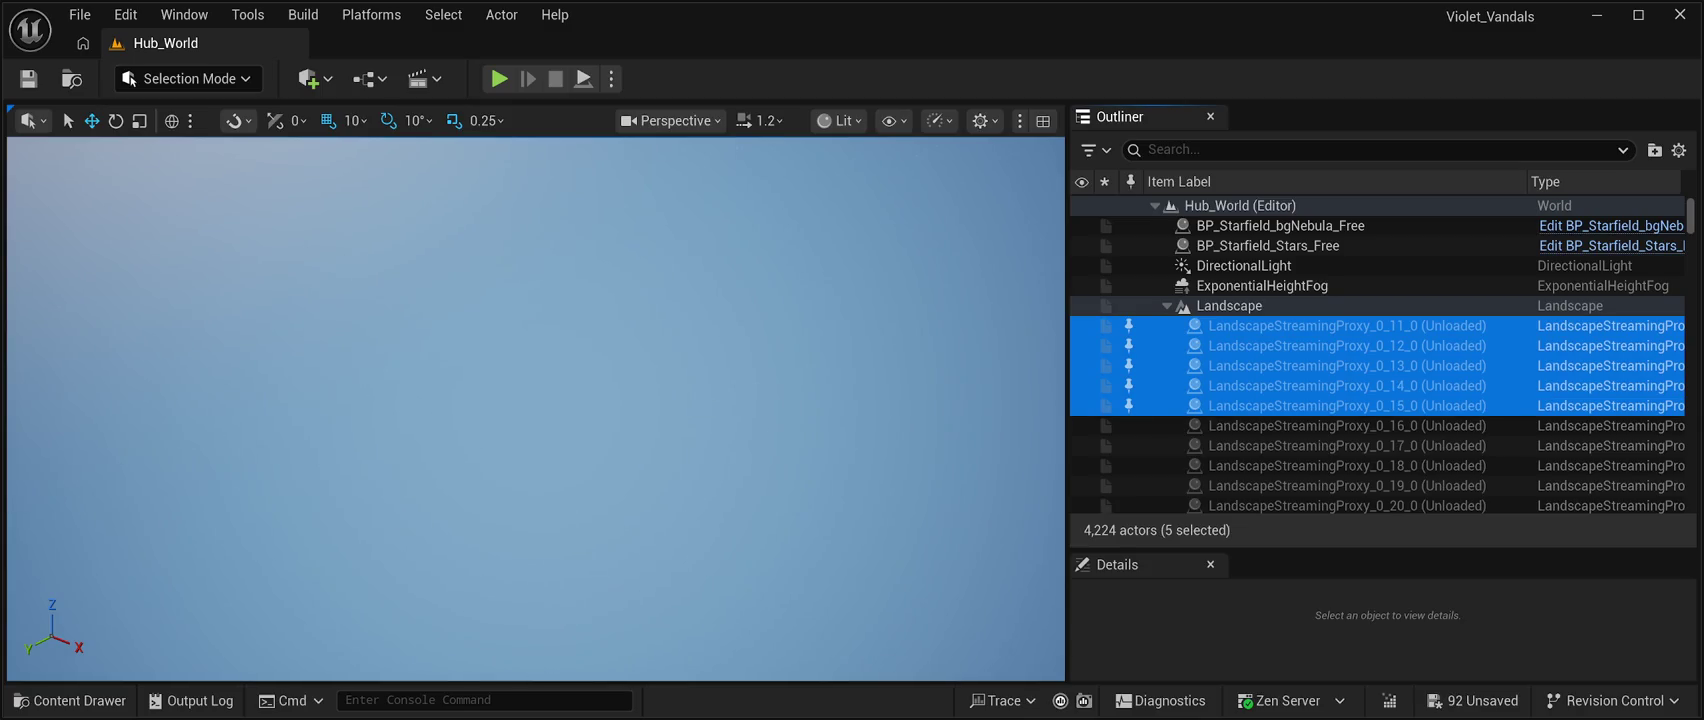
{"action": "left_click", "coordinate": [1300, 445], "text": "shift"}
{"action": "left_click", "coordinate": [1300, 465], "text": "shift"}
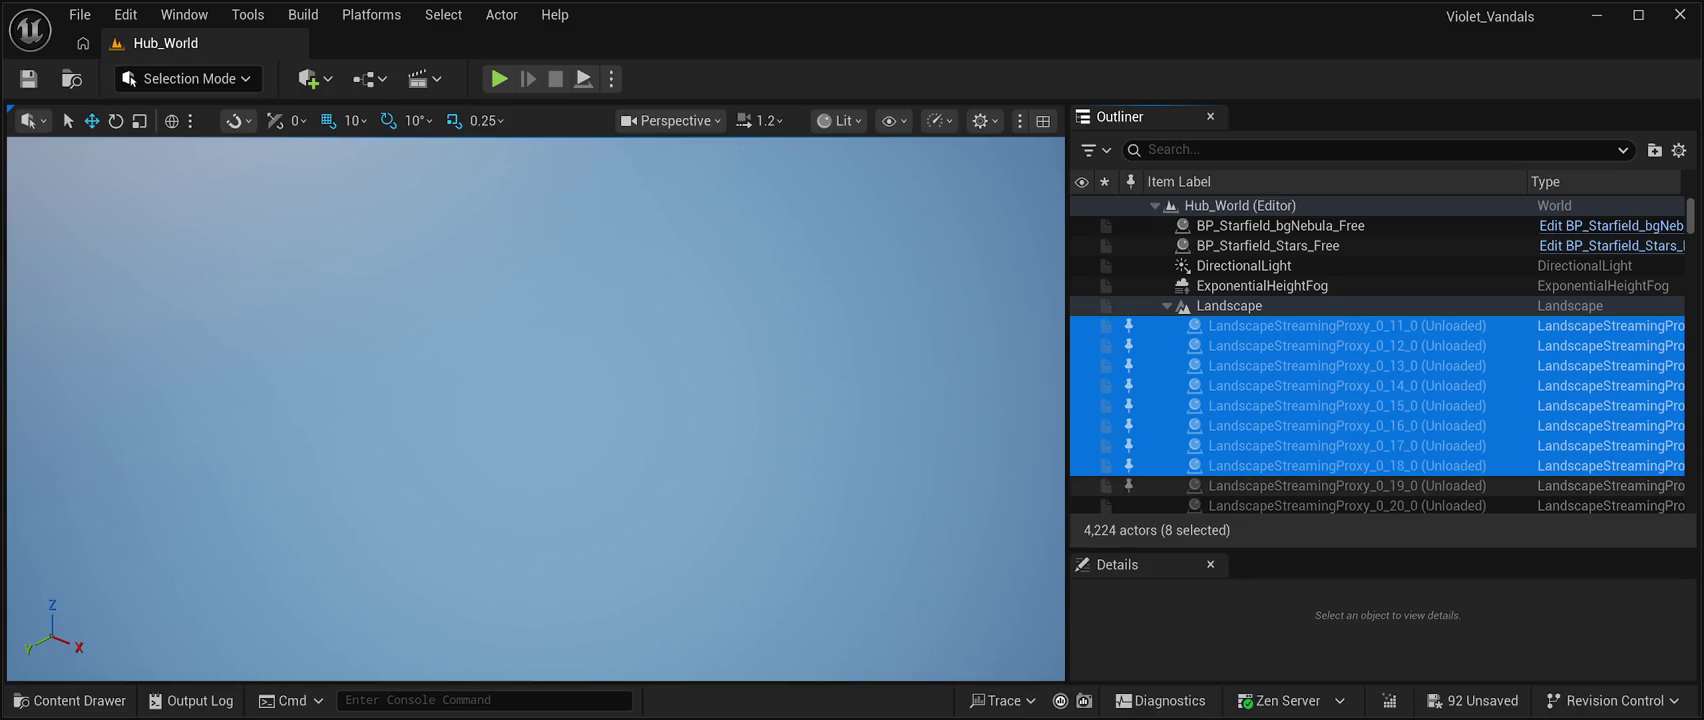
{"action": "left_click", "coordinate": [1300, 485], "text": "shift"}
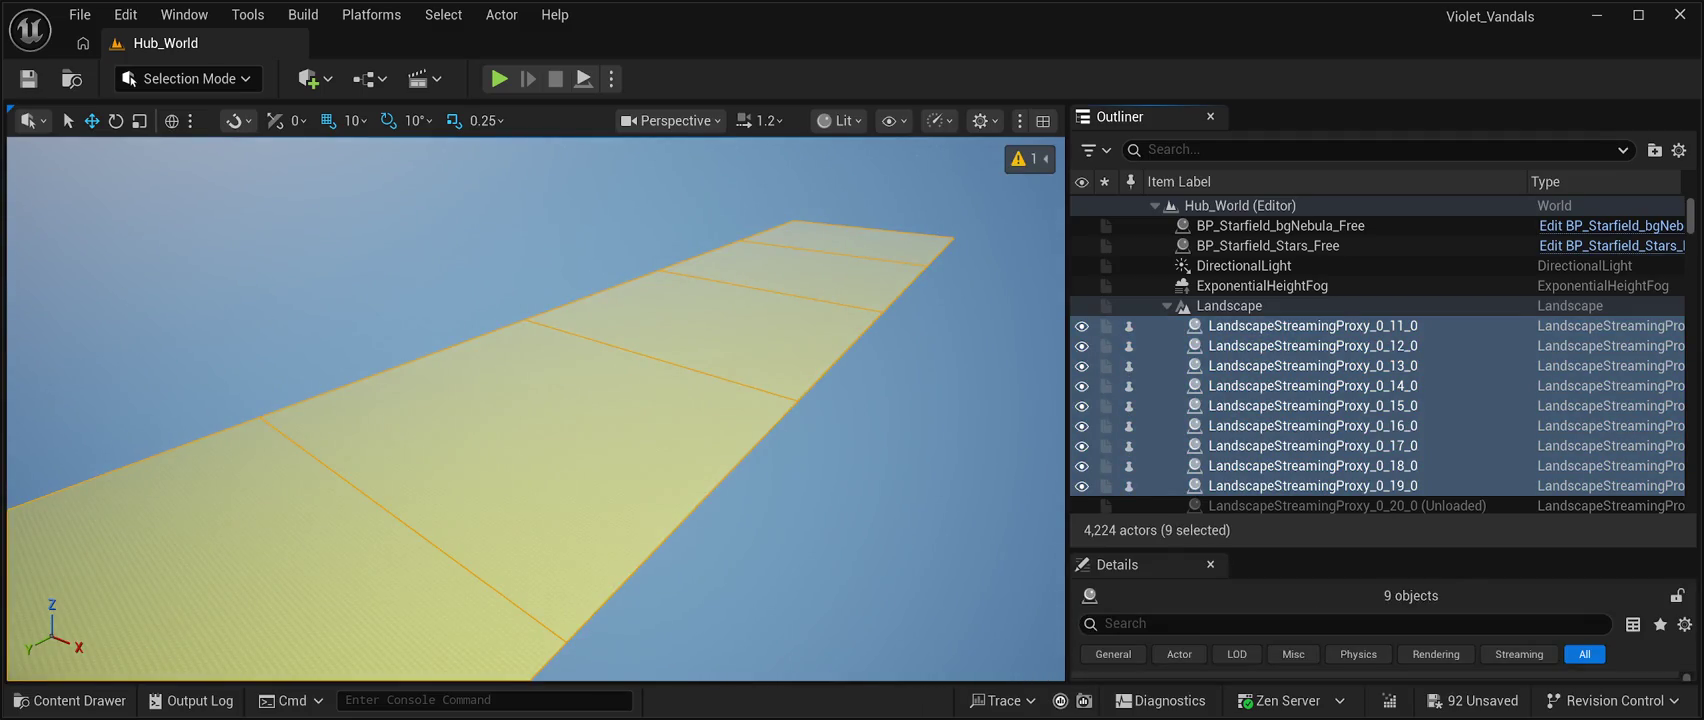
{"action": "key", "text": "Delete"}
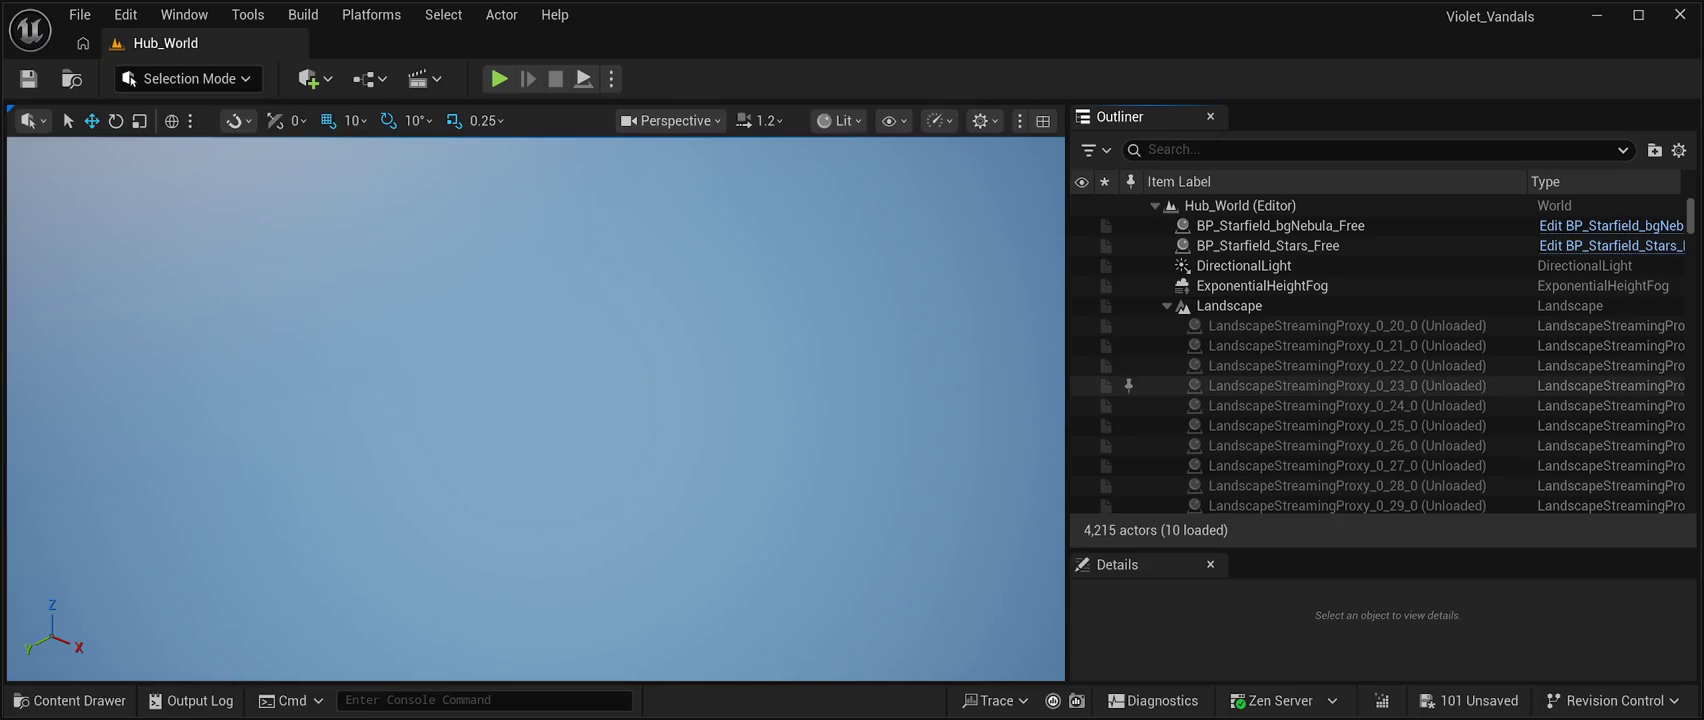
Load and delete proxies 0_20_0 through 0_37_0 in two batches.
{"action": "left_click", "coordinate": [1340, 325]}
{"action": "key", "text": "shift+Down"}
{"action": "key", "text": "shift+Down"}
{"action": "key", "text": "shift+Down"}
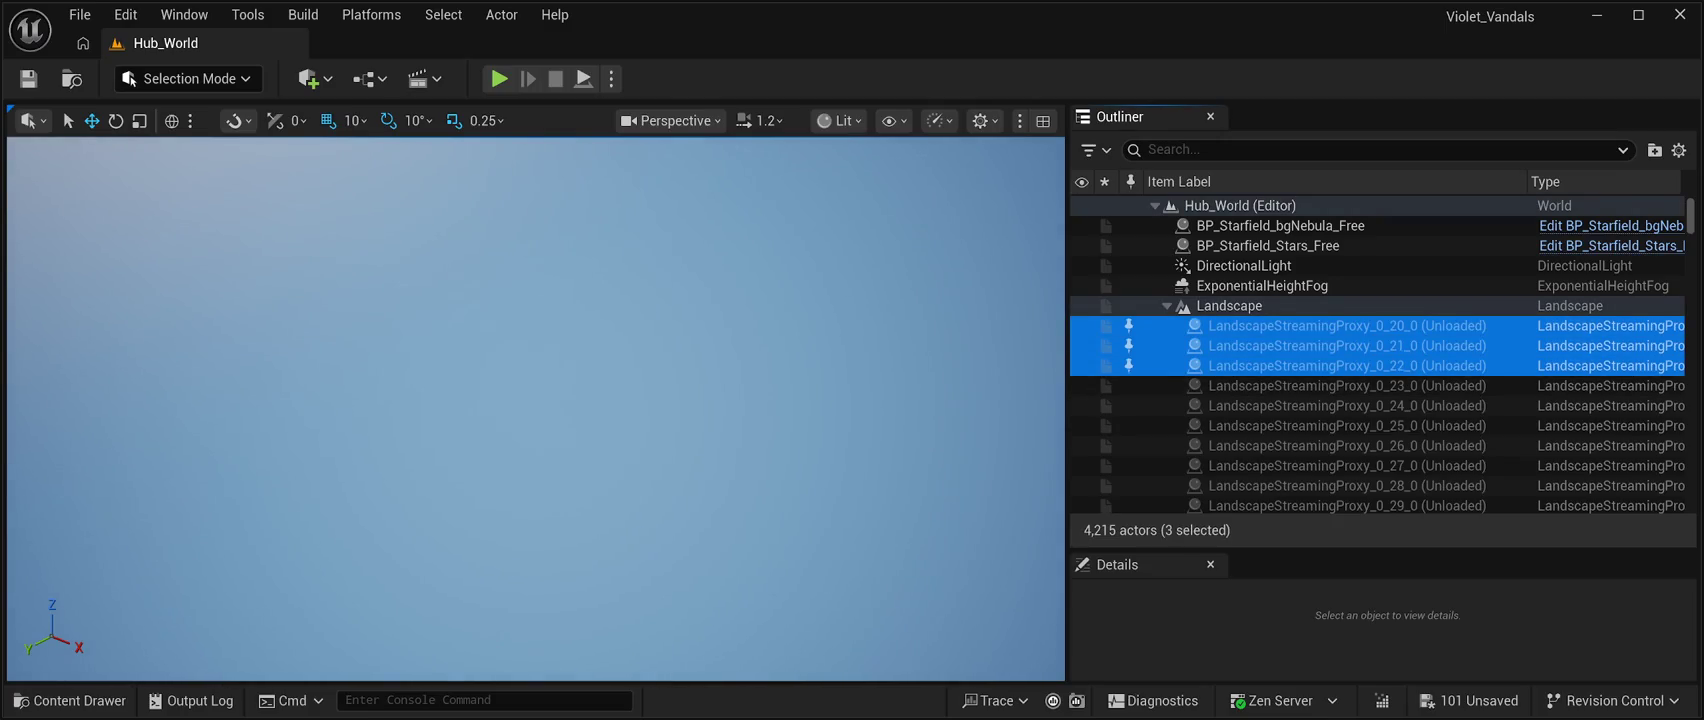
{"action": "key", "text": "shift+Down"}
{"action": "key", "text": "shift+Down"}
{"action": "key", "text": "shift+Down"}
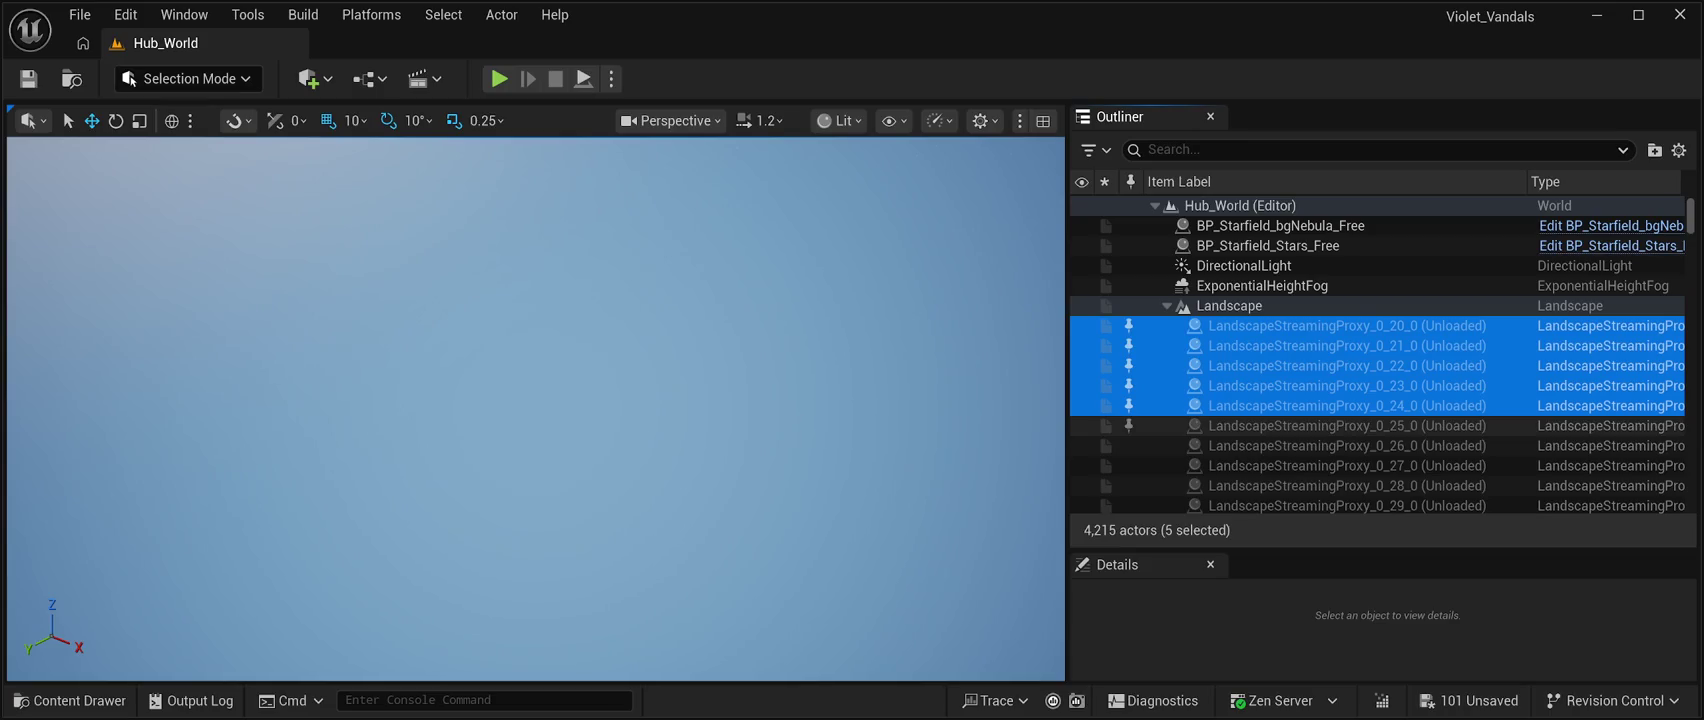
{"action": "key", "text": "shift+Down"}
{"action": "key", "text": "shift+Down"}
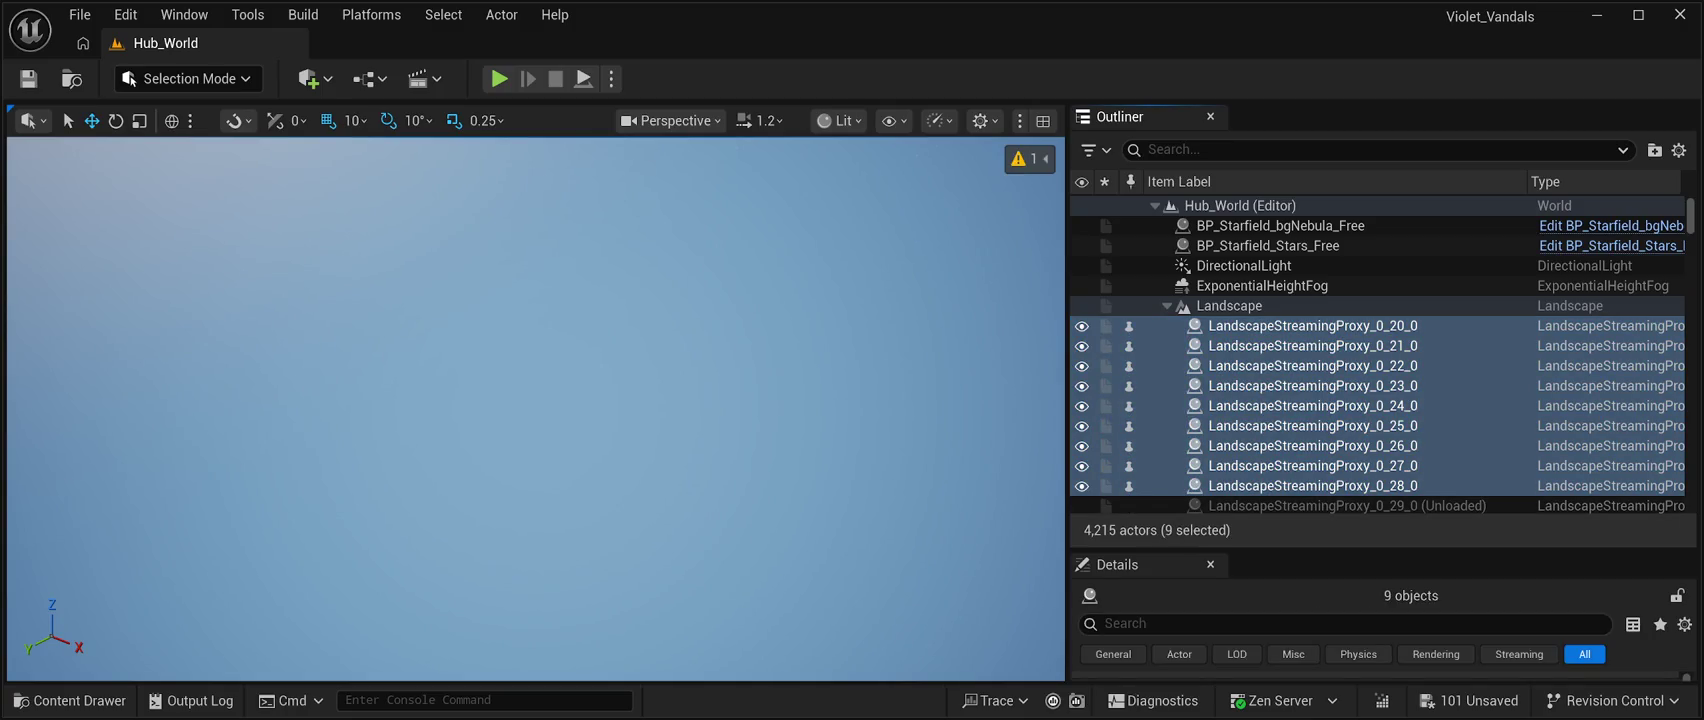
{"action": "key", "text": "Delete"}
{"action": "left_click", "coordinate": [1300, 325]}
{"action": "key", "text": "shift+Down"}
{"action": "key", "text": "shift+Down"}
{"action": "key", "text": "shift+Down"}
{"action": "key", "text": "shift+Down"}
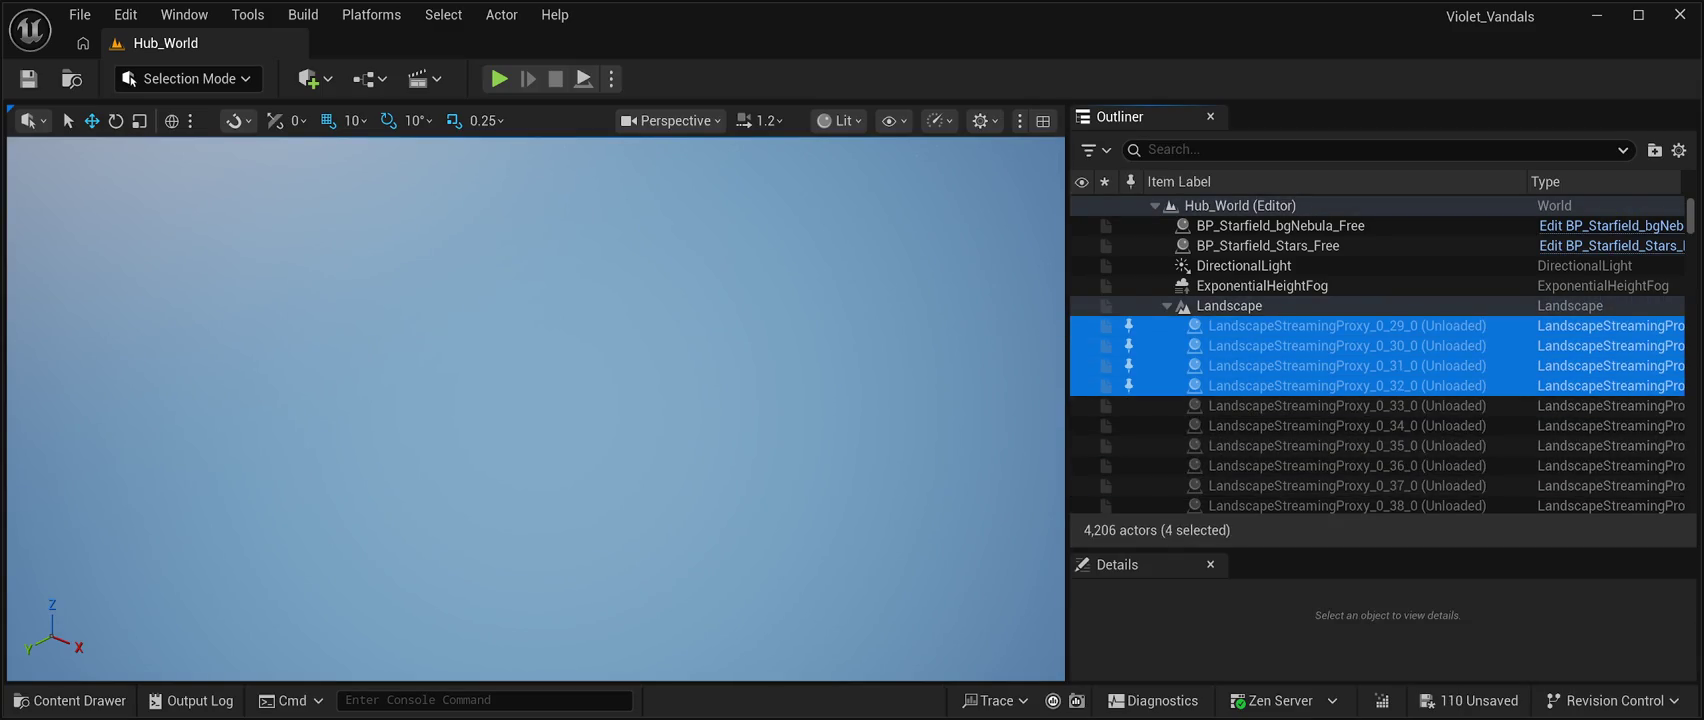
{"action": "key", "text": "shift+Down"}
{"action": "key", "text": "shift+Down"}
{"action": "key", "text": "shift+Down"}
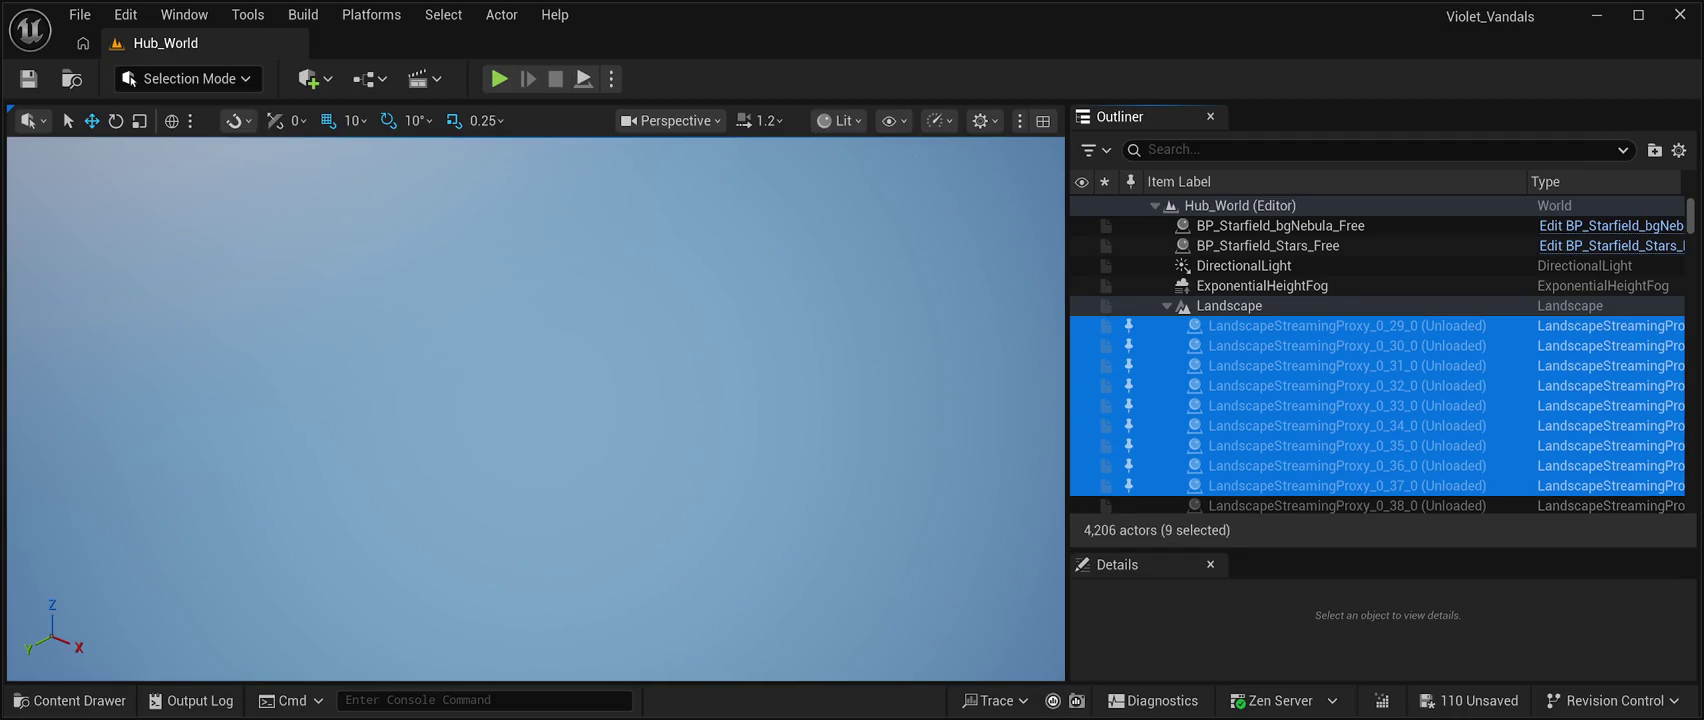
{"action": "key", "text": "Delete"}
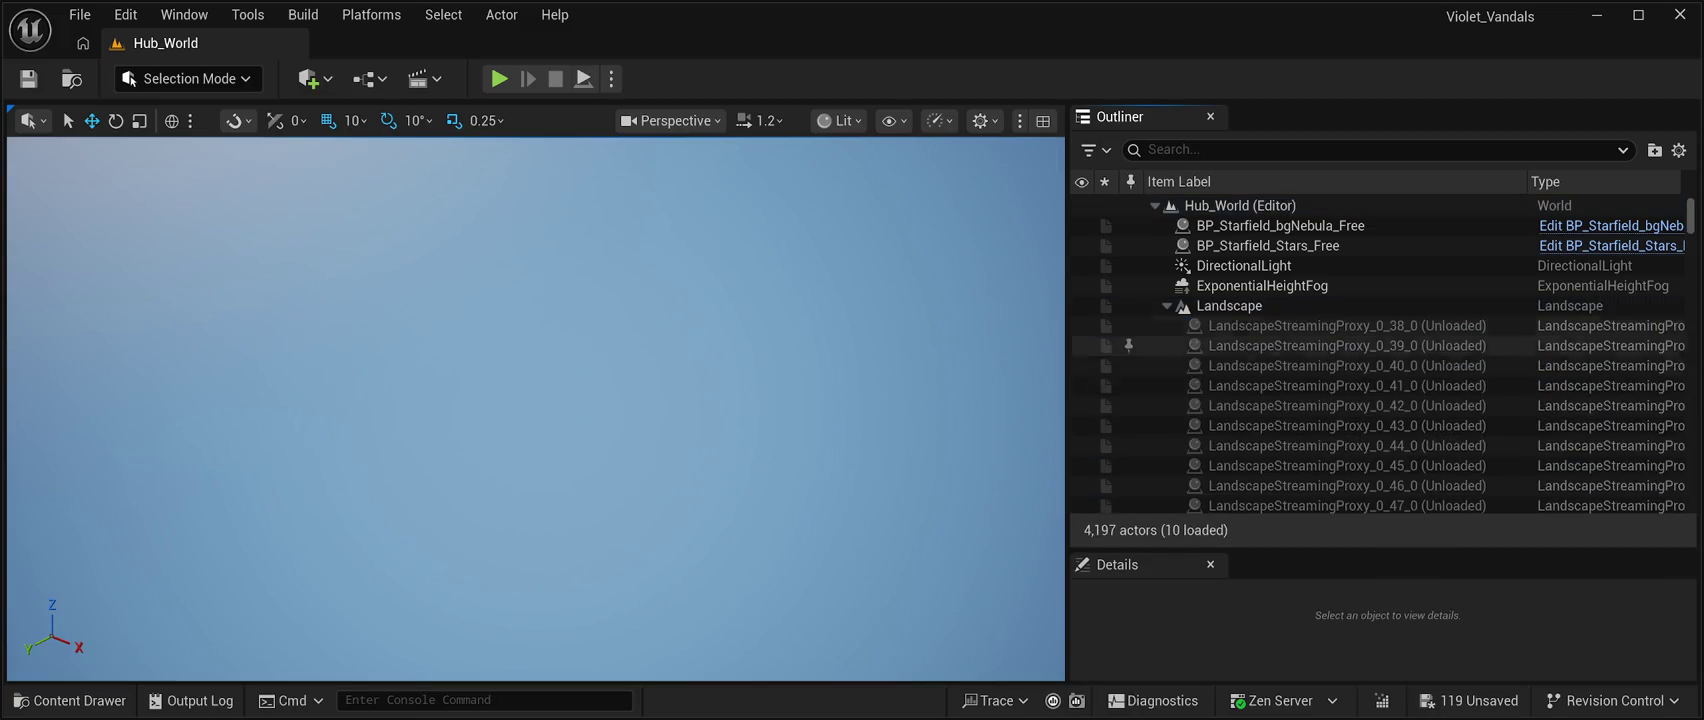
Load and delete the nine proxies 0_38_0 through 0_46_0.
{"action": "left_click", "coordinate": [1346, 325]}
{"action": "left_click", "coordinate": [1346, 345], "text": "ctrl"}
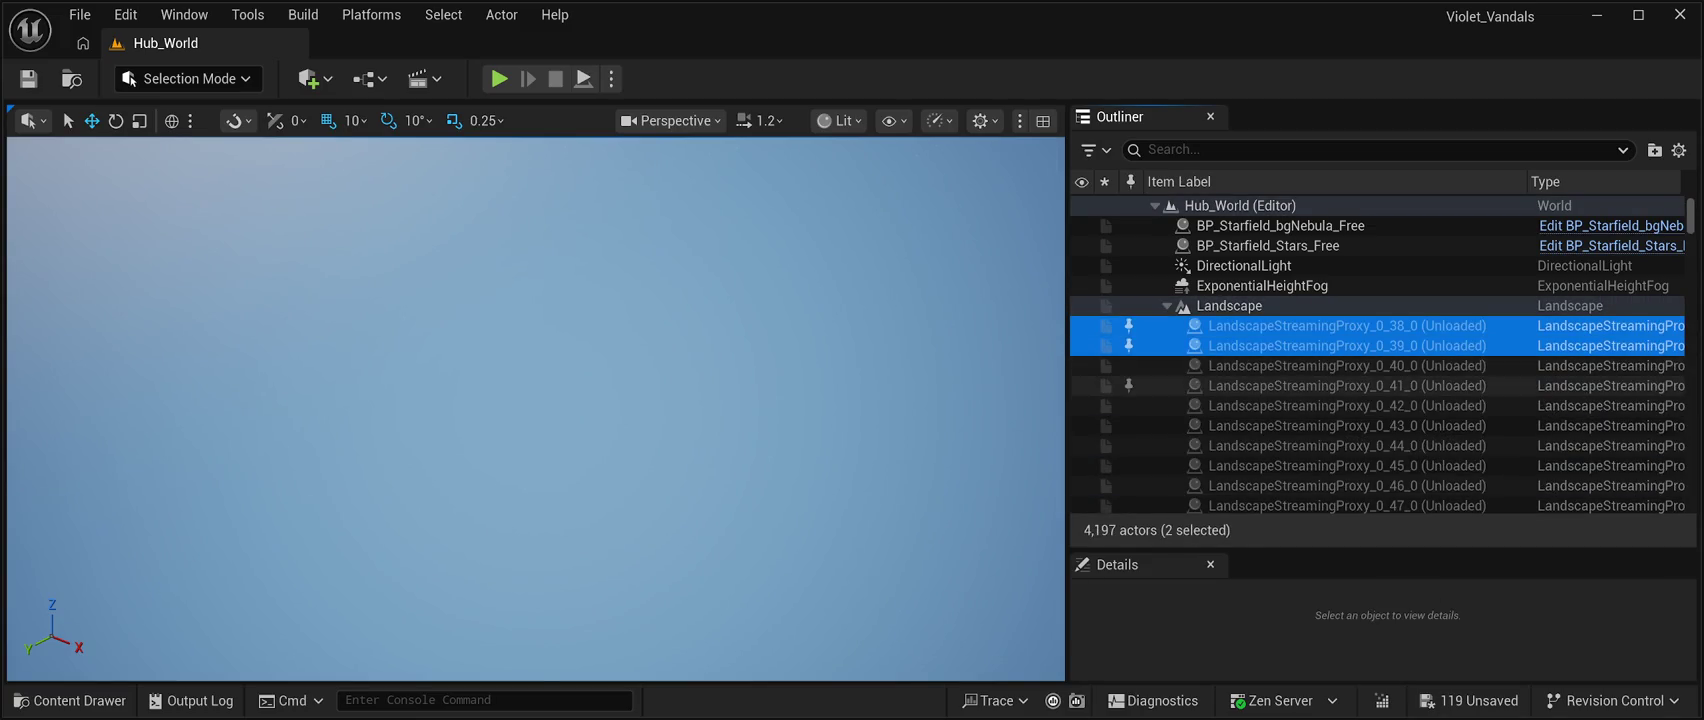
{"action": "left_click", "coordinate": [1346, 365], "text": "ctrl"}
{"action": "left_click", "coordinate": [1346, 385], "text": "ctrl"}
{"action": "left_click", "coordinate": [1346, 405], "text": "ctrl"}
{"action": "left_click", "coordinate": [1346, 425], "text": "ctrl"}
{"action": "left_click", "coordinate": [1346, 445], "text": "ctrl"}
{"action": "left_click", "coordinate": [1346, 465], "text": "ctrl"}
{"action": "left_click", "coordinate": [1346, 485], "text": "ctrl"}
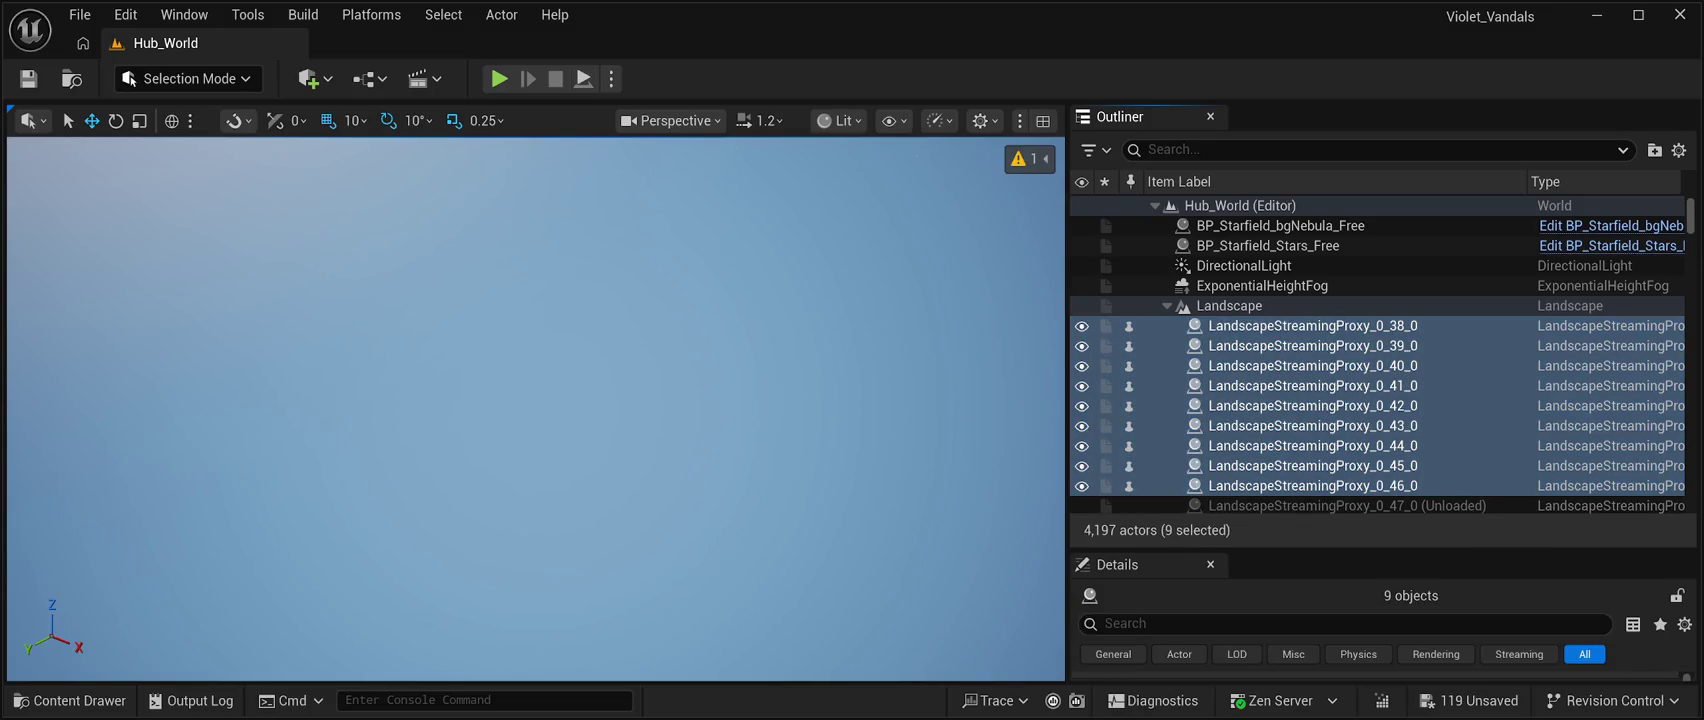
{"action": "key", "text": "Delete"}
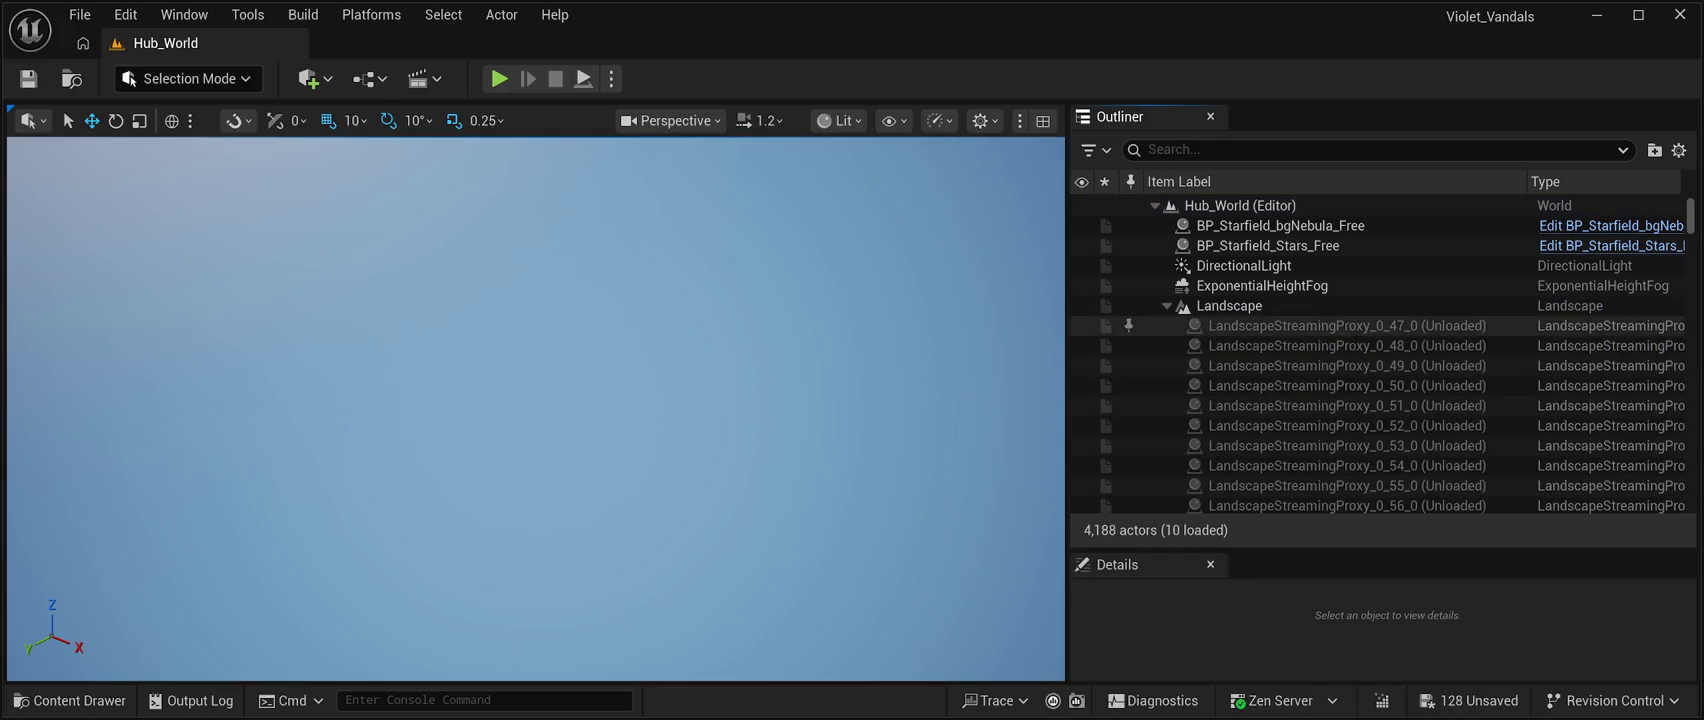
Load and delete the nine proxies 0_47_0 through 0_55_0.
{"action": "left_click", "coordinate": [1346, 325]}
{"action": "left_click", "coordinate": [1346, 345], "text": "ctrl"}
{"action": "left_click", "coordinate": [1346, 365], "text": "ctrl"}
{"action": "left_click", "coordinate": [1346, 385], "text": "ctrl"}
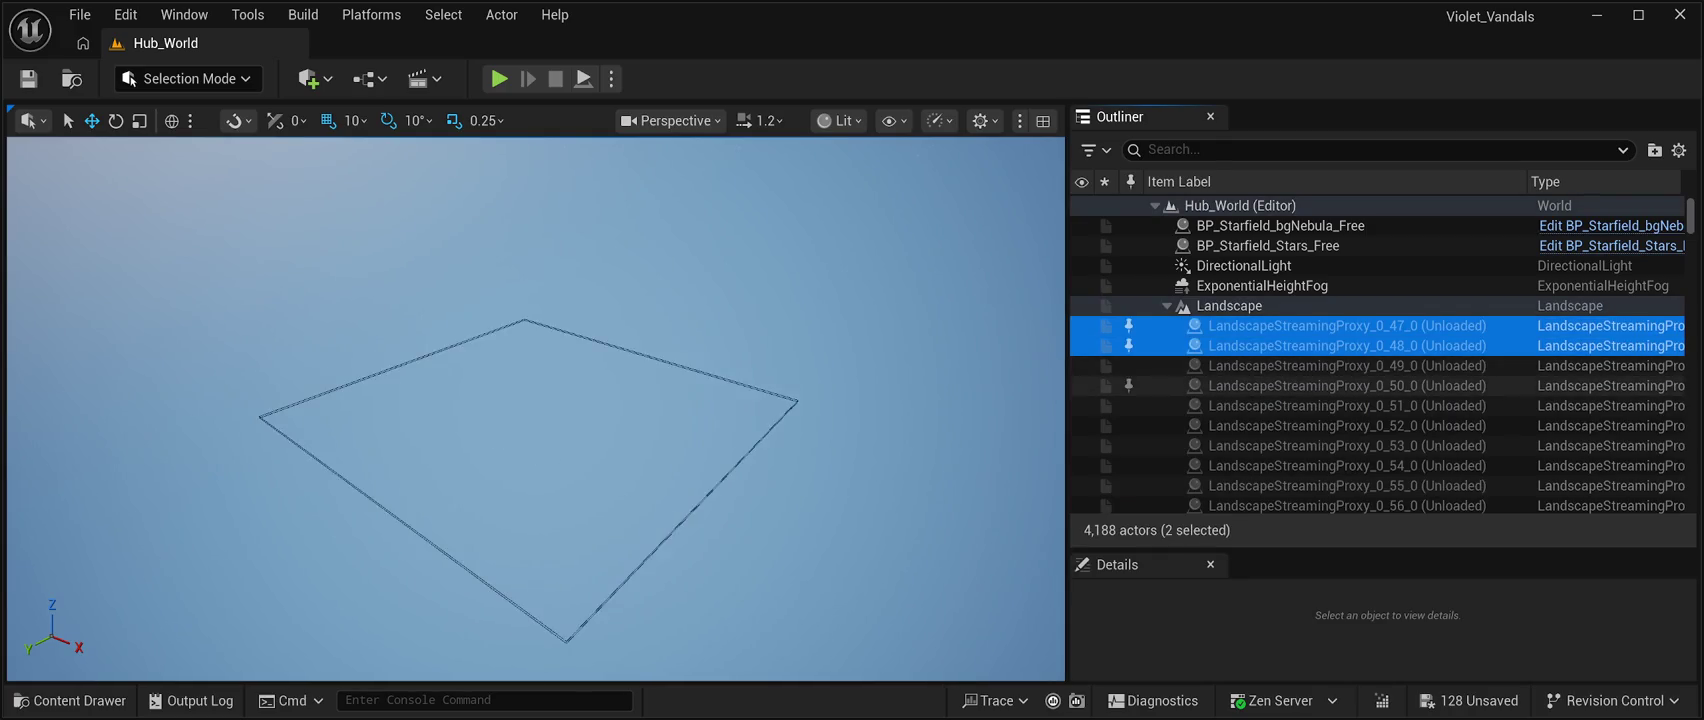
{"action": "left_click", "coordinate": [1346, 405], "text": "ctrl"}
{"action": "left_click", "coordinate": [1346, 425], "text": "ctrl"}
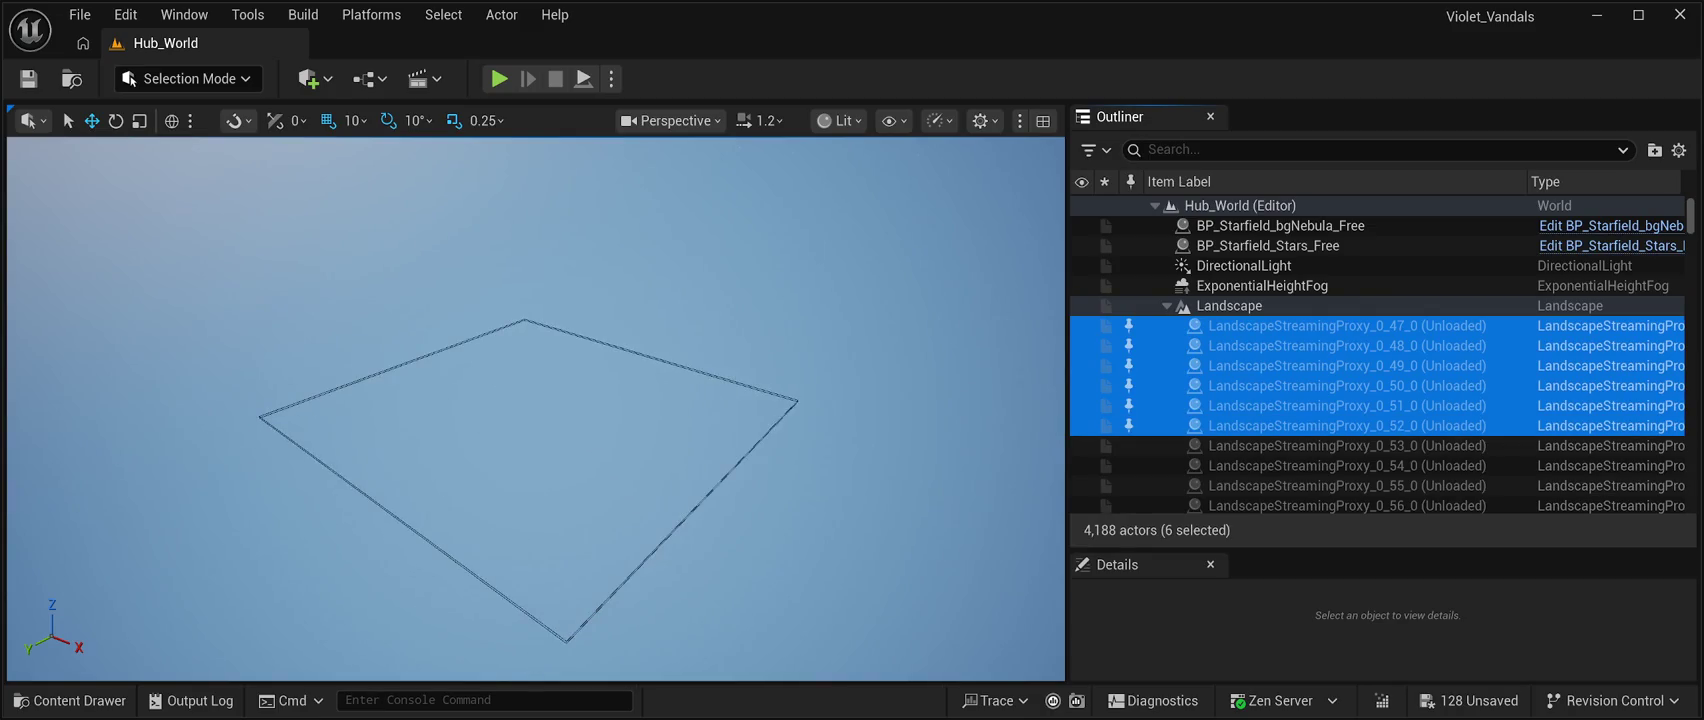
{"action": "left_click", "coordinate": [1346, 445], "text": "ctrl"}
{"action": "left_click", "coordinate": [1346, 465], "text": "ctrl"}
{"action": "left_click", "coordinate": [1346, 485], "text": "ctrl"}
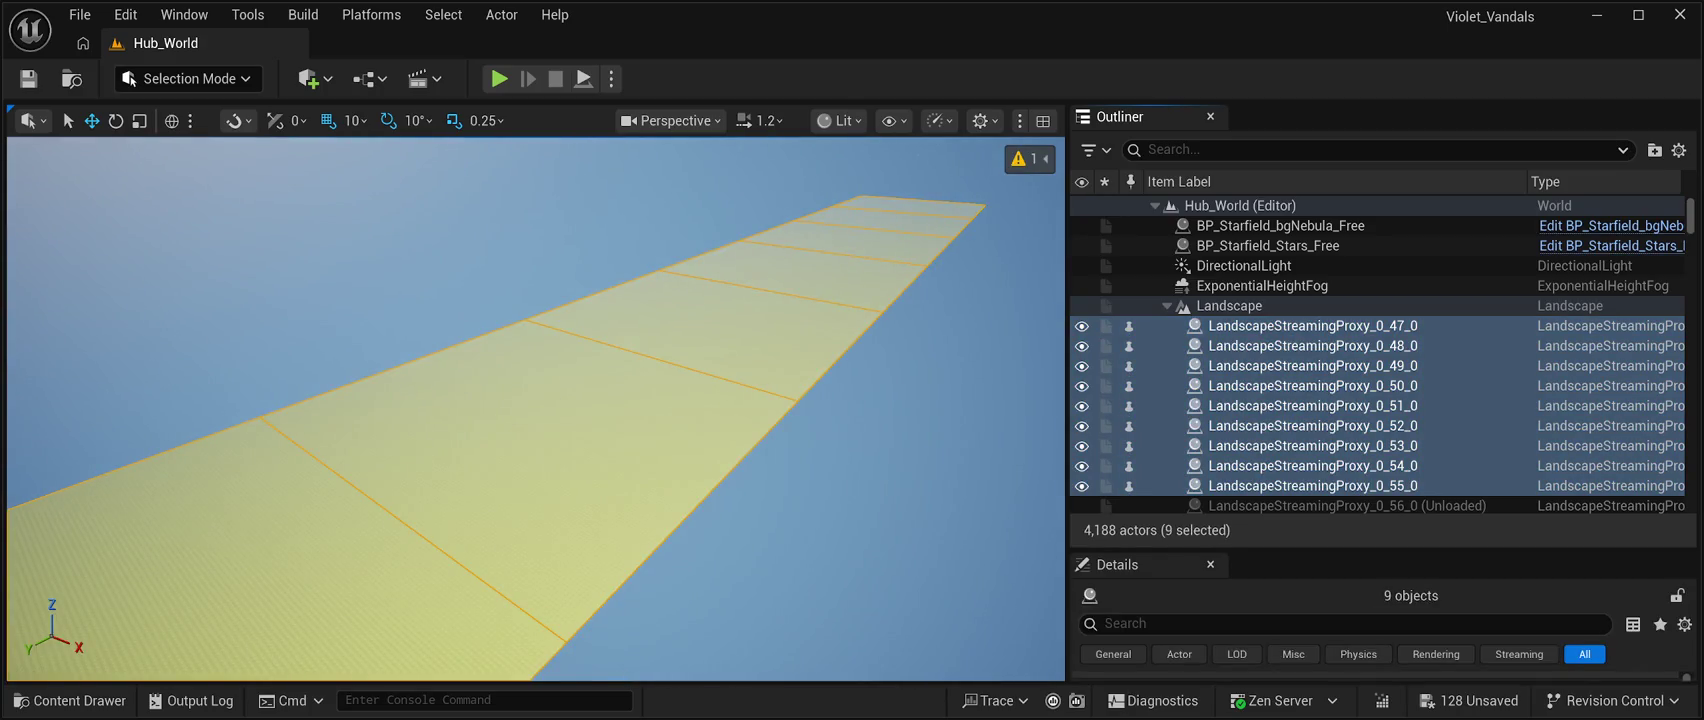
{"action": "key", "text": "Delete"}
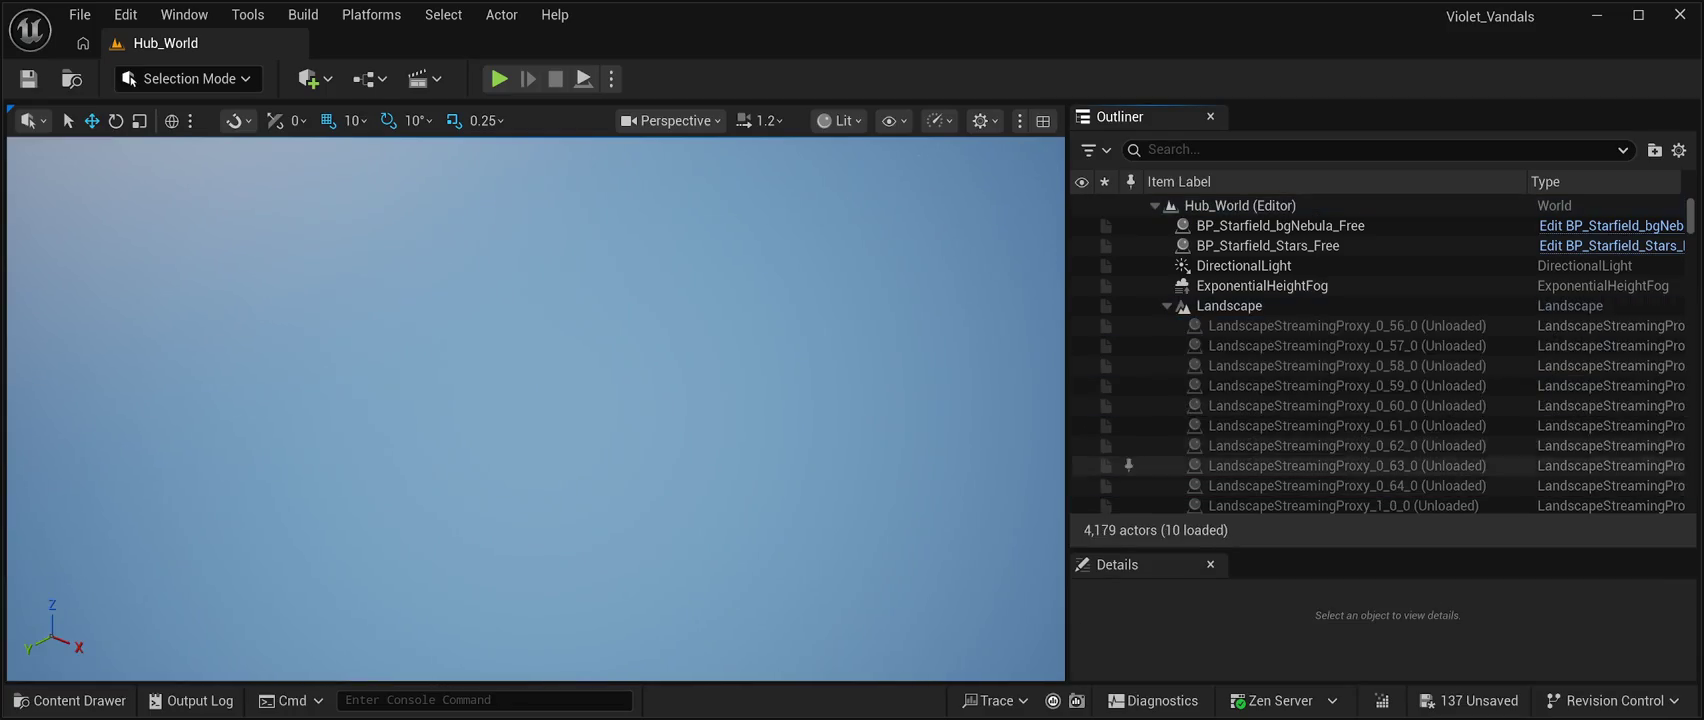
Select and clear the final batch, proxies 0_56_0 through 0_64_0.
{"action": "left_click", "coordinate": [1346, 325]}
{"action": "key", "text": "shift+Down"}
{"action": "key", "text": "shift+Down"}
{"action": "key", "text": "shift+Down"}
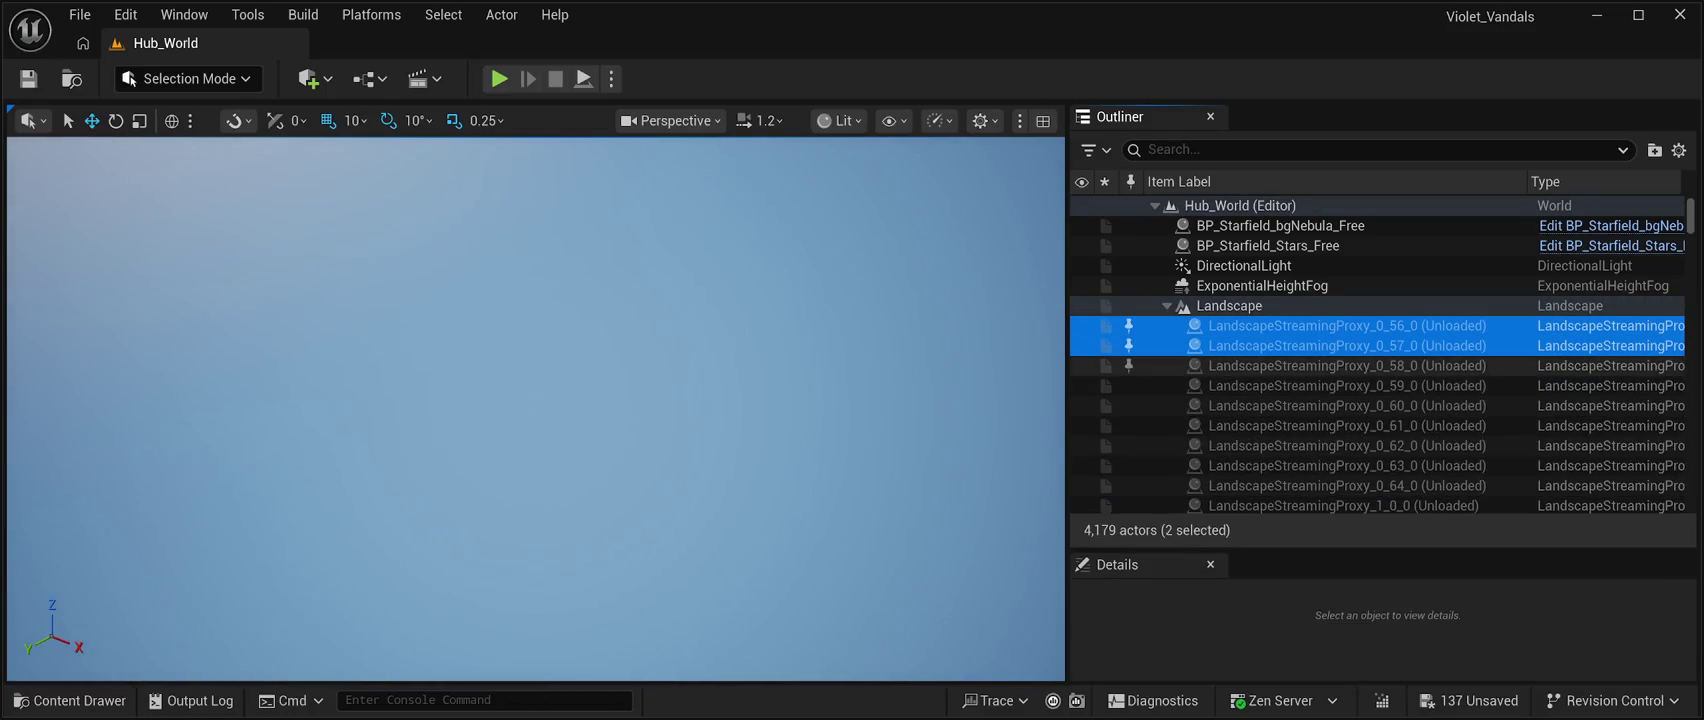
{"action": "key", "text": "shift+Down"}
{"action": "key", "text": "shift+Down"}
{"action": "key", "text": "shift+Down"}
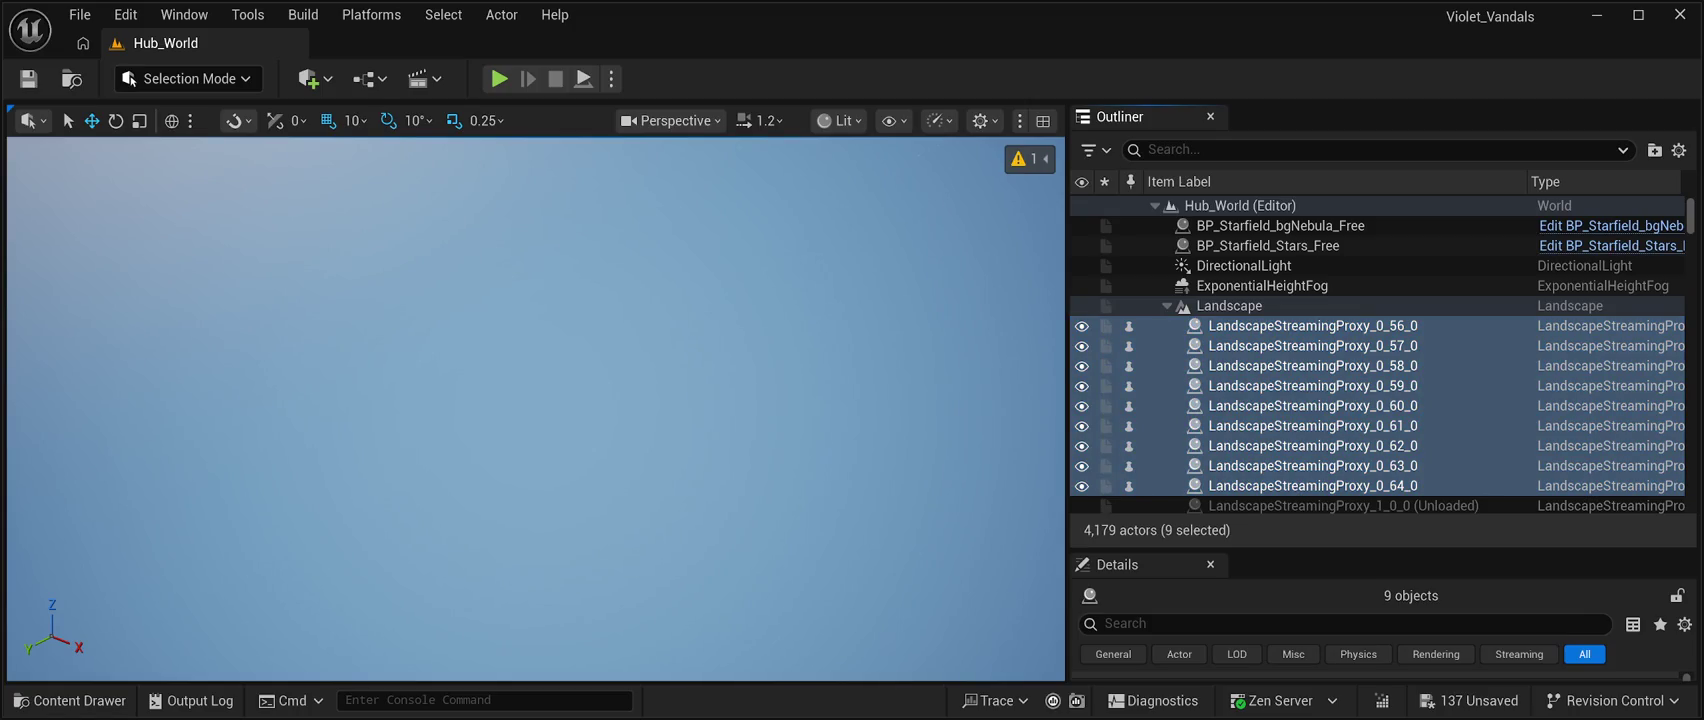
{"action": "left_click", "coordinate": [1300, 325]}
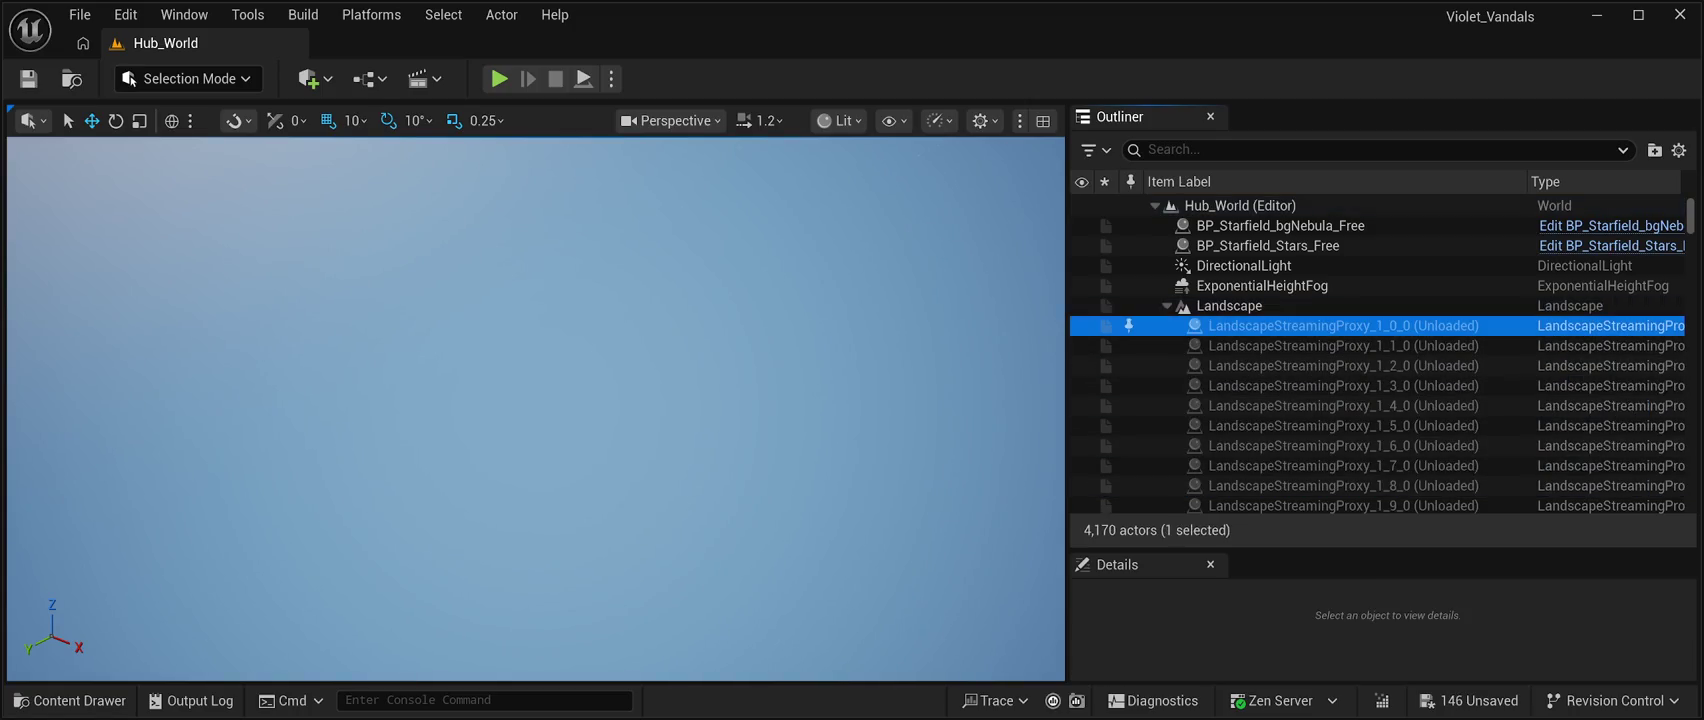
Delete proxies 1_0_0 through 1_18_0 in batches of ten and nine.
{"action": "left_click", "coordinate": [1300, 345], "text": "shift"}
{"action": "key", "text": "shift+Down"}
{"action": "key", "text": "shift+Down"}
{"action": "key", "text": "shift+Down"}
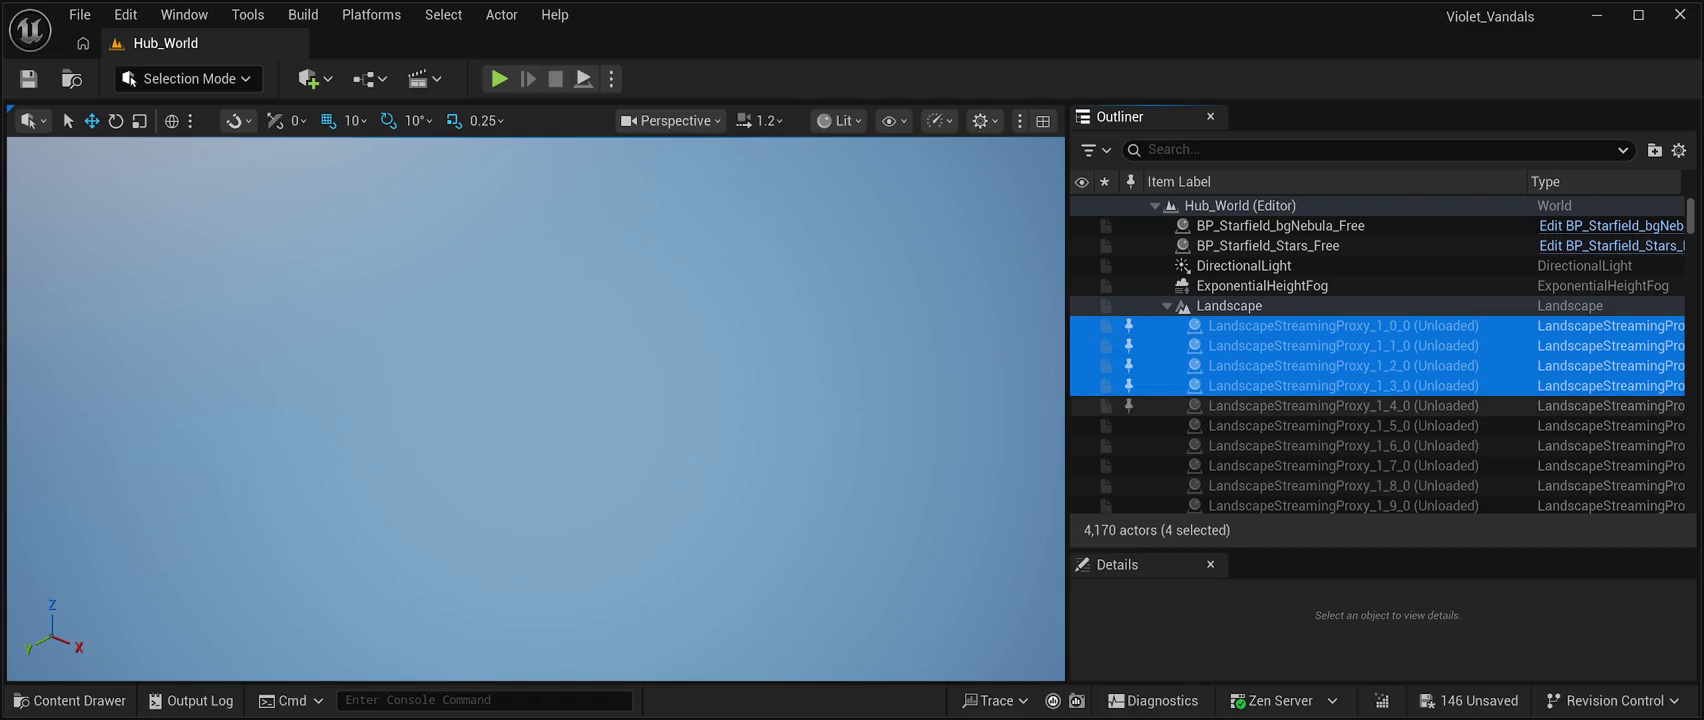
{"action": "key", "text": "shift+Down"}
{"action": "key", "text": "shift+Down"}
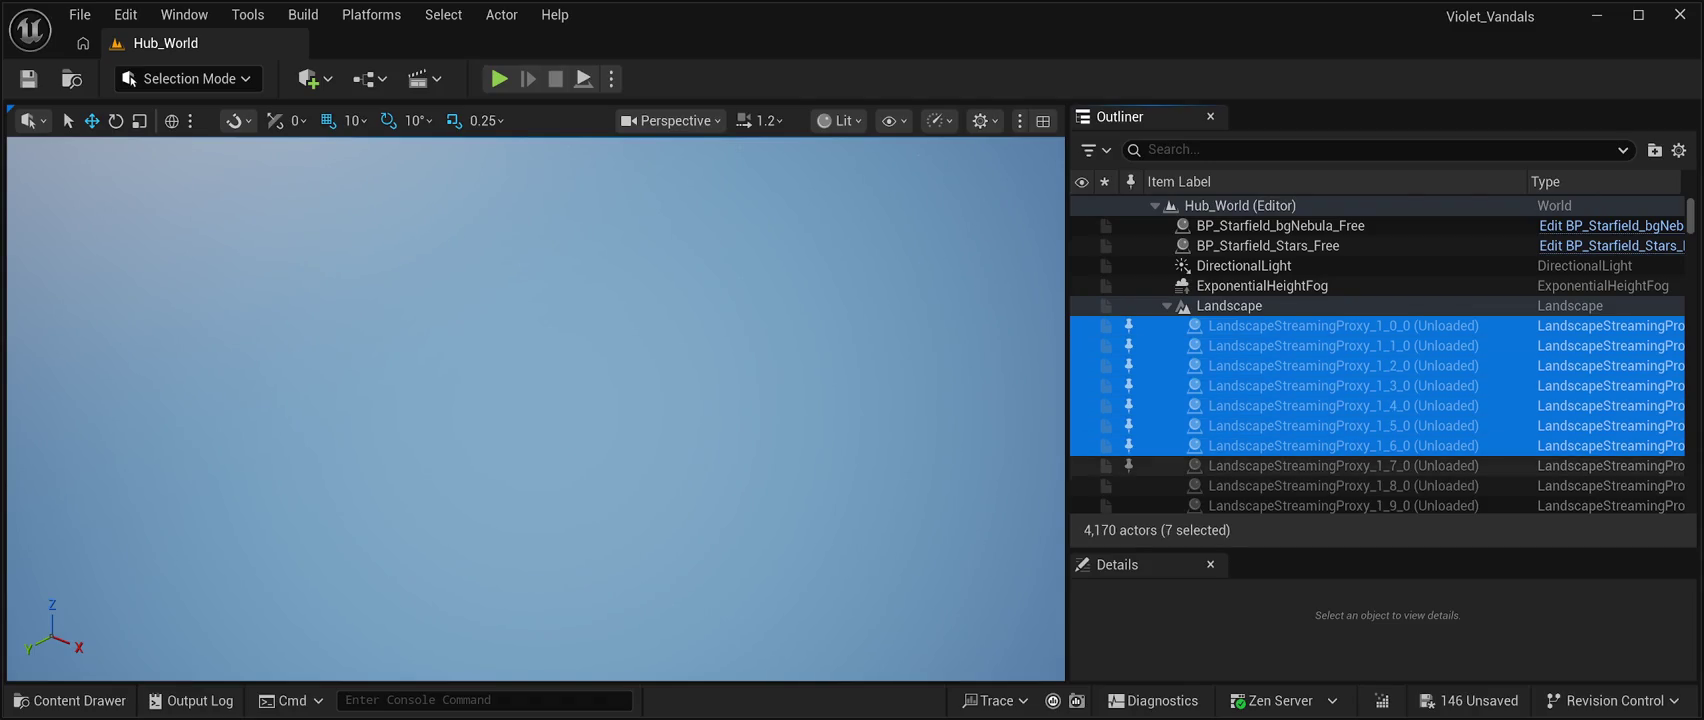
{"action": "key", "text": "shift+Down"}
{"action": "key", "text": "shift+Down"}
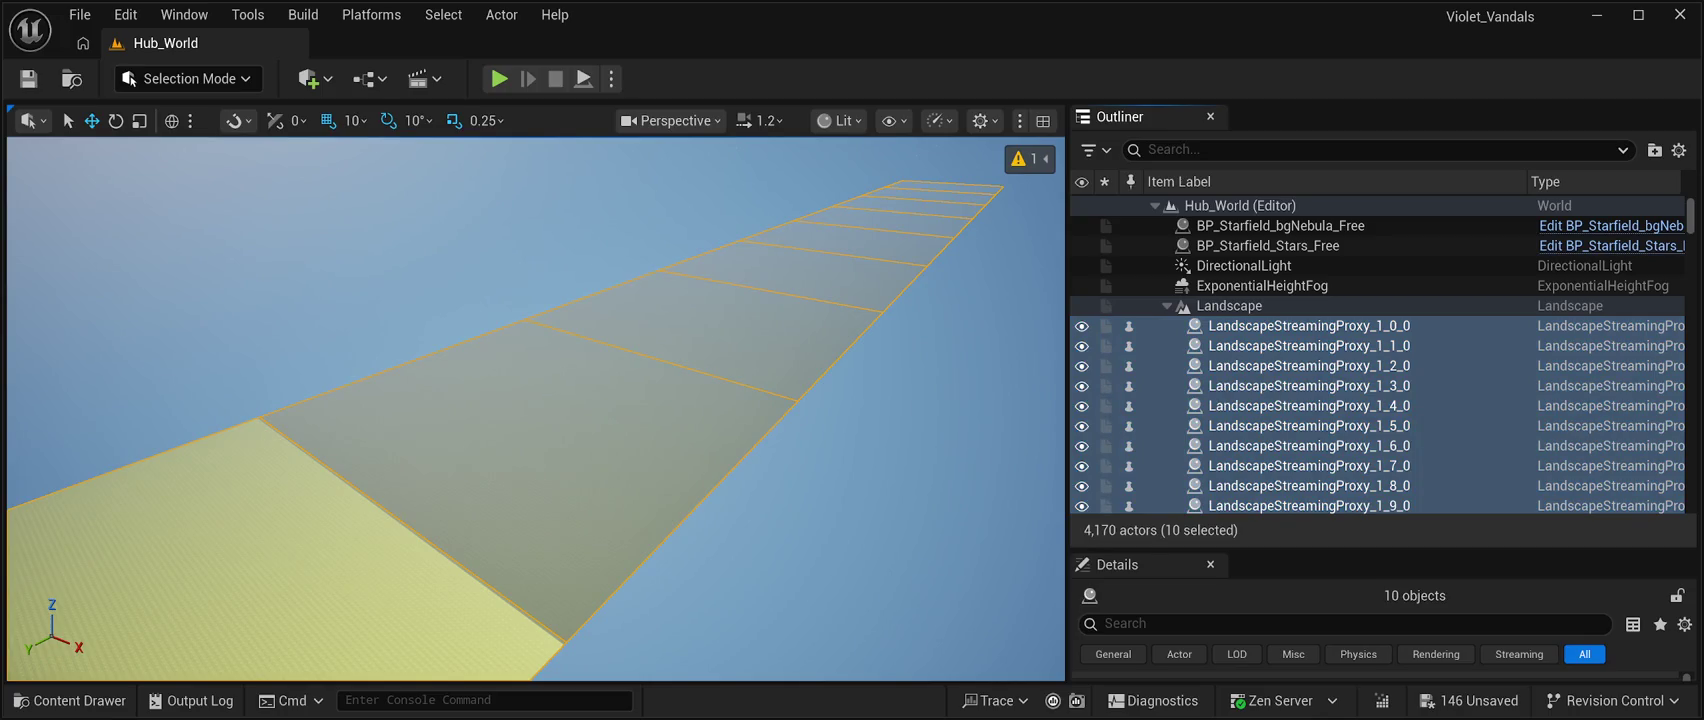
{"action": "key", "text": "Delete"}
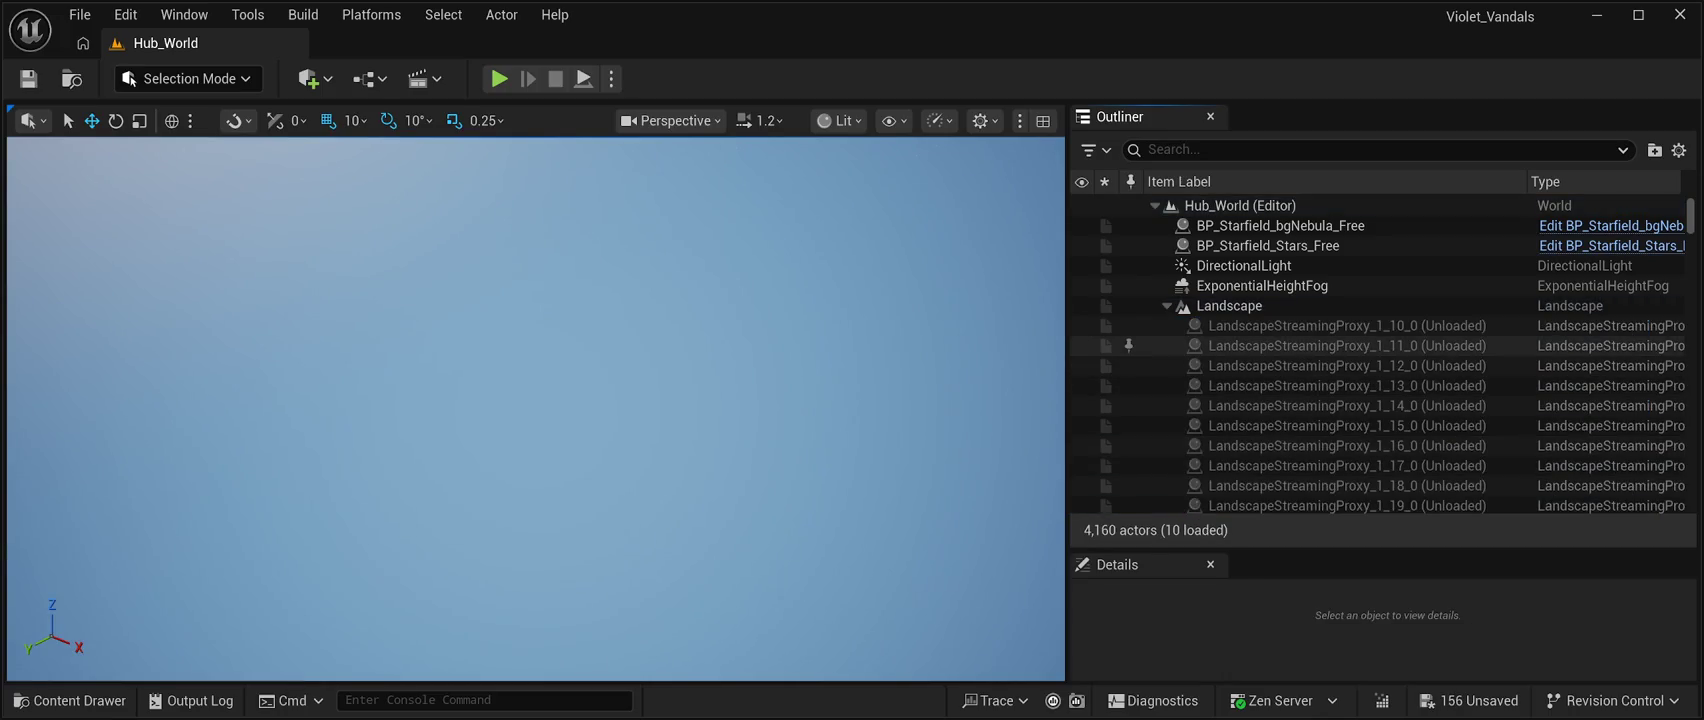
{"action": "left_click_drag", "start_coordinate": [1300, 325], "coordinate": [1300, 485]}
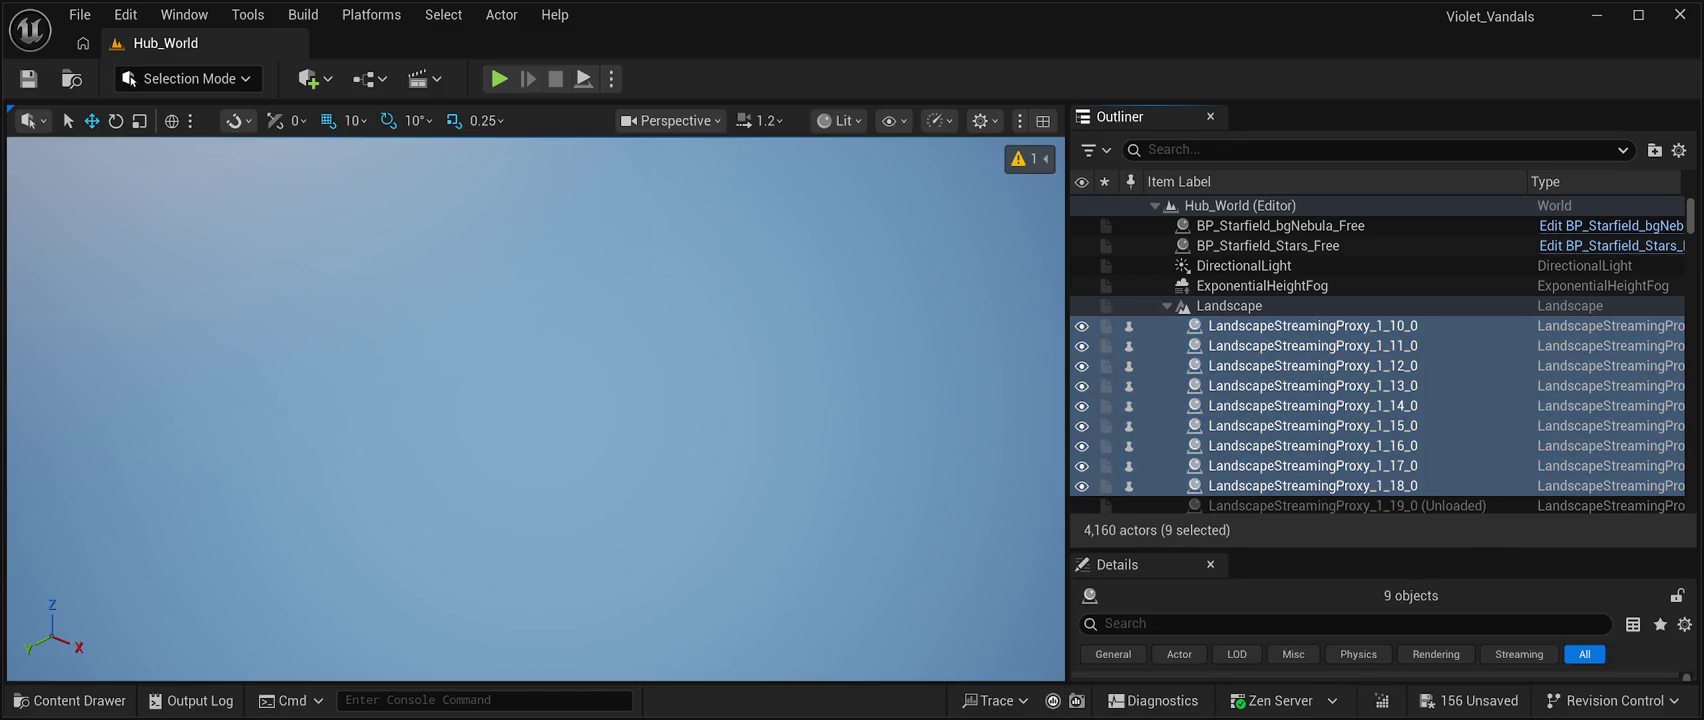
{"action": "key", "text": "Delete"}
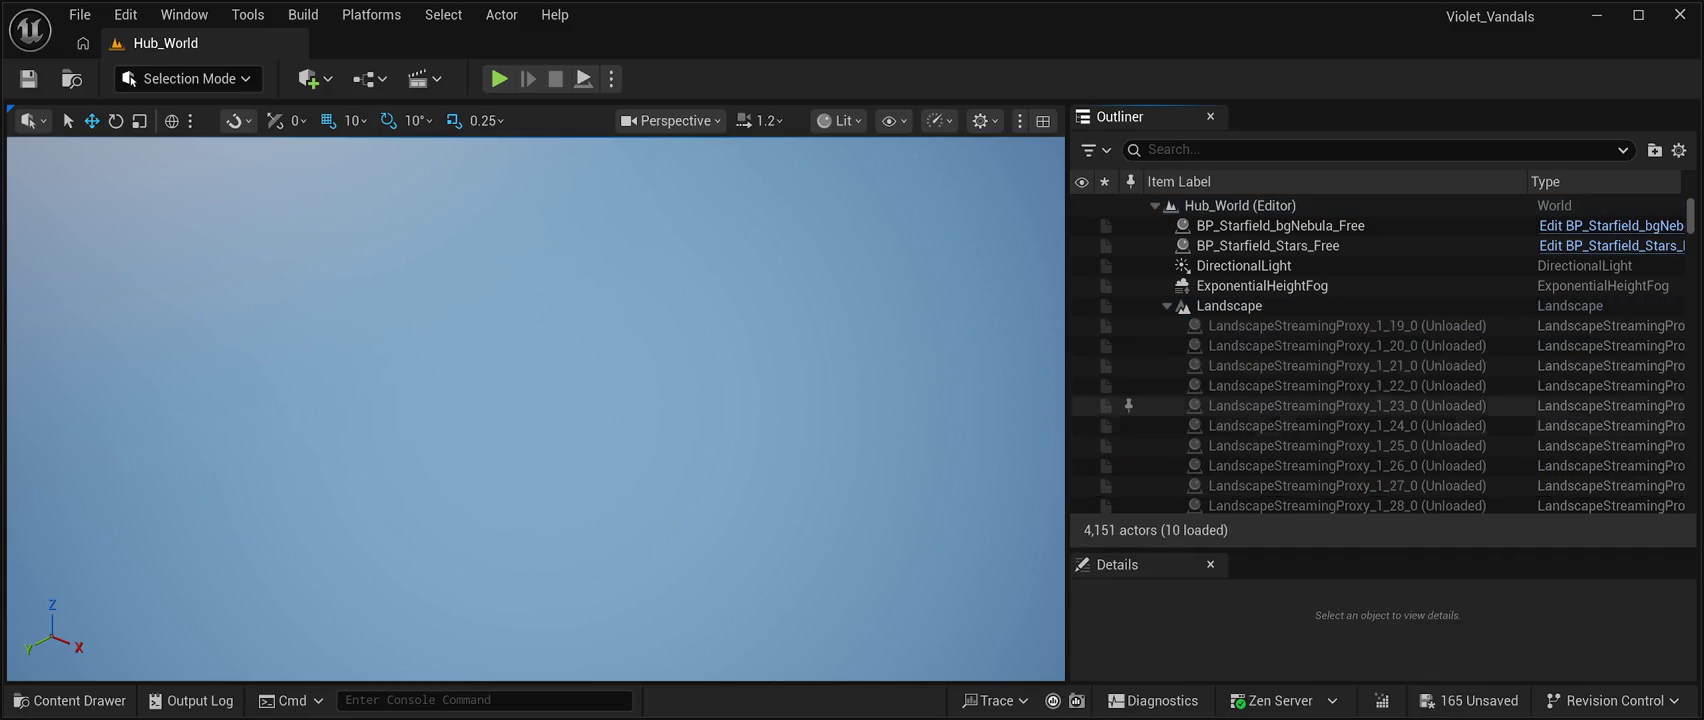
Delete proxies 1_19_0 through 1_36_0 in two batches of nine.
{"action": "key", "text": "shift+Down"}
{"action": "key", "text": "shift+Down"}
{"action": "key", "text": "shift+Down"}
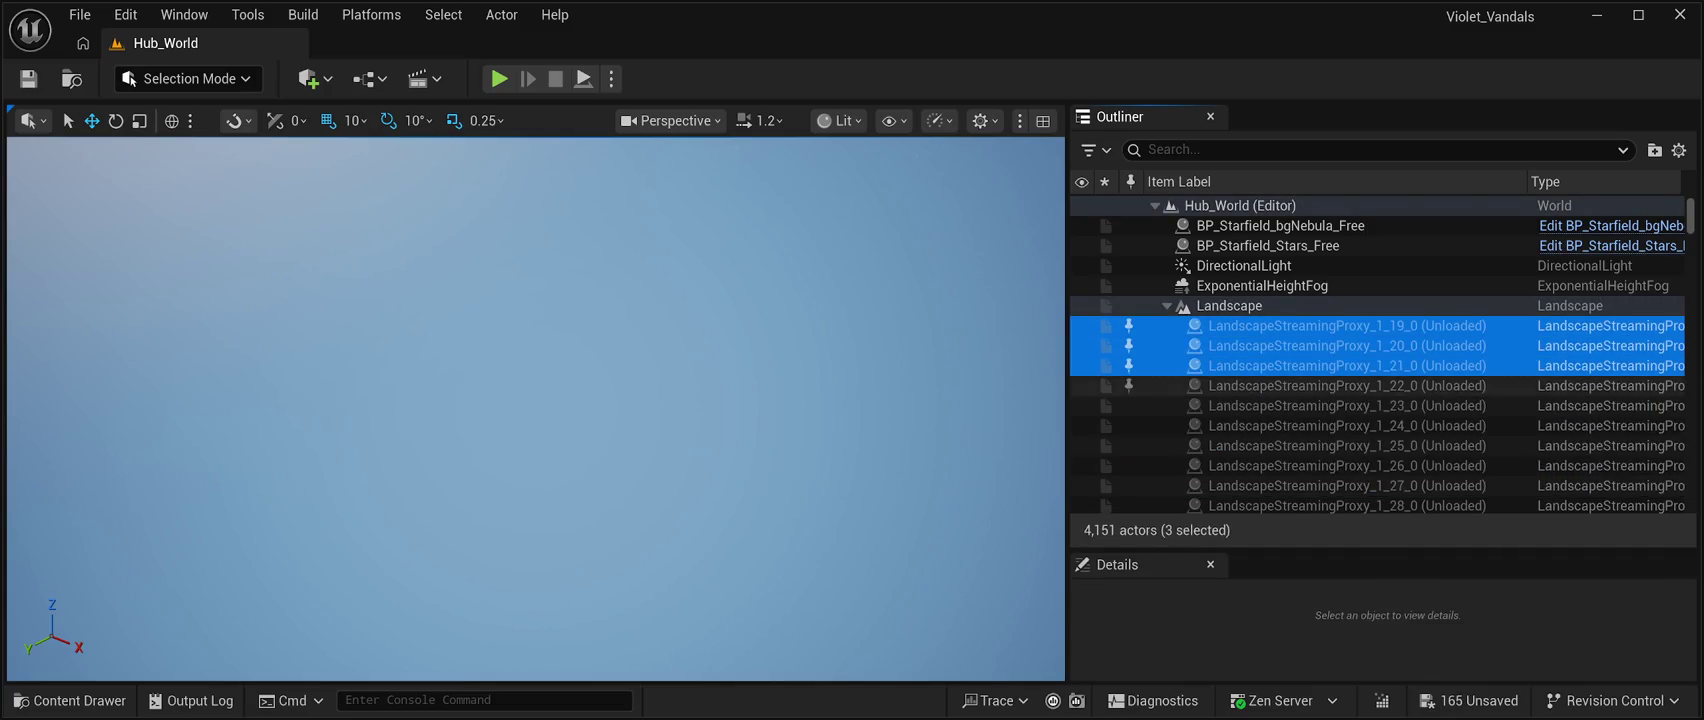
{"action": "key", "text": "shift+Down"}
{"action": "key", "text": "shift+Down"}
{"action": "key", "text": "shift+Down"}
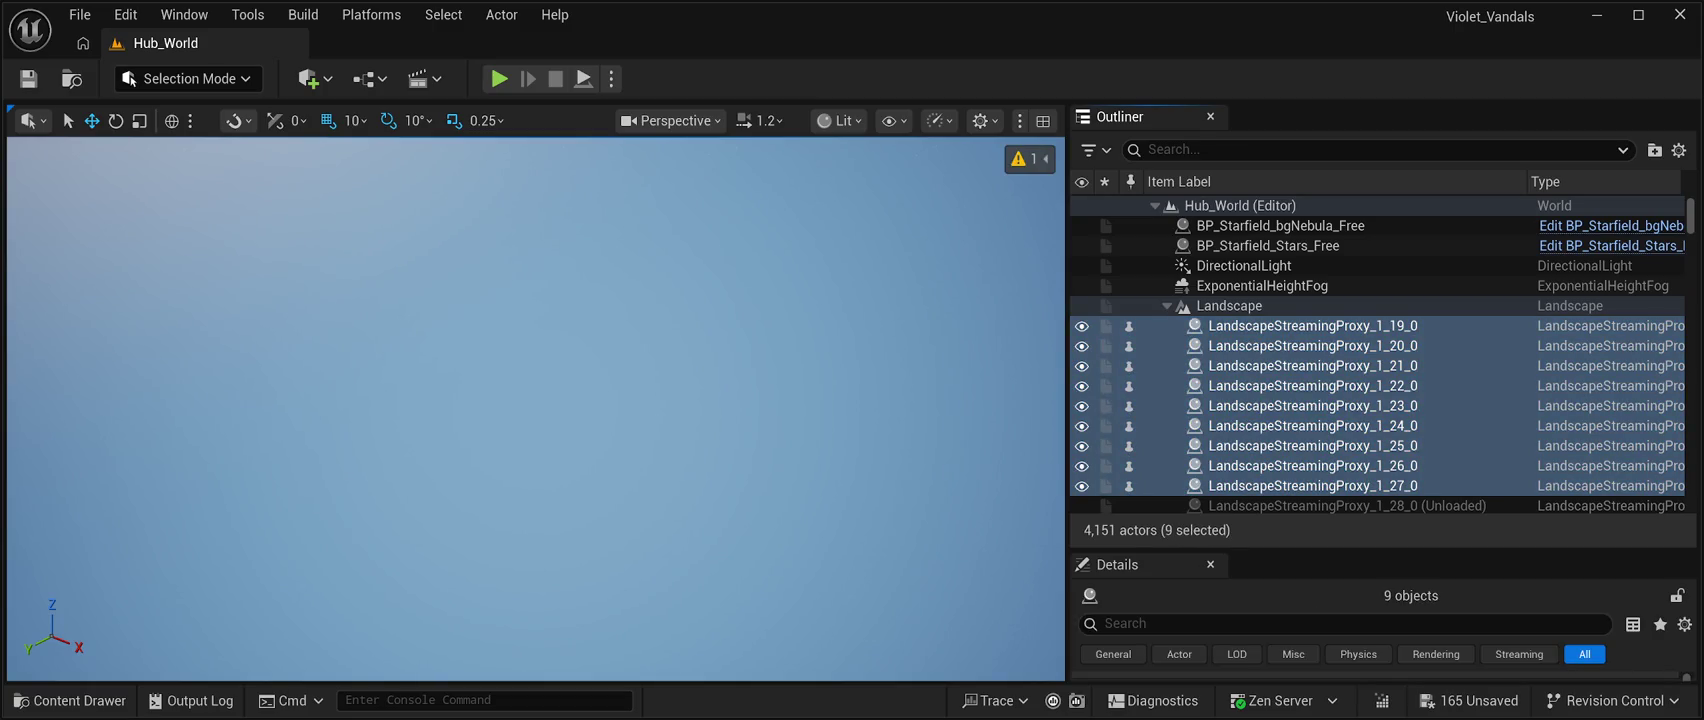
{"action": "key", "text": "Delete"}
{"action": "left_click", "coordinate": [1347, 325]}
{"action": "key", "text": "shift+Down"}
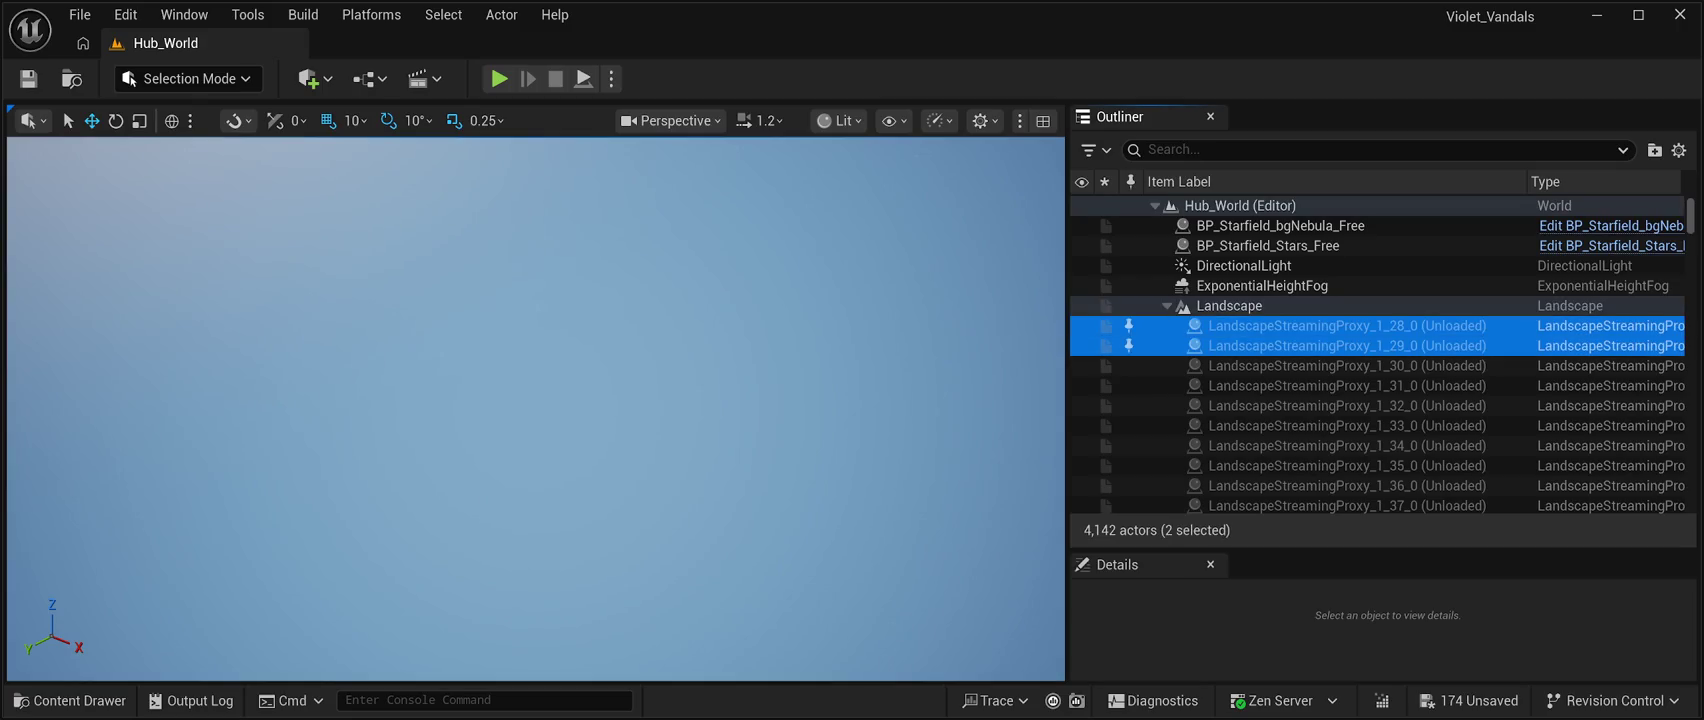
{"action": "key", "text": "shift+Down"}
{"action": "key", "text": "shift+Down"}
{"action": "key", "text": "shift+Down"}
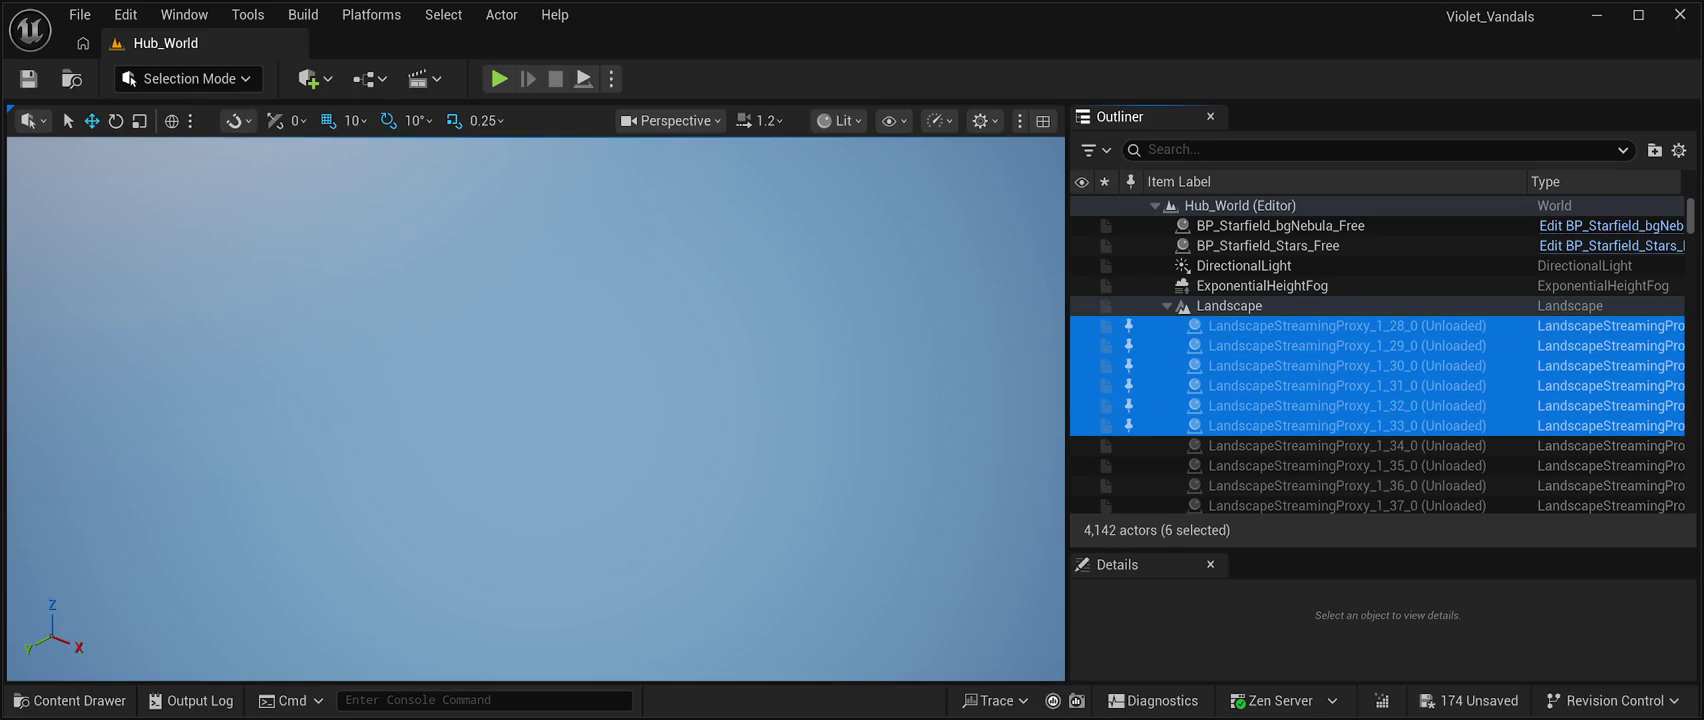
{"action": "key", "text": "shift+Down"}
{"action": "key", "text": "shift+Down"}
{"action": "key", "text": "shift+Down"}
{"action": "key", "text": "Delete"}
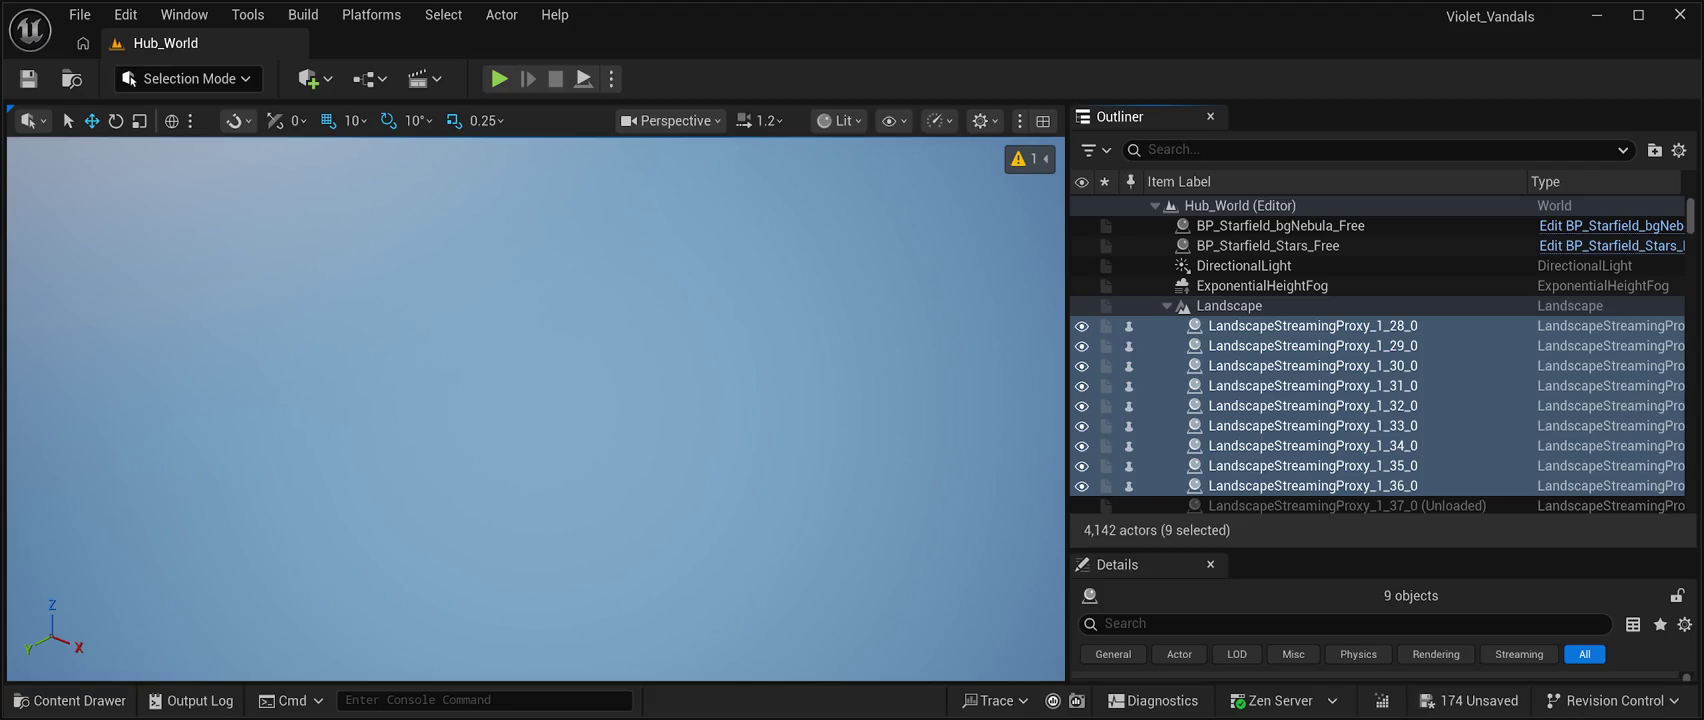
{"action": "key", "text": "Delete"}
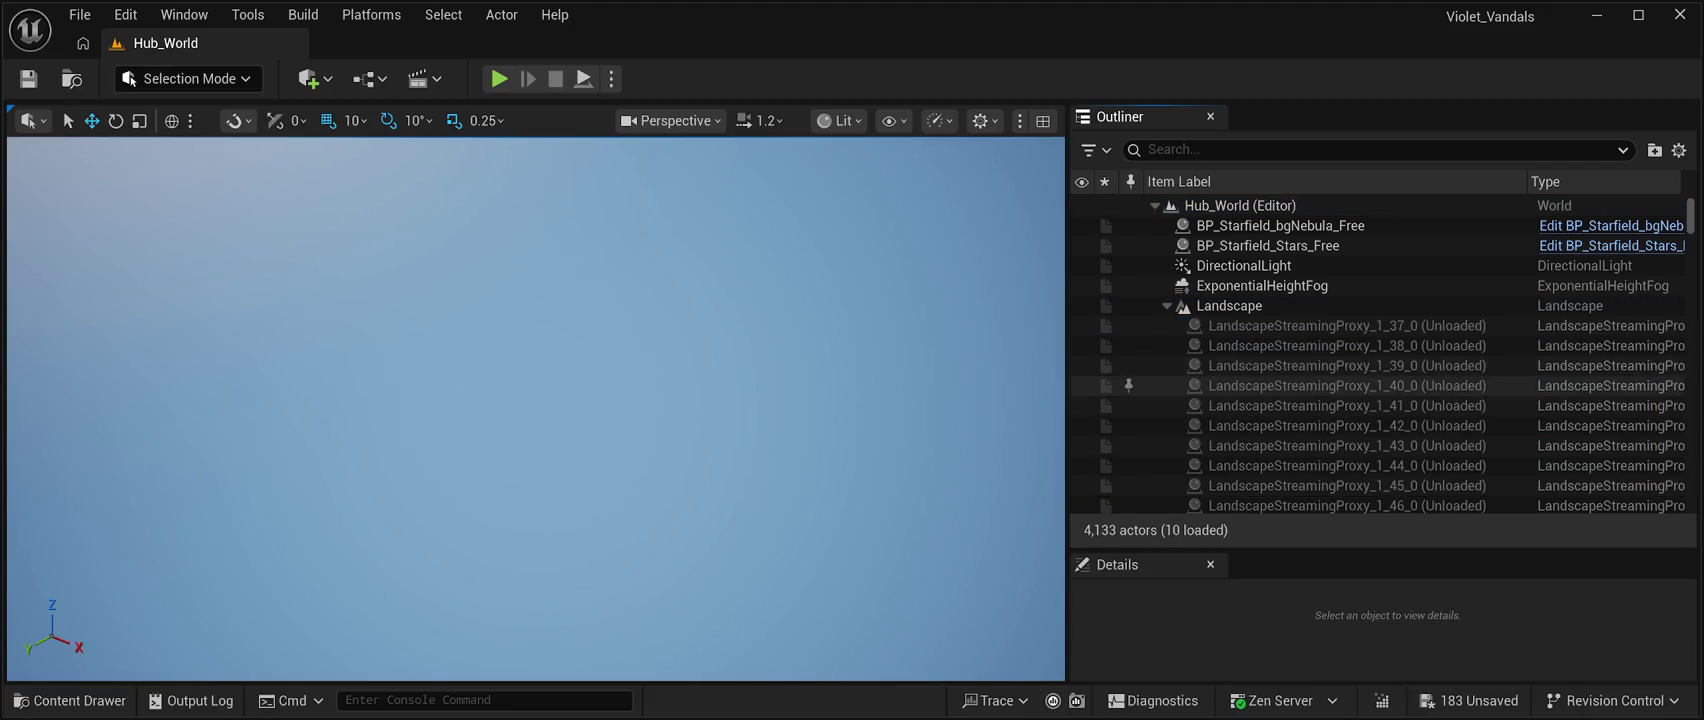
{"action": "scroll", "coordinate": [1380, 365], "scroll_direction": "down", "scroll_amount": 10}
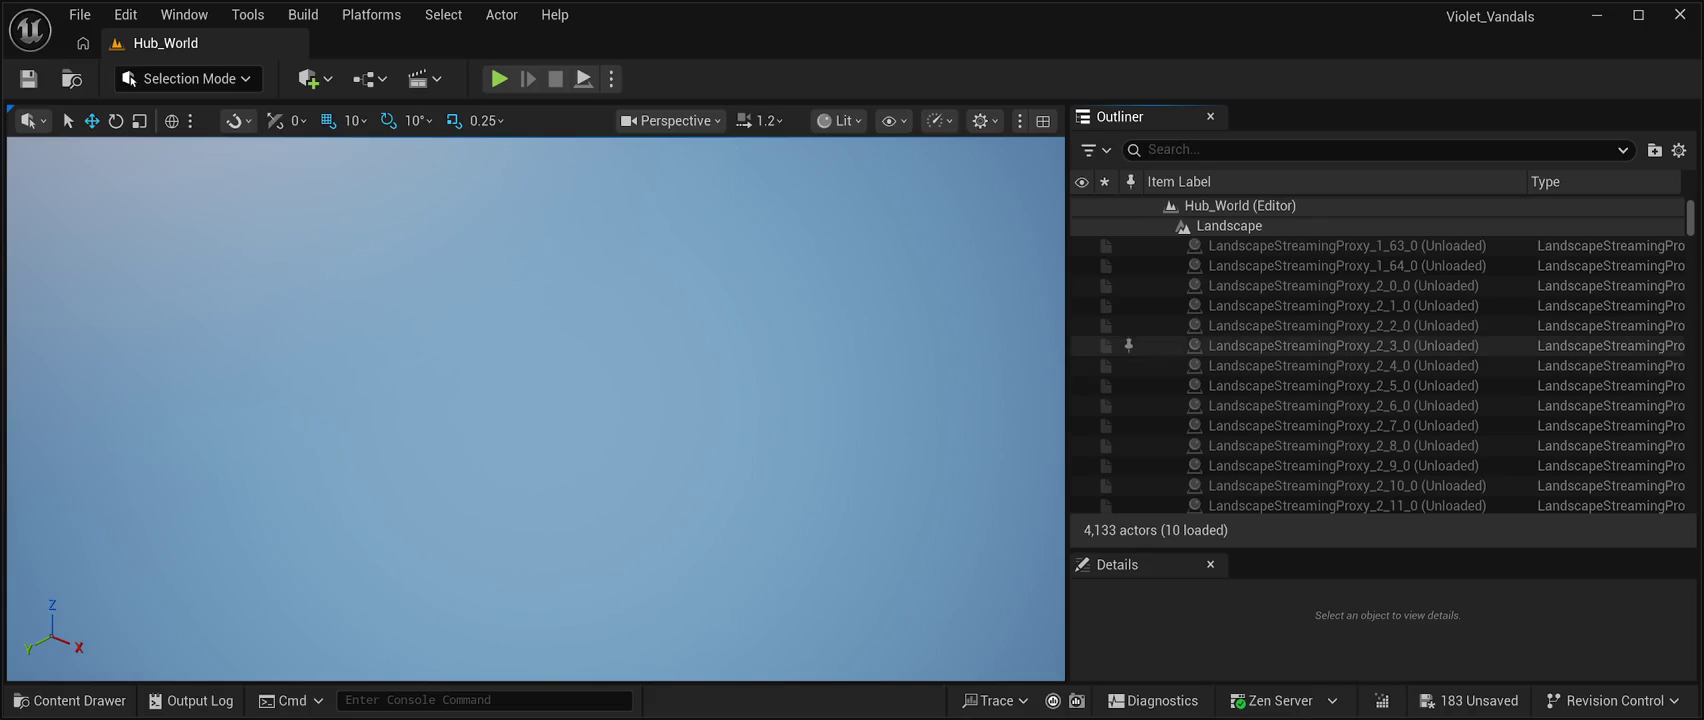
Select proxies from 1_37_0 down through 1_60_0 in the Outliner.
{"action": "mouse_move", "coordinate": [1690, 215]}
{"action": "left_mouse_down"}
{"action": "mouse_move", "coordinate": [1690, 493]}
{"action": "mouse_move", "coordinate": [1690, 215]}
{"action": "left_mouse_up"}
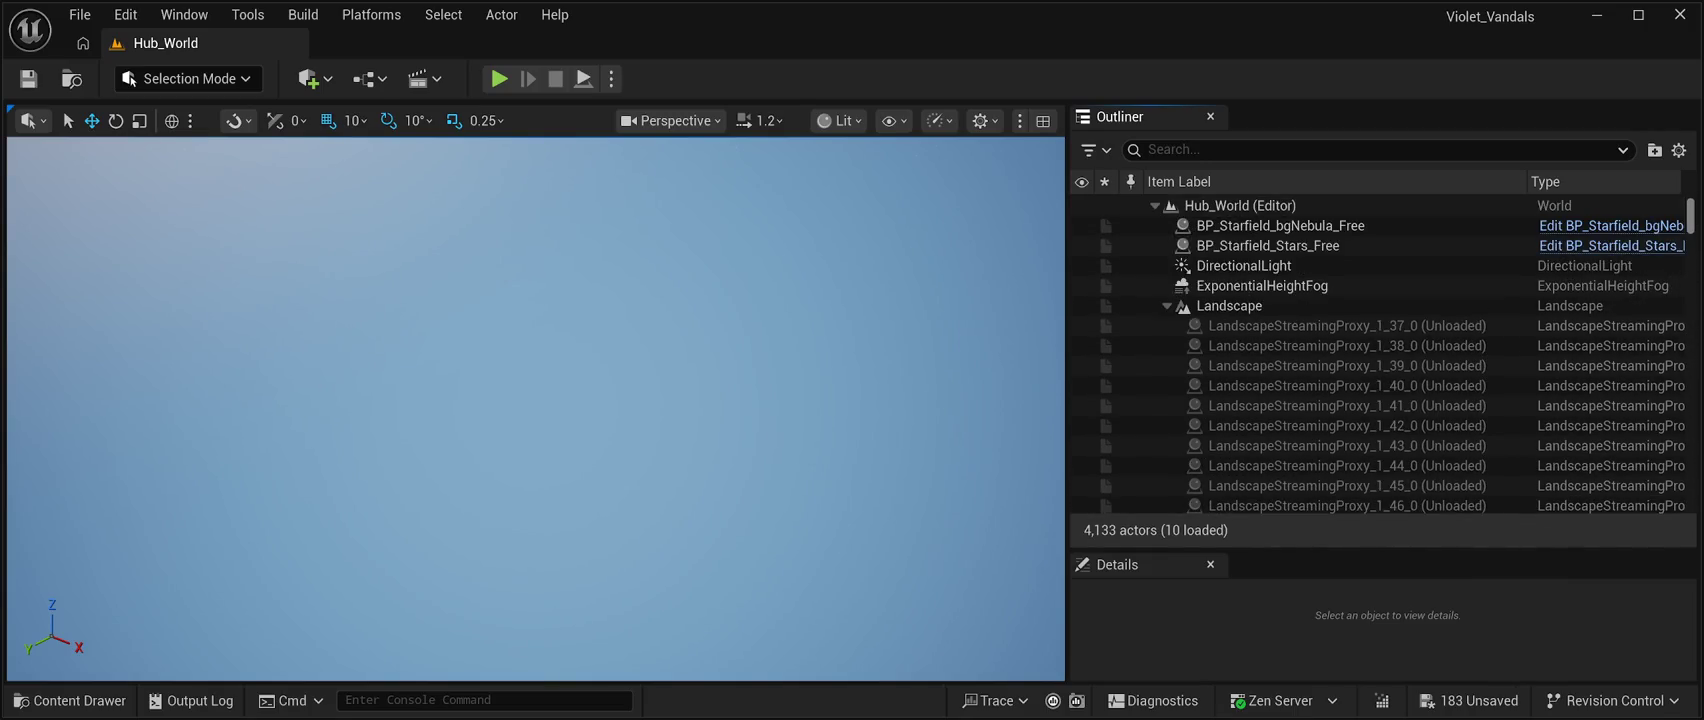
{"action": "scroll", "coordinate": [1380, 355], "scroll_direction": "down", "scroll_amount": 5}
{"action": "scroll", "coordinate": [1380, 355], "scroll_direction": "up", "scroll_amount": 5}
{"action": "left_click", "coordinate": [1250, 325]}
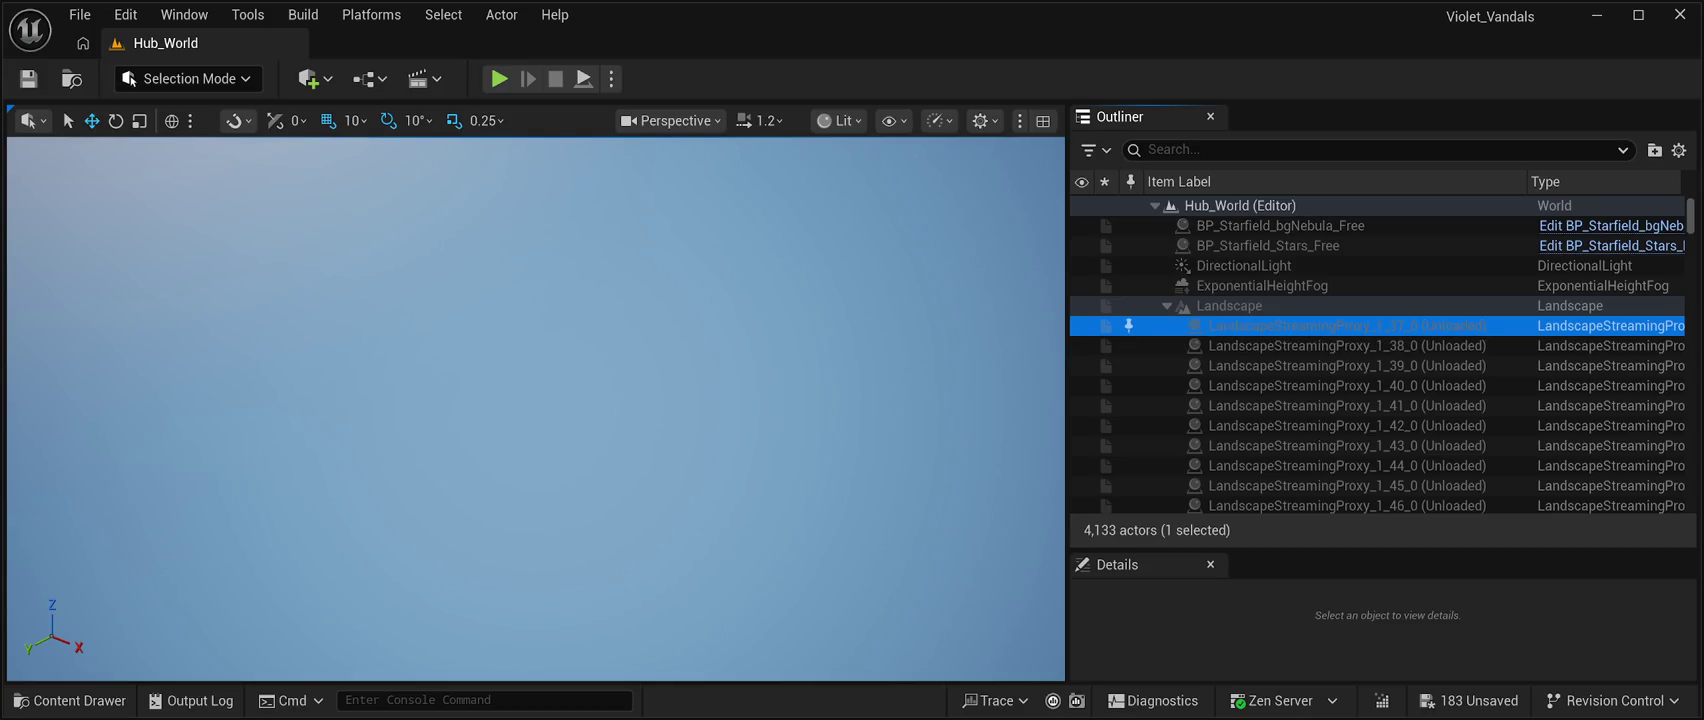
{"action": "scroll", "coordinate": [1380, 355], "scroll_direction": "down", "scroll_amount": 1}
{"action": "left_click", "coordinate": [1300, 392], "text": "shift"}
{"action": "scroll", "coordinate": [1300, 417], "scroll_direction": "down", "scroll_amount": 2}
{"action": "left_click", "coordinate": [1300, 377], "text": "shift"}
{"action": "scroll", "coordinate": [1380, 375], "scroll_direction": "down", "scroll_amount": 3}
{"action": "left_click", "coordinate": [1300, 370], "text": "shift"}
Extend the selection to proxy 2_32_0 and delete all 61 selected proxies.
{"action": "scroll", "coordinate": [1380, 375], "scroll_direction": "down", "scroll_amount": 2}
{"action": "scroll", "coordinate": [1380, 375], "scroll_direction": "down", "scroll_amount": 3}
{"action": "left_click", "coordinate": [1300, 421], "text": "shift"}
{"action": "scroll", "coordinate": [1380, 375], "scroll_direction": "down", "scroll_amount": 8}
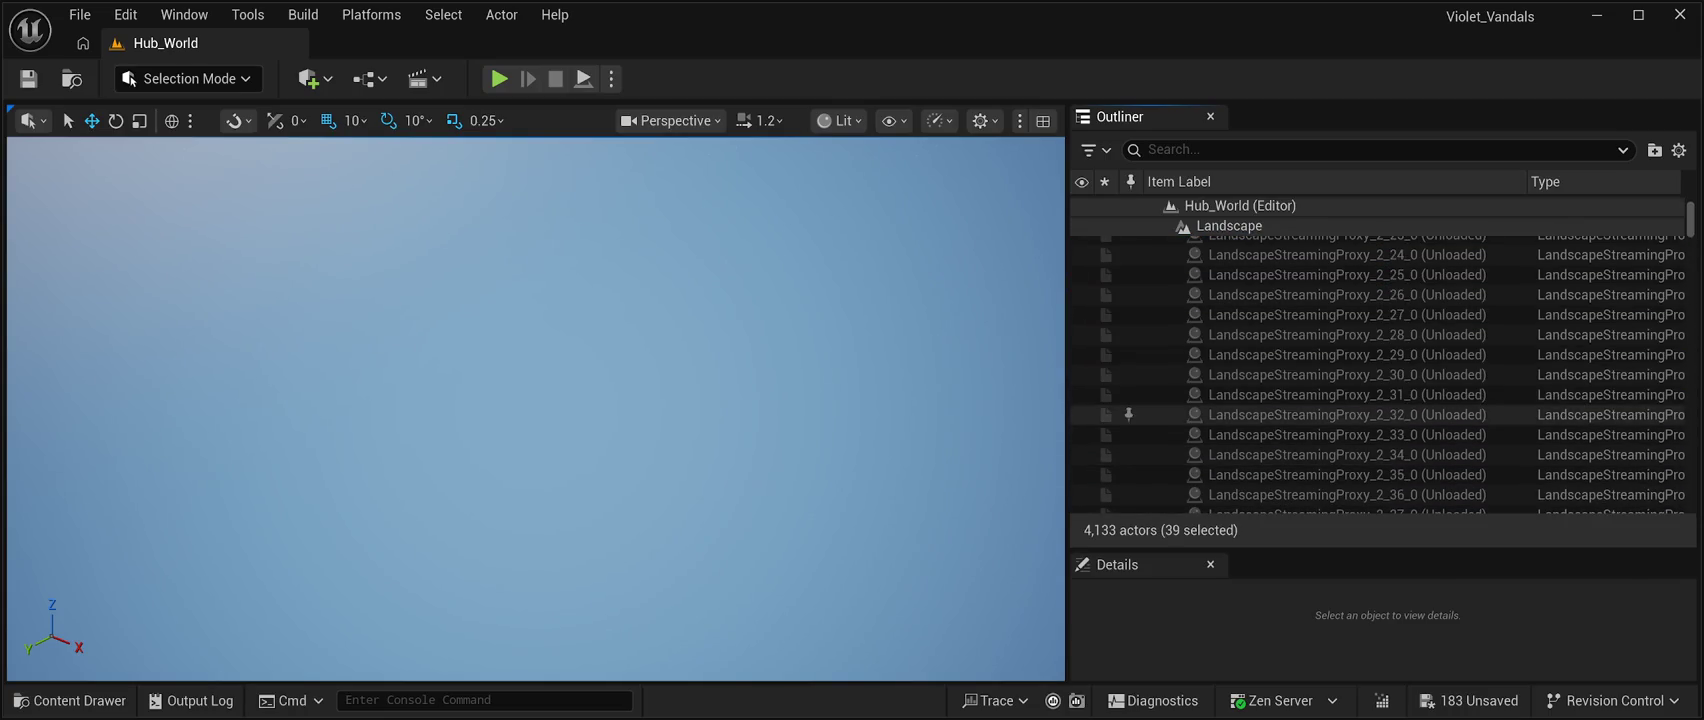
{"action": "left_click", "coordinate": [1300, 414], "text": "shift"}
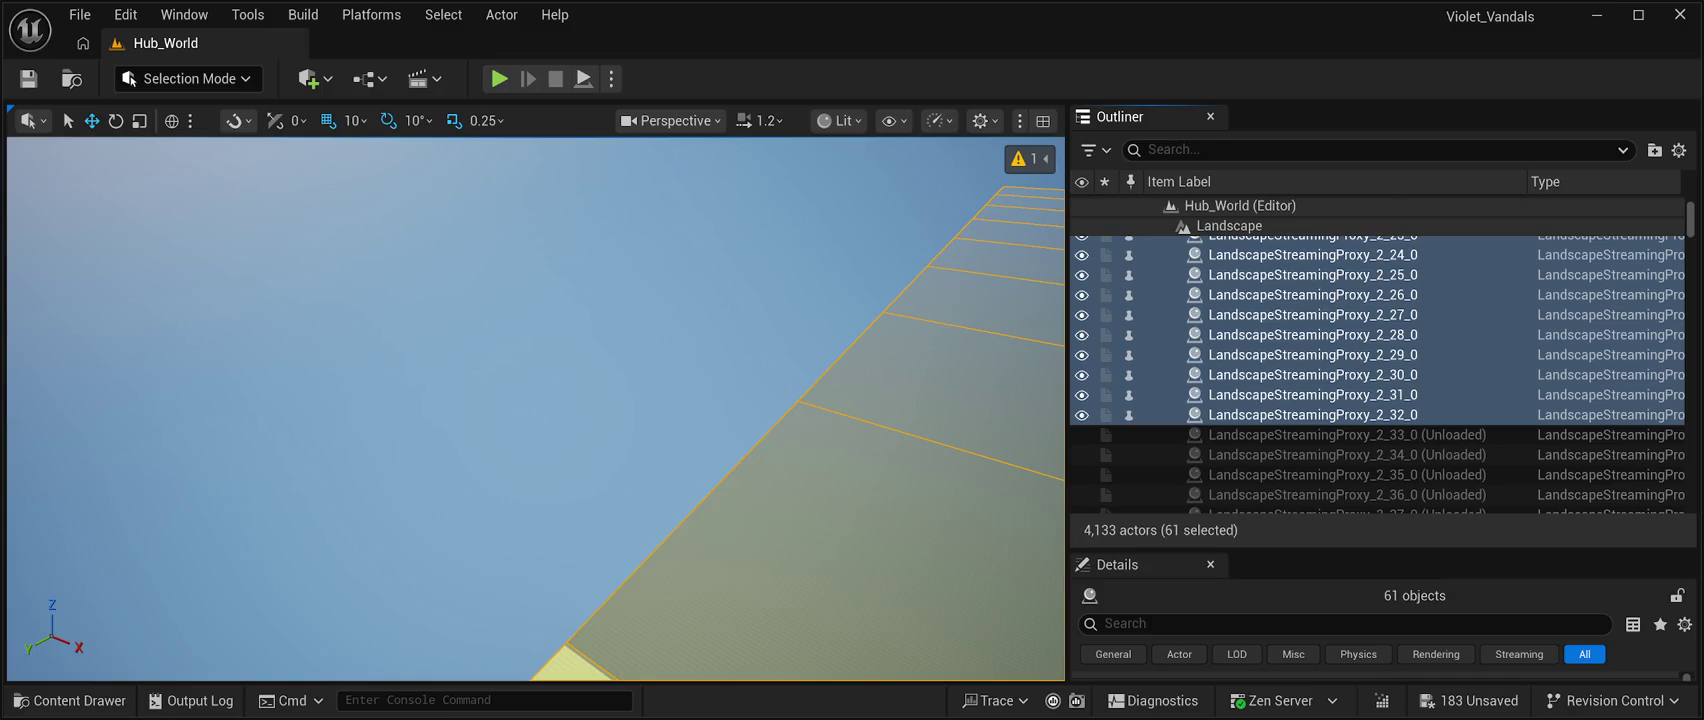
{"action": "key", "text": "Escape"}
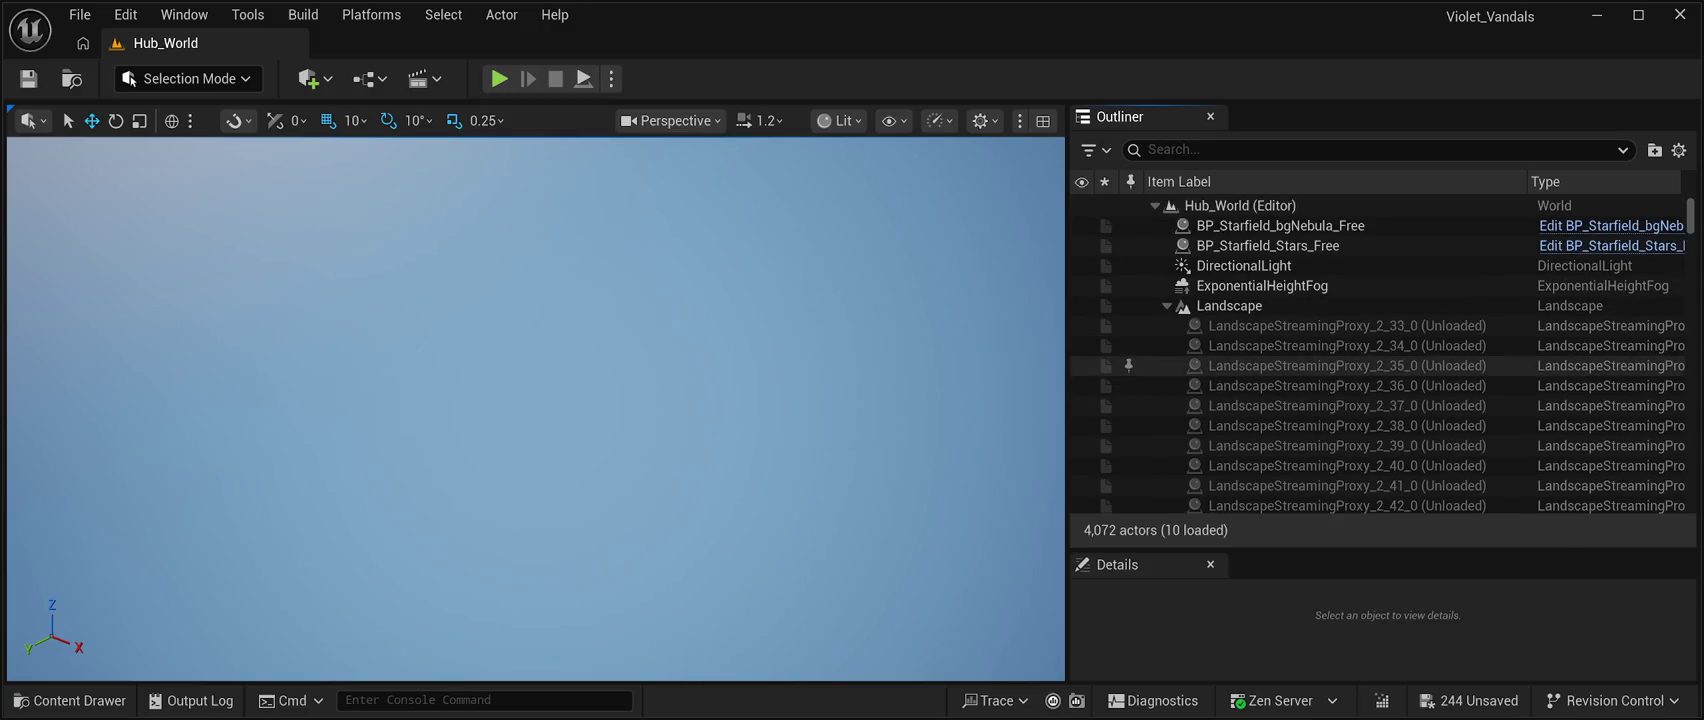
{"action": "left_click", "coordinate": [1300, 325]}
Extend the selection from 2_33_0 to 5_36_0 and delete those 199 proxies.
{"action": "key", "text": "shift+Page_Down"}
{"action": "key", "text": "shift+Page_Down"}
{"action": "key", "text": "shift+Page_Down"}
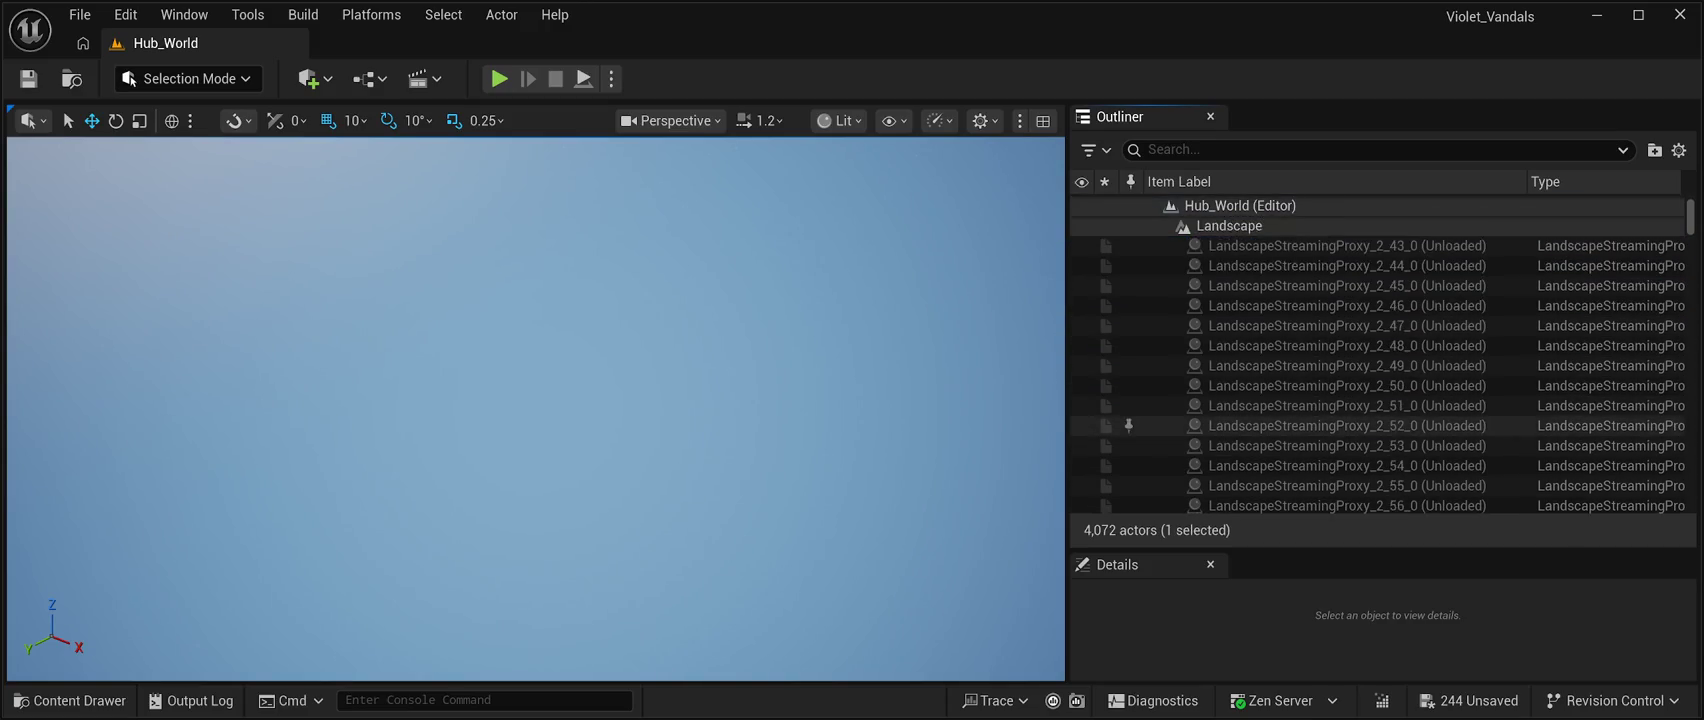
{"action": "key", "text": "shift+Page_Down"}
{"action": "key", "text": "shift+Page_Down"}
{"action": "key", "text": "shift+Page_Down"}
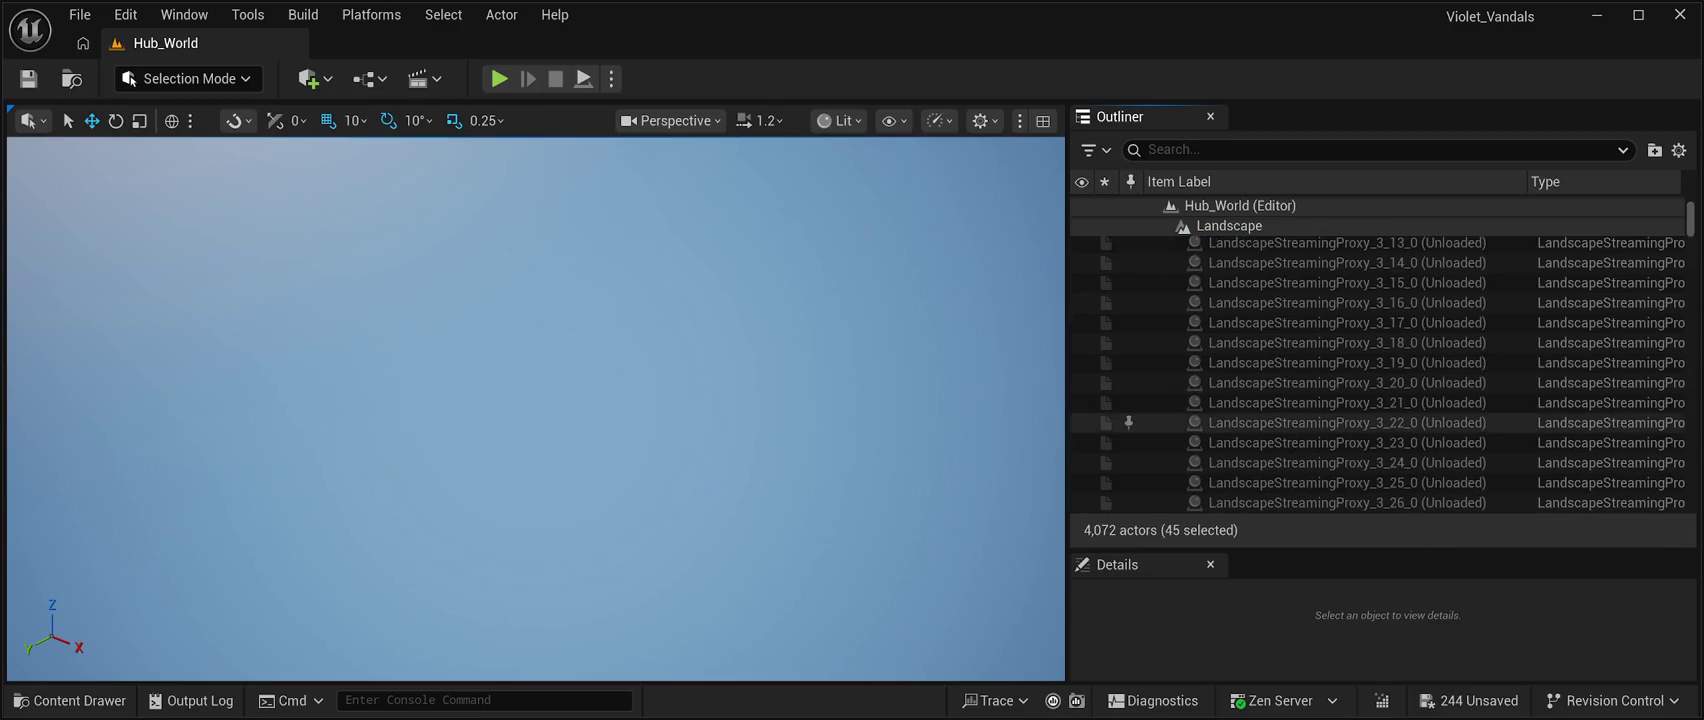
{"action": "key", "text": "shift+Page_Down"}
{"action": "key", "text": "shift+Page_Down"}
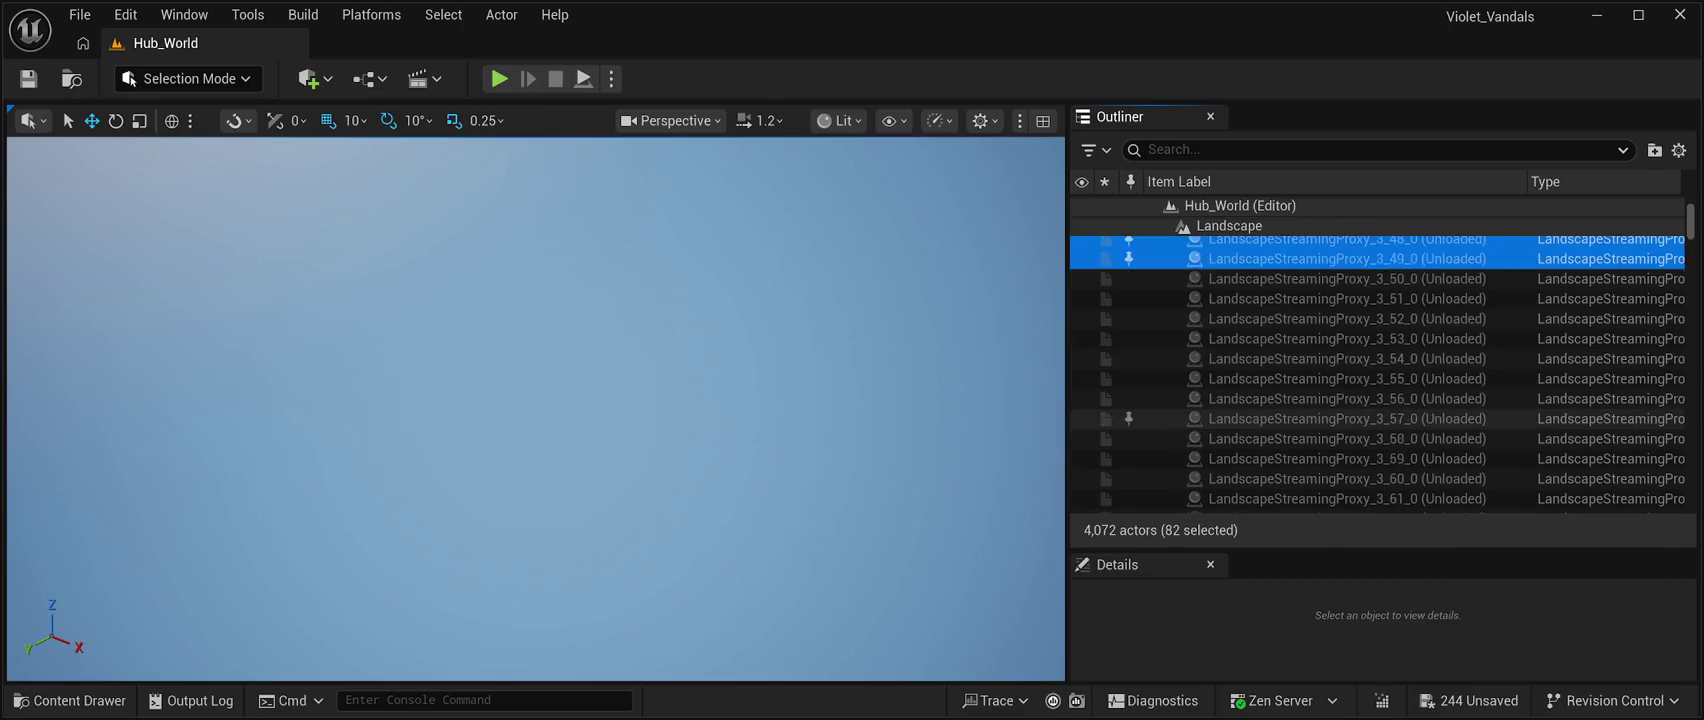
{"action": "key", "text": "shift+Page_Down"}
{"action": "key", "text": "shift+Page_Down"}
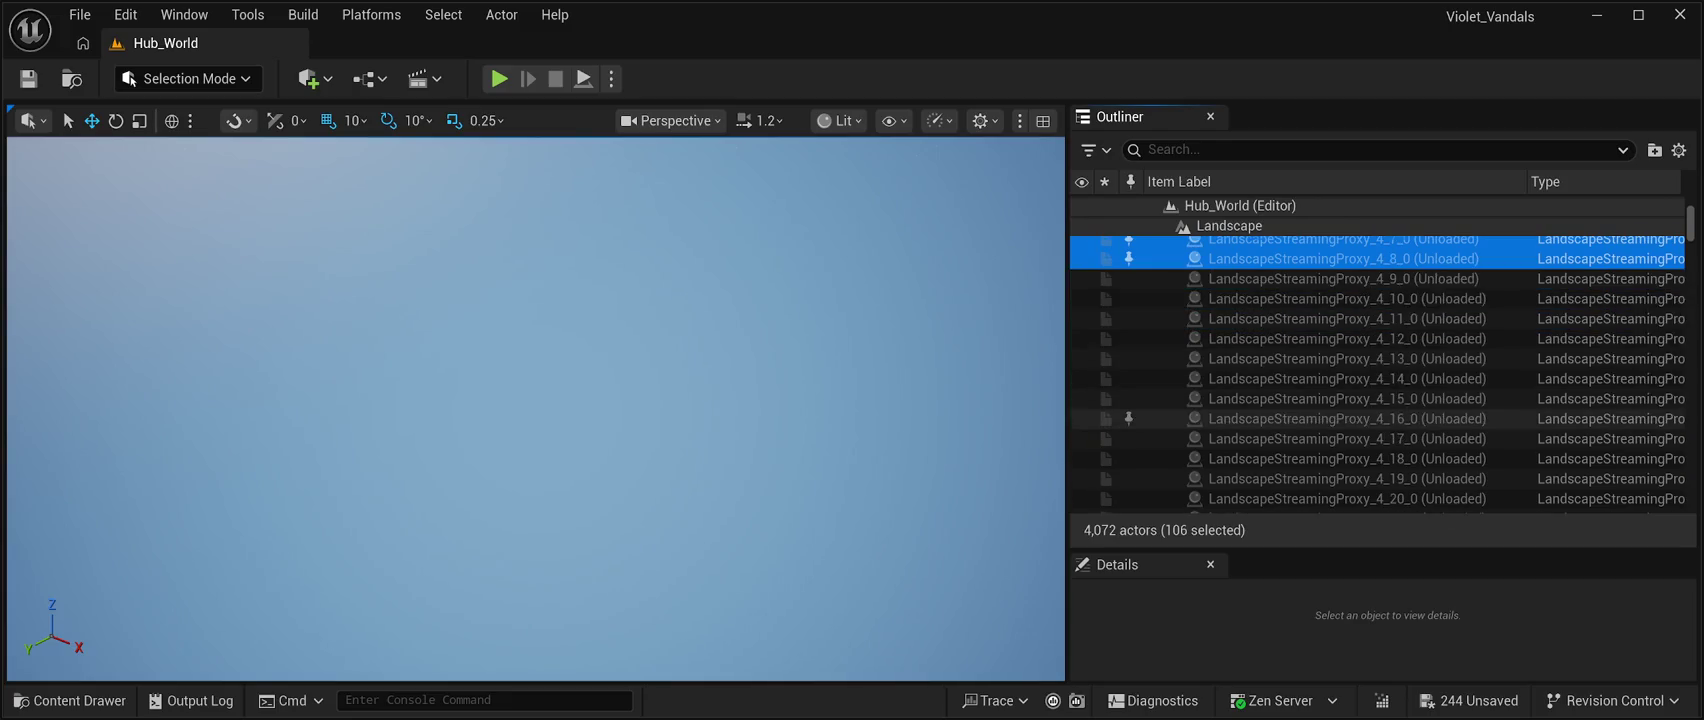
{"action": "key", "text": "shift+Page_Down"}
{"action": "key", "text": "shift+Page_Down"}
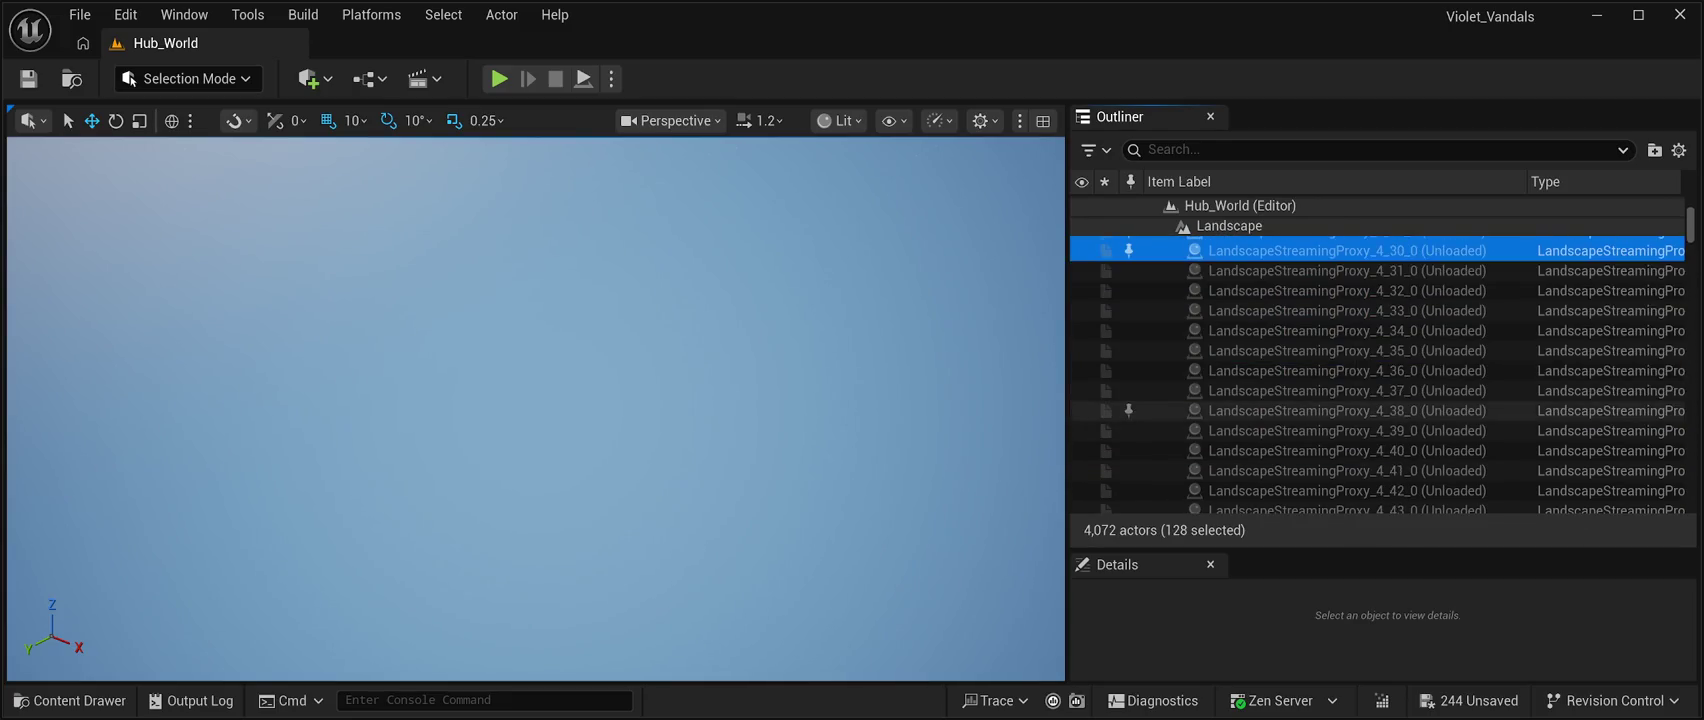
{"action": "key", "text": "shift+Page_Down"}
{"action": "key", "text": "shift+Page_Down"}
{"action": "key", "text": "shift+Page_Down"}
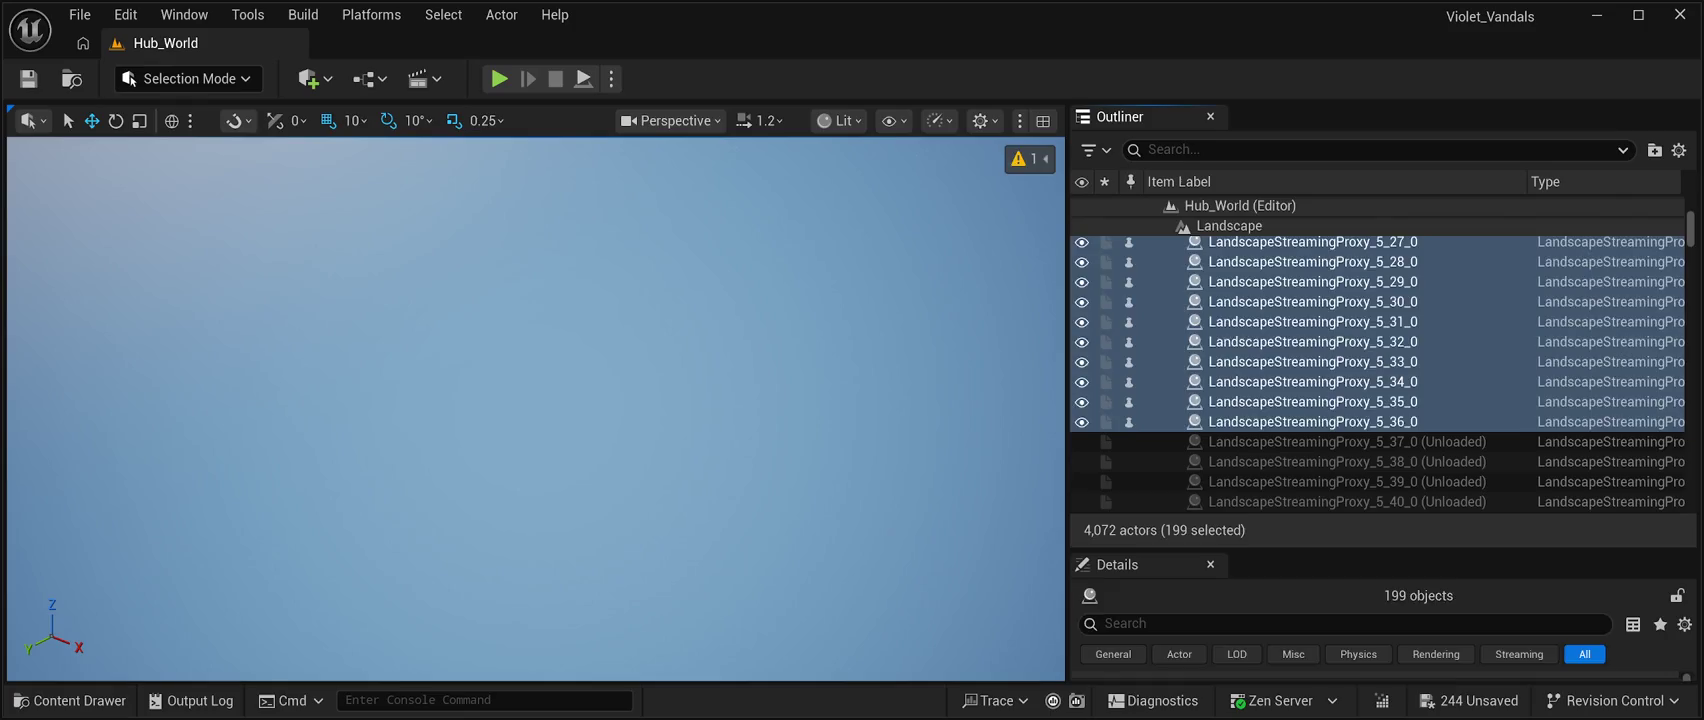
{"action": "key", "text": "Delete"}
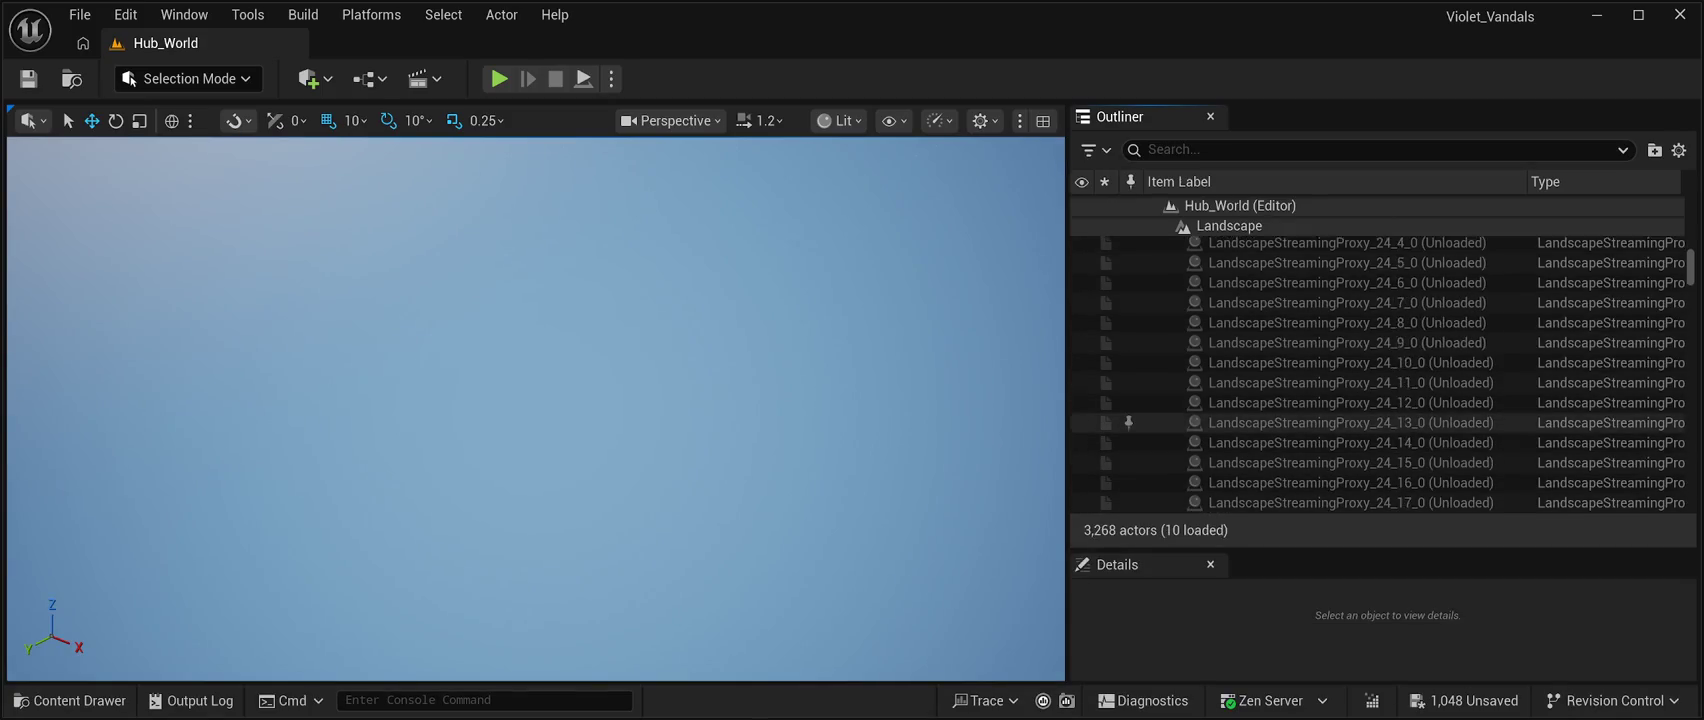
Select every proxy from 14_57_0 to 64_64_0, covering all 3,258 remaining proxies.
{"action": "scroll", "coordinate": [1380, 374], "scroll_direction": "up", "scroll_amount": 15}
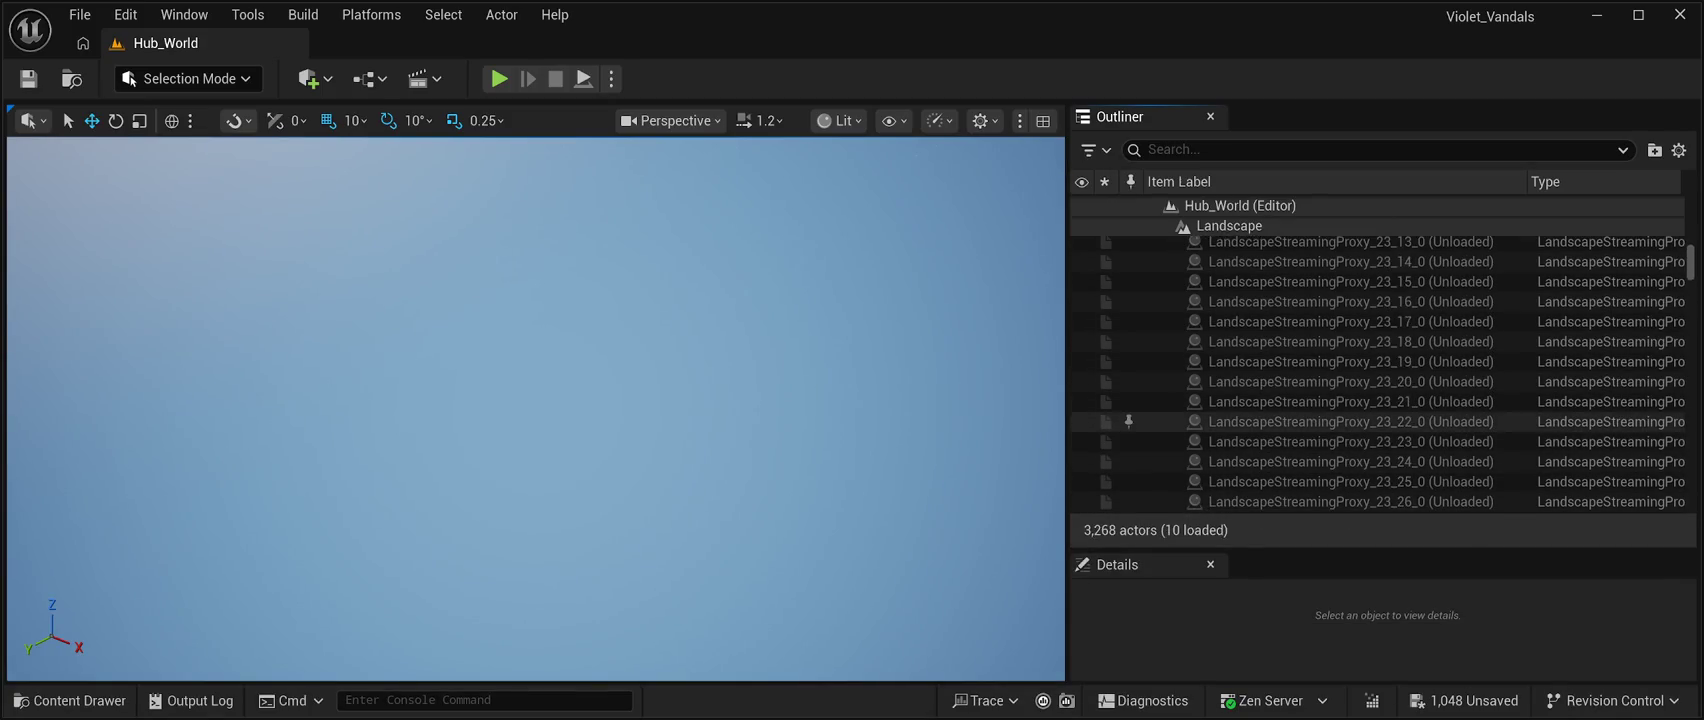
{"action": "scroll", "coordinate": [1380, 300], "scroll_direction": "up", "scroll_amount": 15}
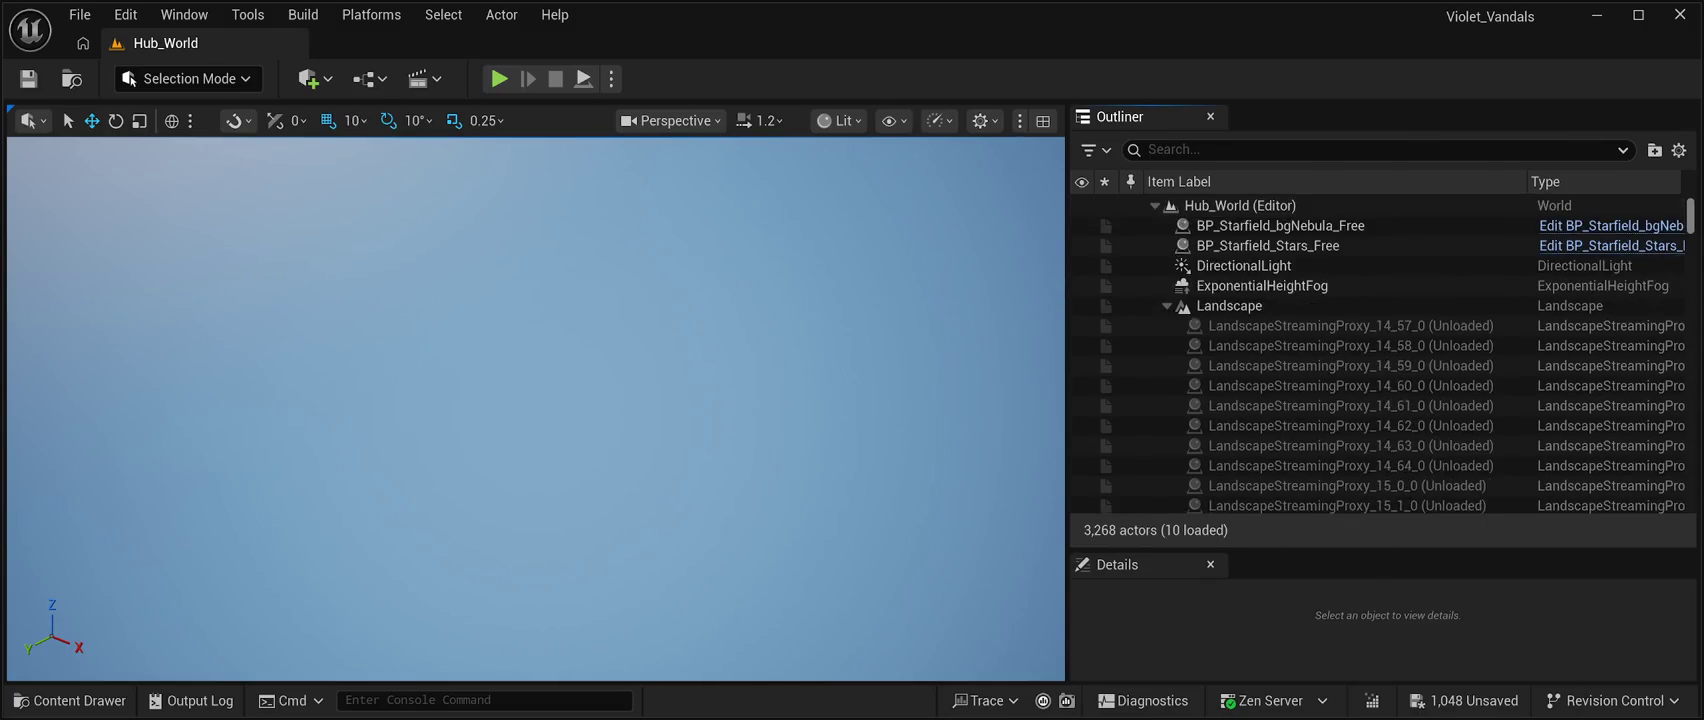
{"action": "left_click", "coordinate": [1350, 325]}
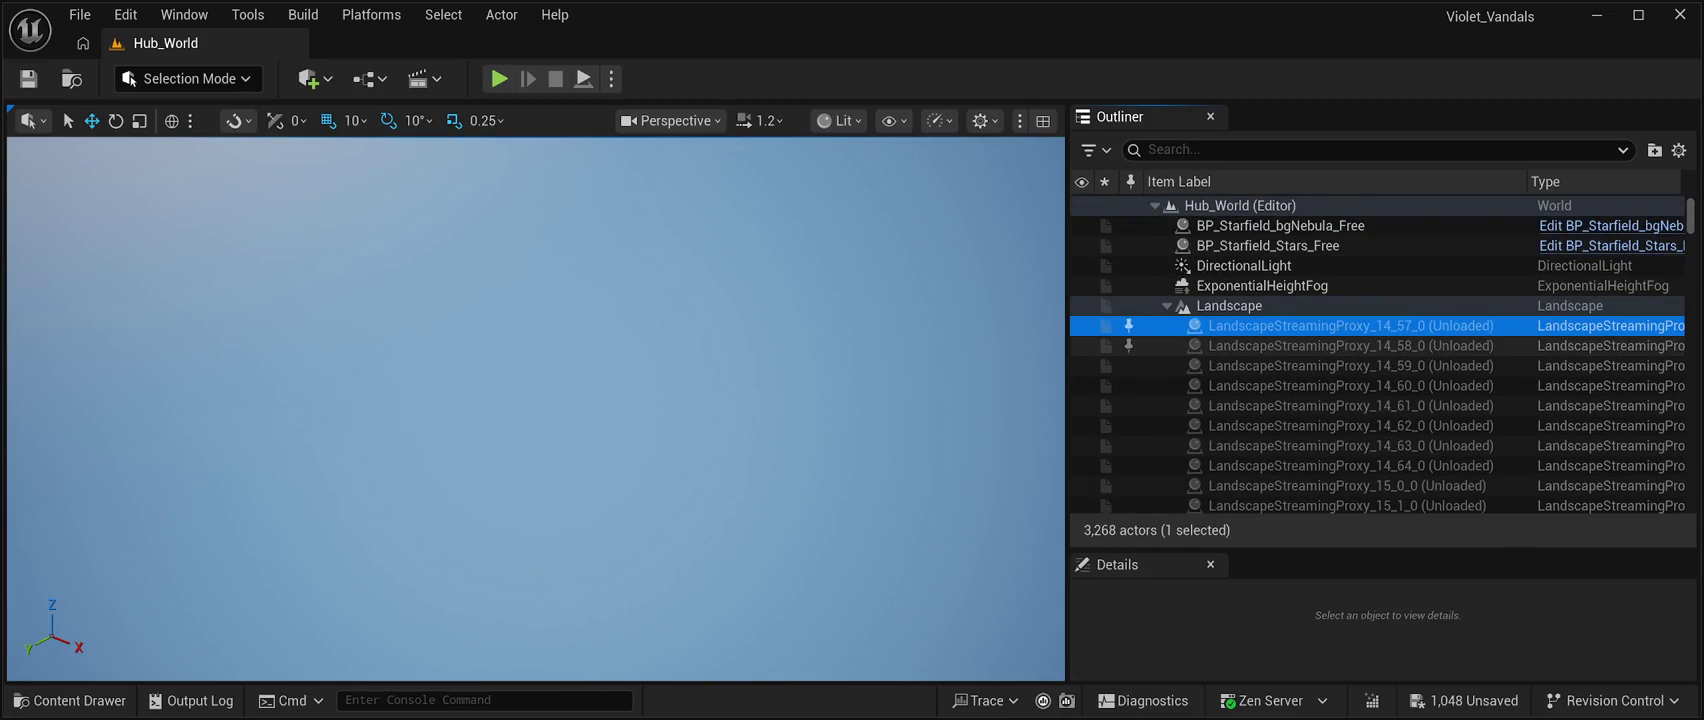
{"action": "left_click_drag", "start_coordinate": [1690, 215], "coordinate": [1690, 493]}
{"action": "left_click", "coordinate": [1350, 403], "text": "shift"}
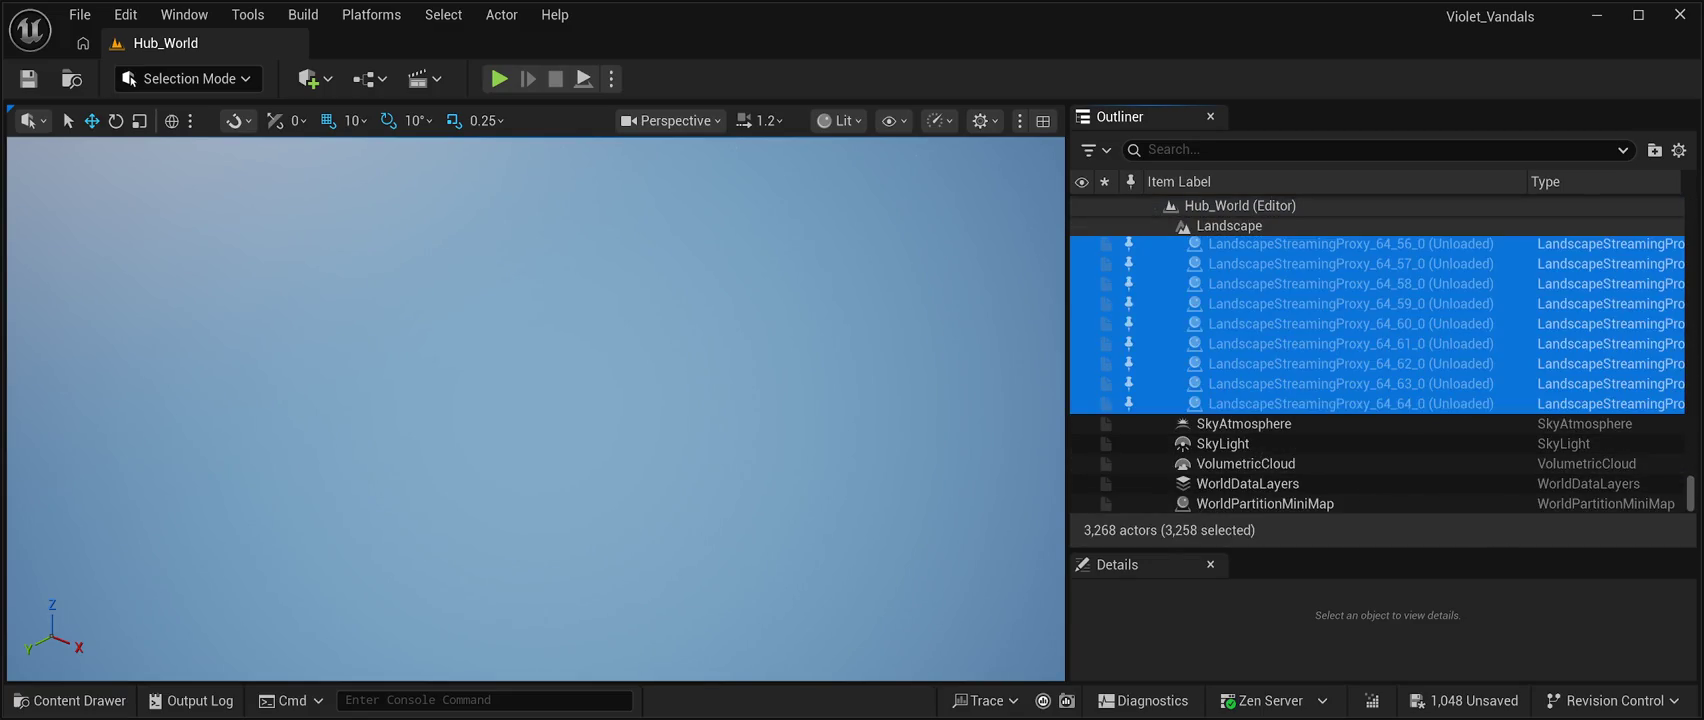
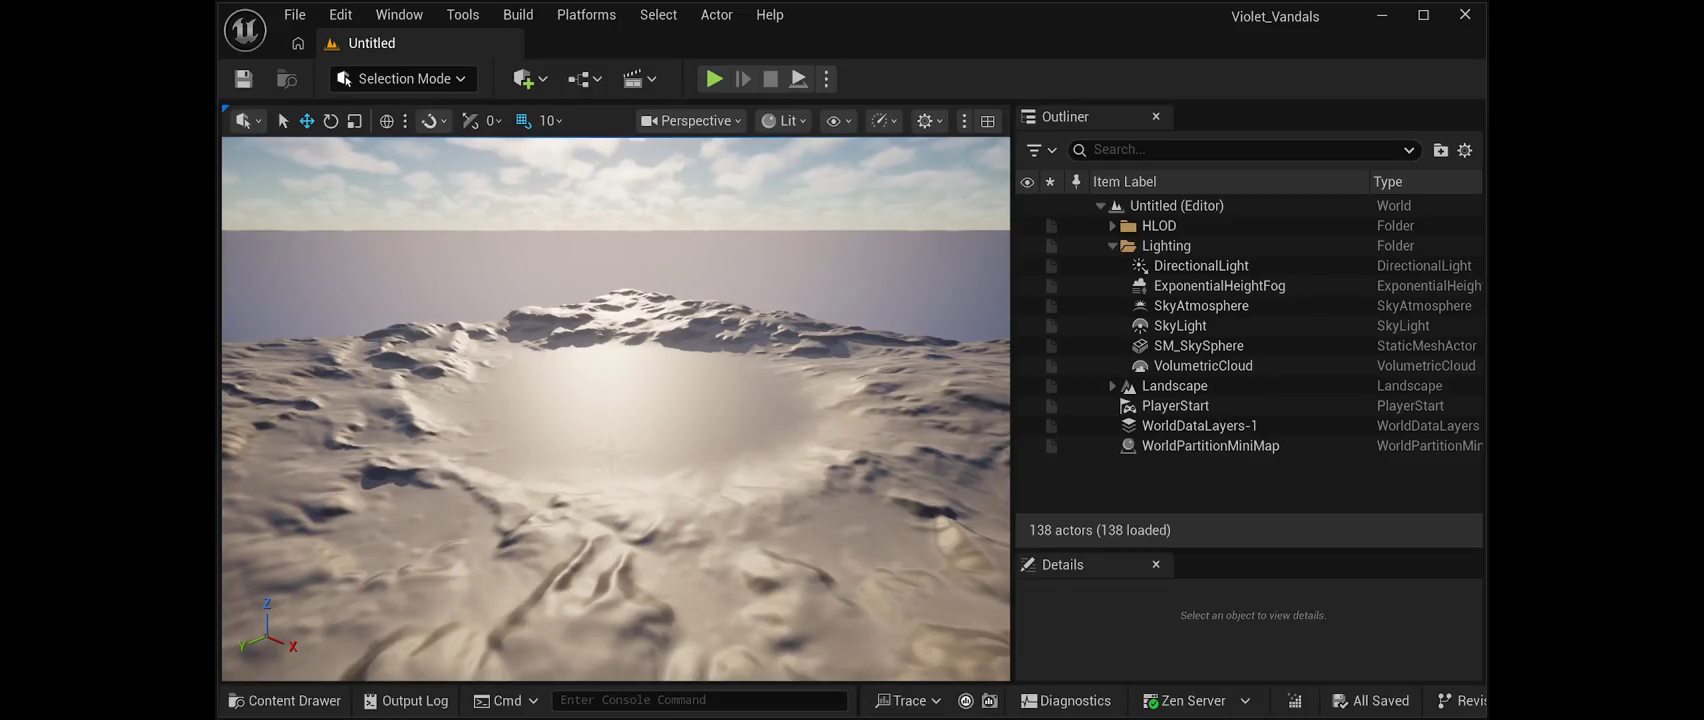
Maximize the Unreal Editor window to fill the screen.
{"action": "left_click", "coordinate": [1423, 14]}
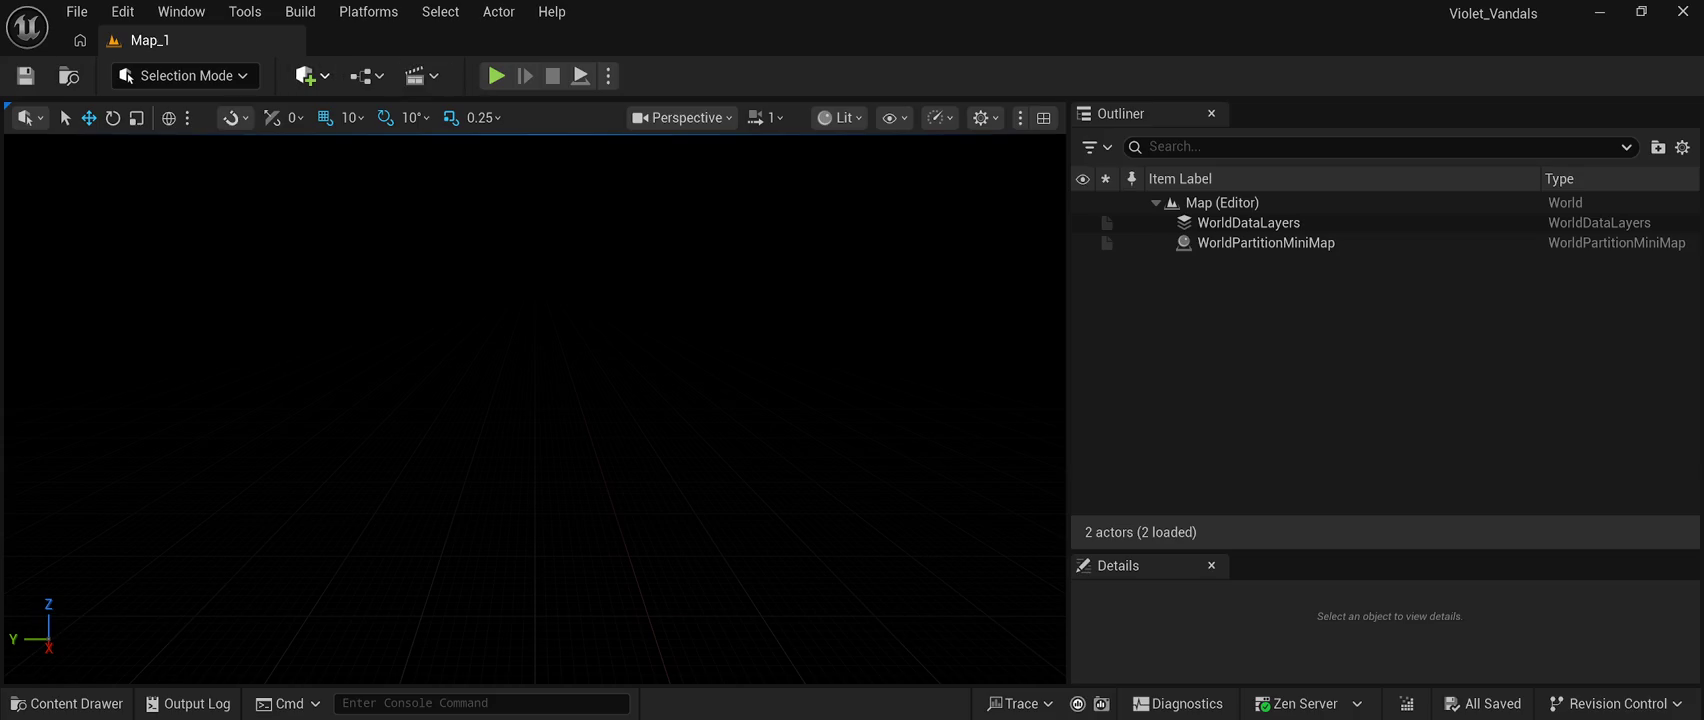
Paste a directional light, a sky light and exponential height fog into Map_1.
{"action": "key", "text": "ctrl+v"}
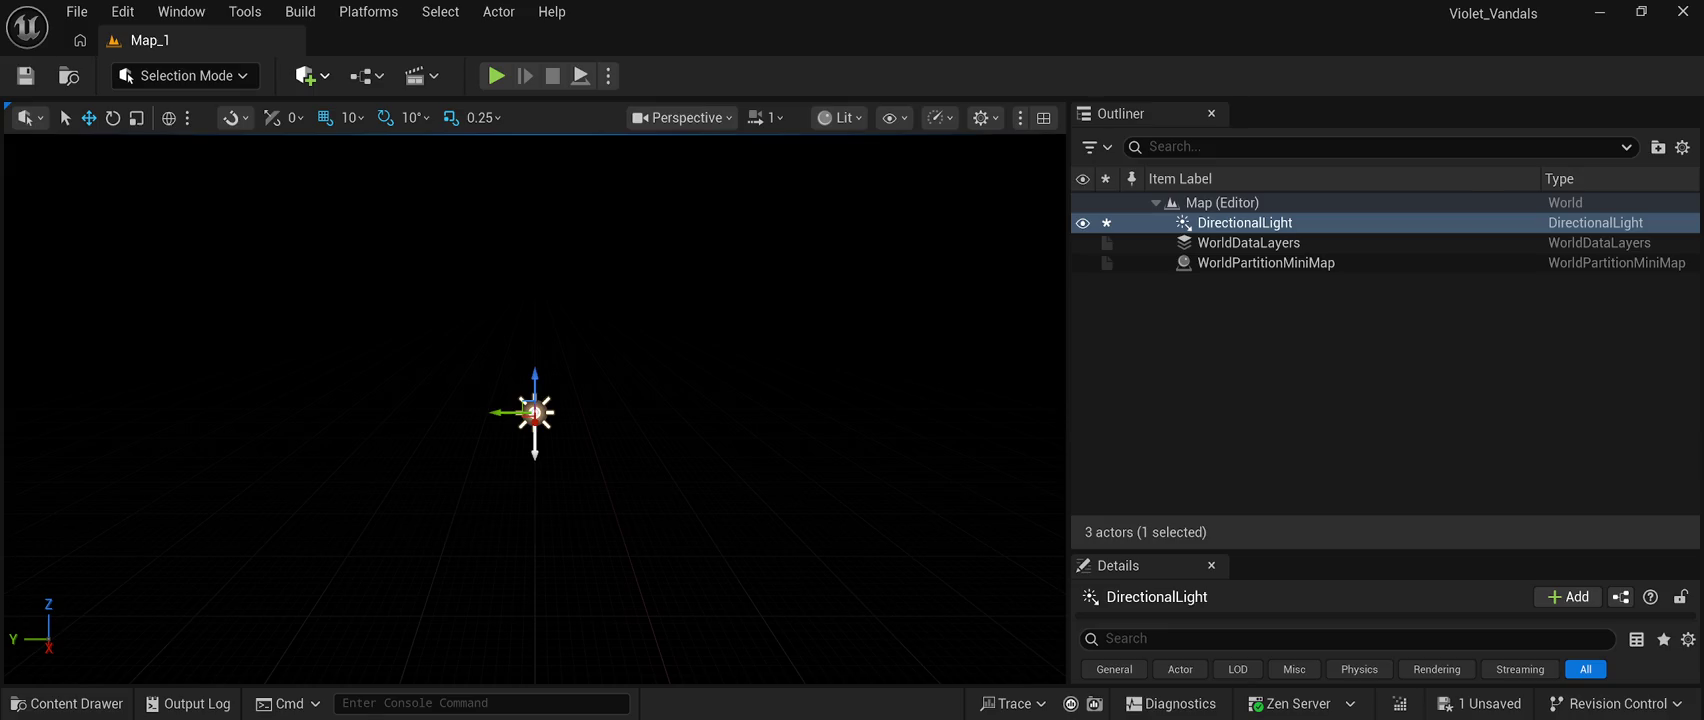
{"action": "key", "text": "ctrl+v"}
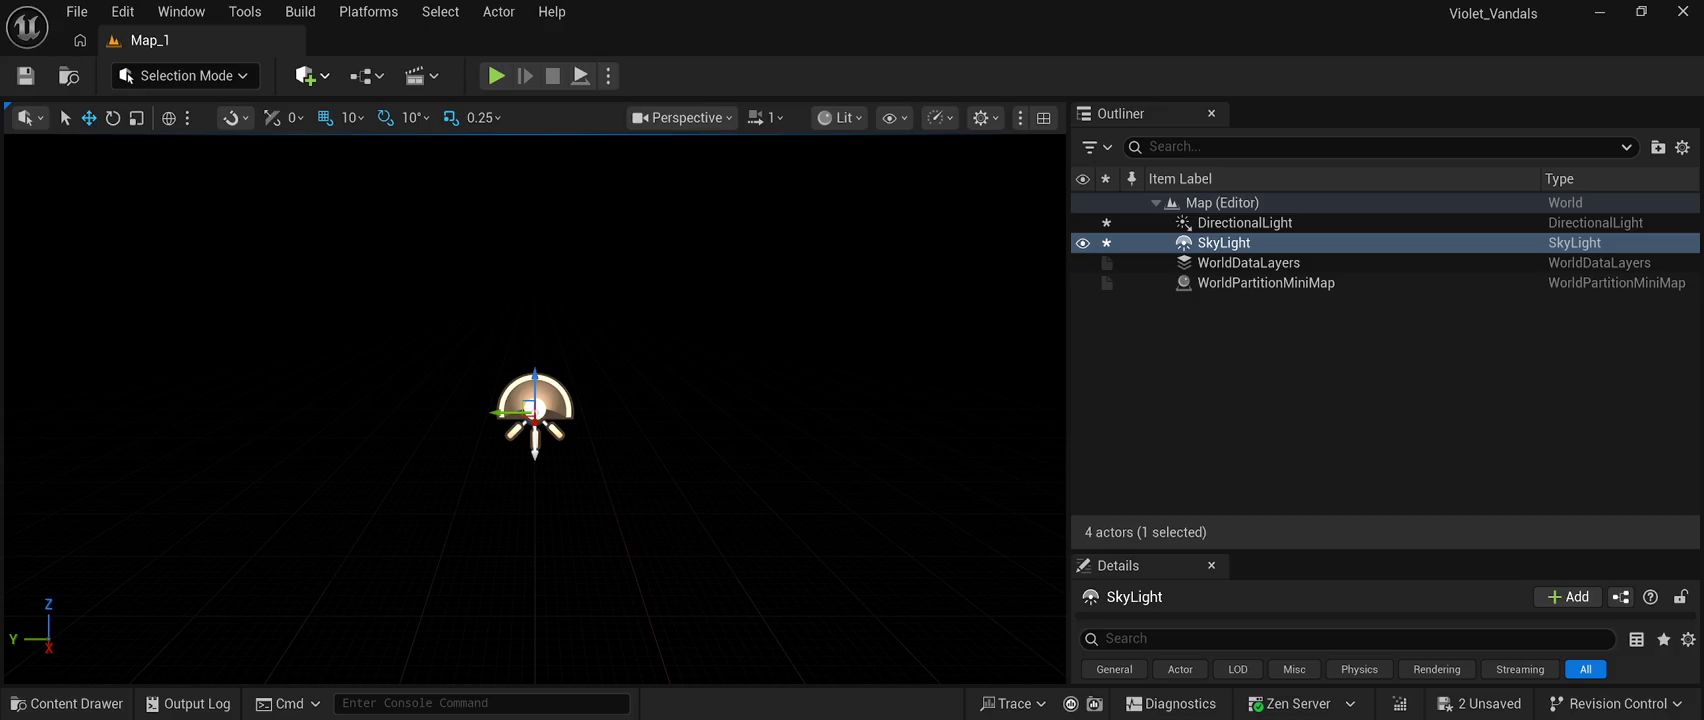
{"action": "key", "text": "ctrl+v"}
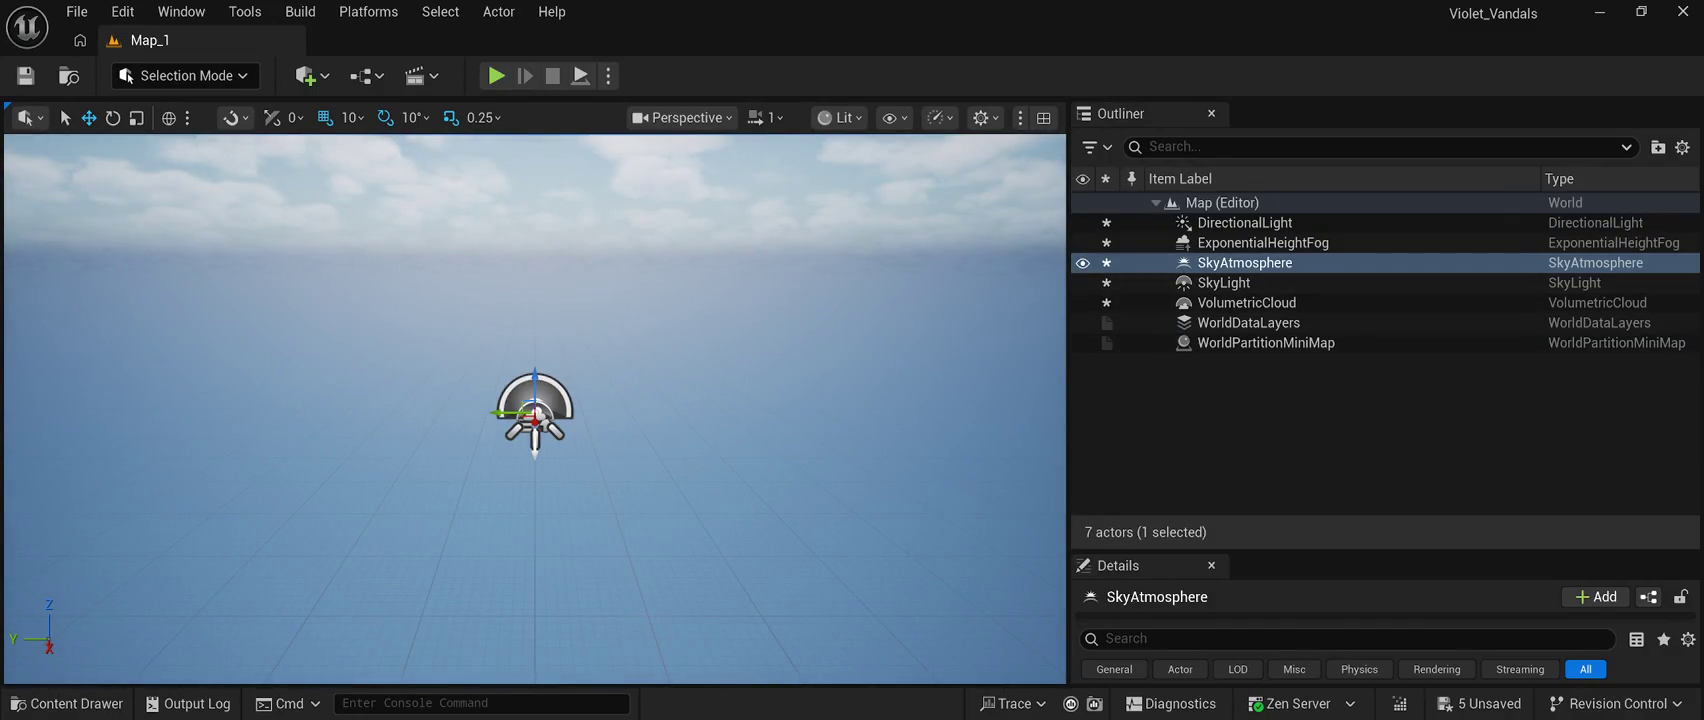
Reset the DirectionalLight's location to 0,0,0.
{"action": "left_click", "coordinate": [1245, 222]}
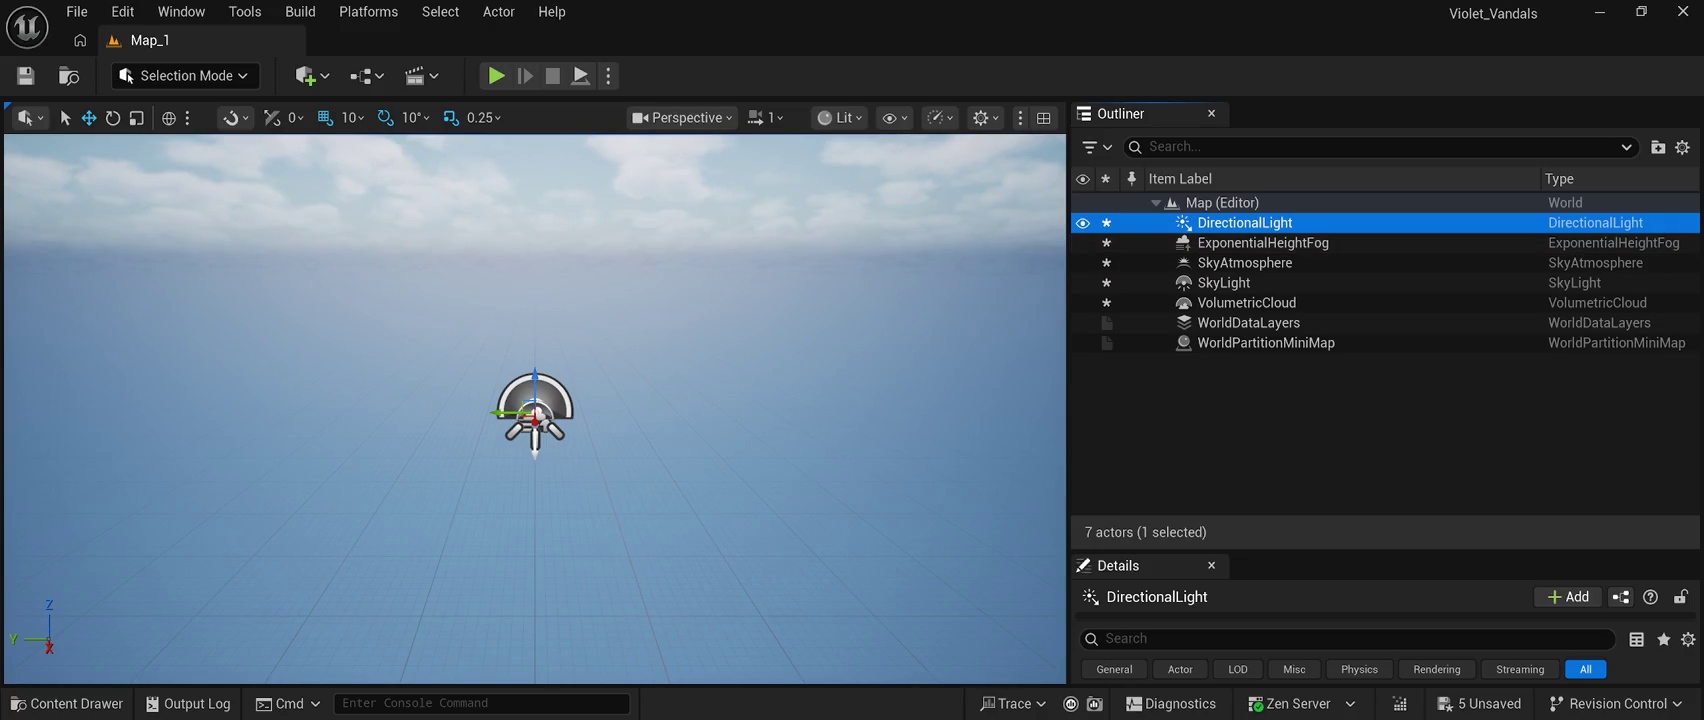
{"action": "left_click_drag", "start_coordinate": [1385, 549], "coordinate": [1385, 363]}
{"action": "scroll", "coordinate": [1385, 600], "scroll_direction": "down", "scroll_amount": 3}
{"action": "scroll", "coordinate": [1385, 600], "scroll_direction": "up", "scroll_amount": 3}
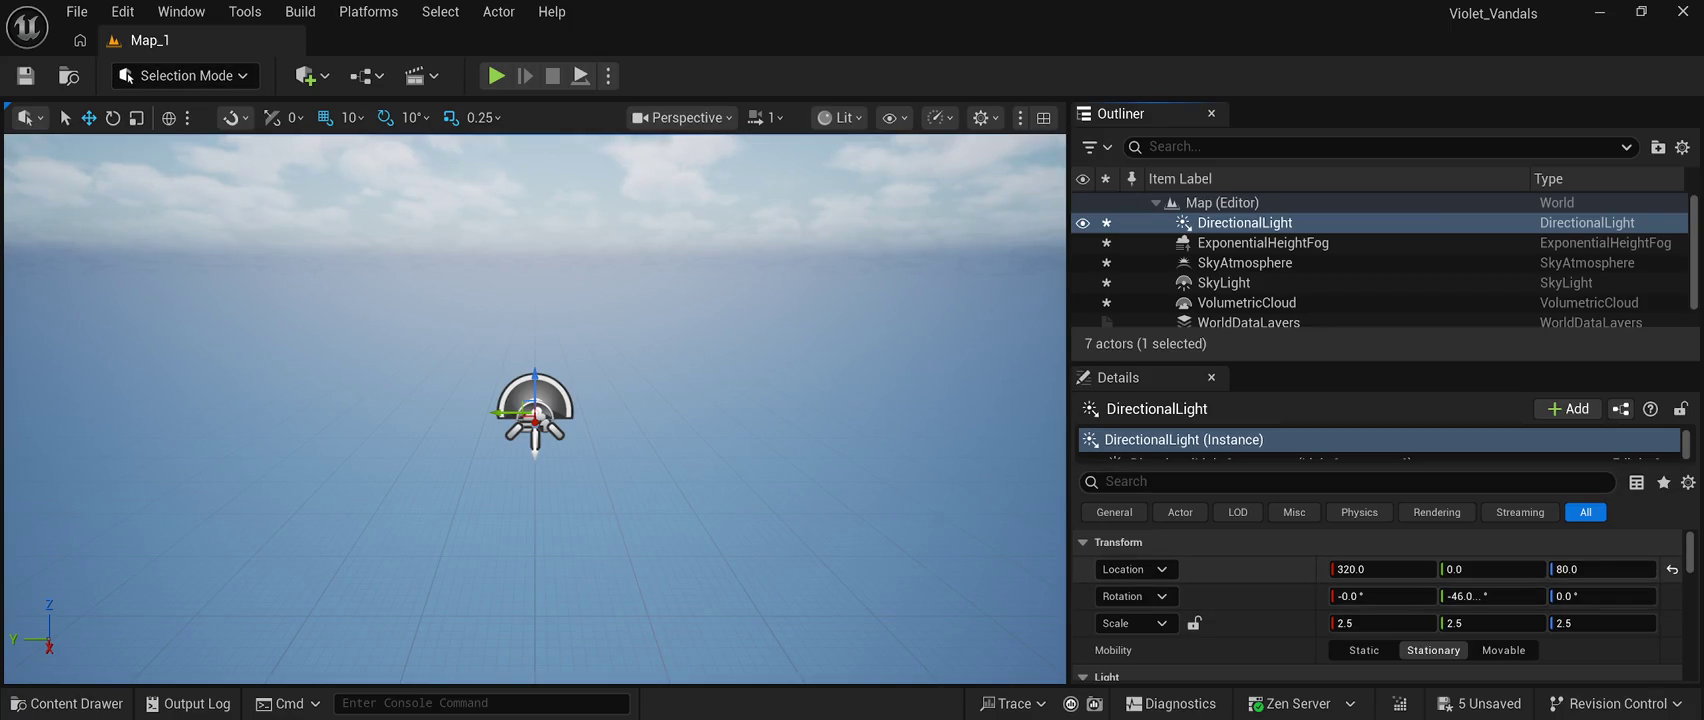
{"action": "left_click", "coordinate": [1672, 569]}
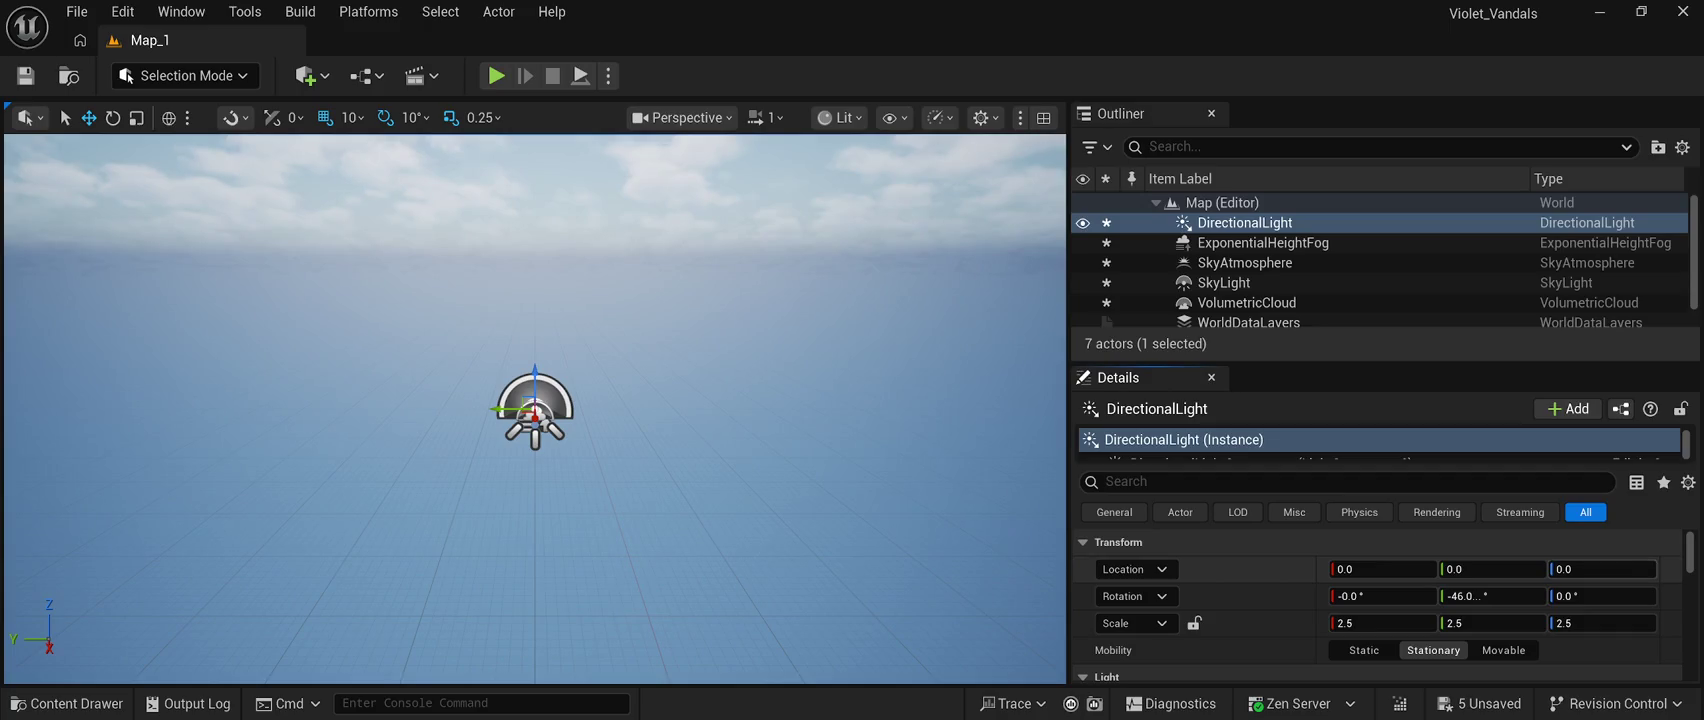
Check the fog and sky atmosphere, then reset the SkyLight and VolumetricCloud locations to origin.
{"action": "left_click", "coordinate": [1262, 242]}
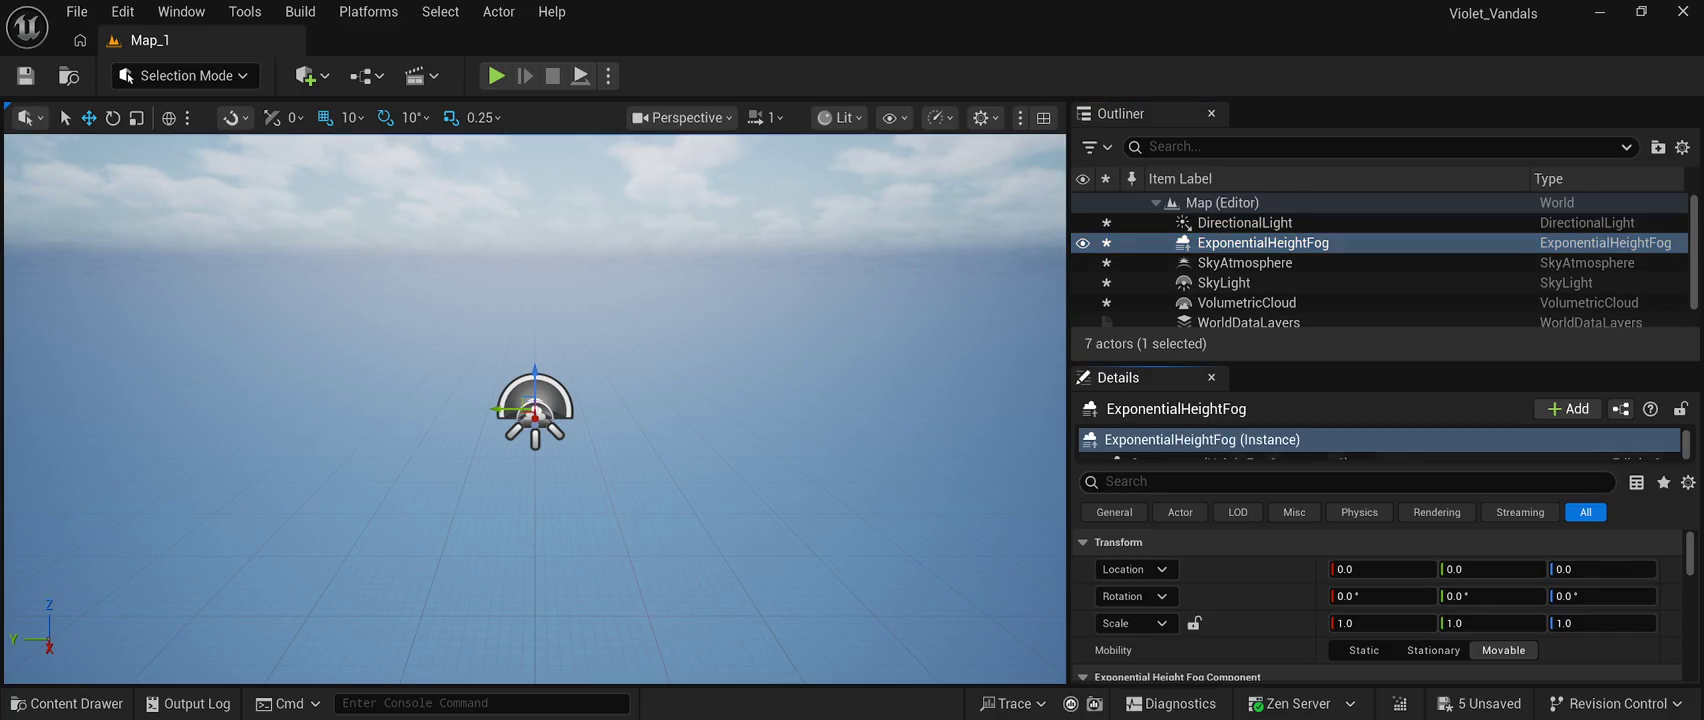
{"action": "left_click", "coordinate": [1245, 262]}
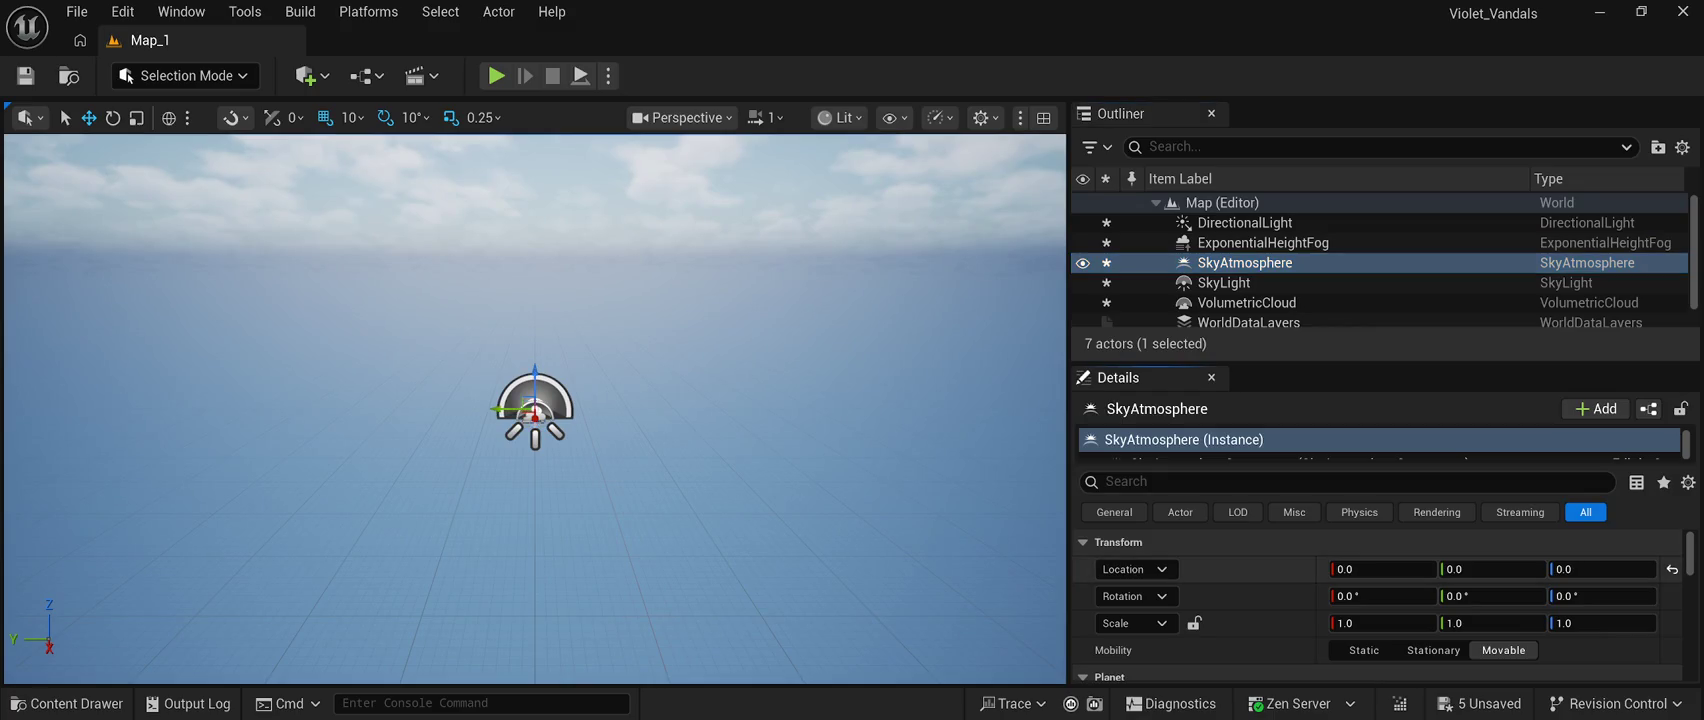
{"action": "left_click", "coordinate": [1224, 282]}
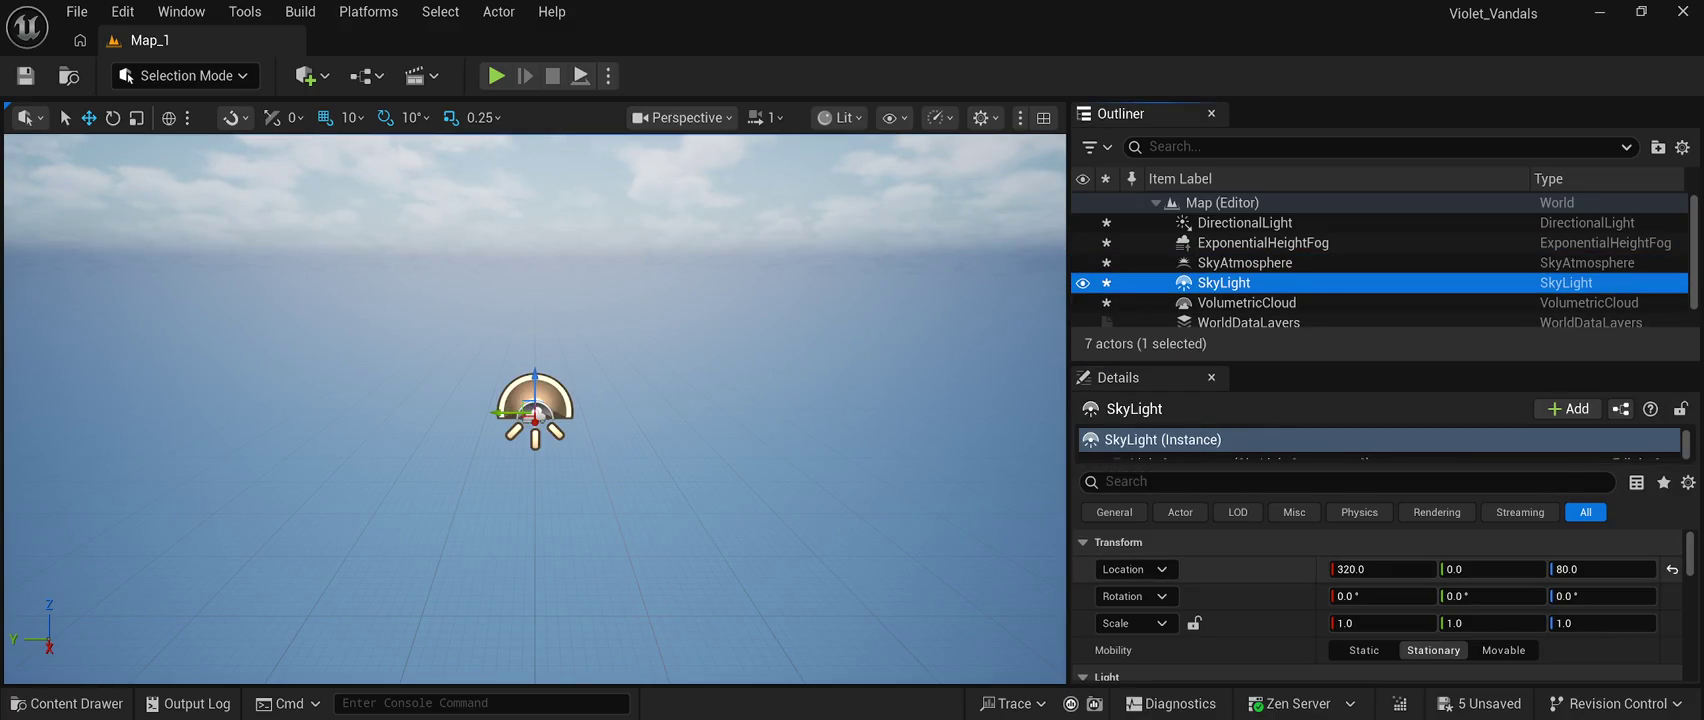
{"action": "left_click", "coordinate": [1672, 569]}
{"action": "left_click", "coordinate": [1246, 302]}
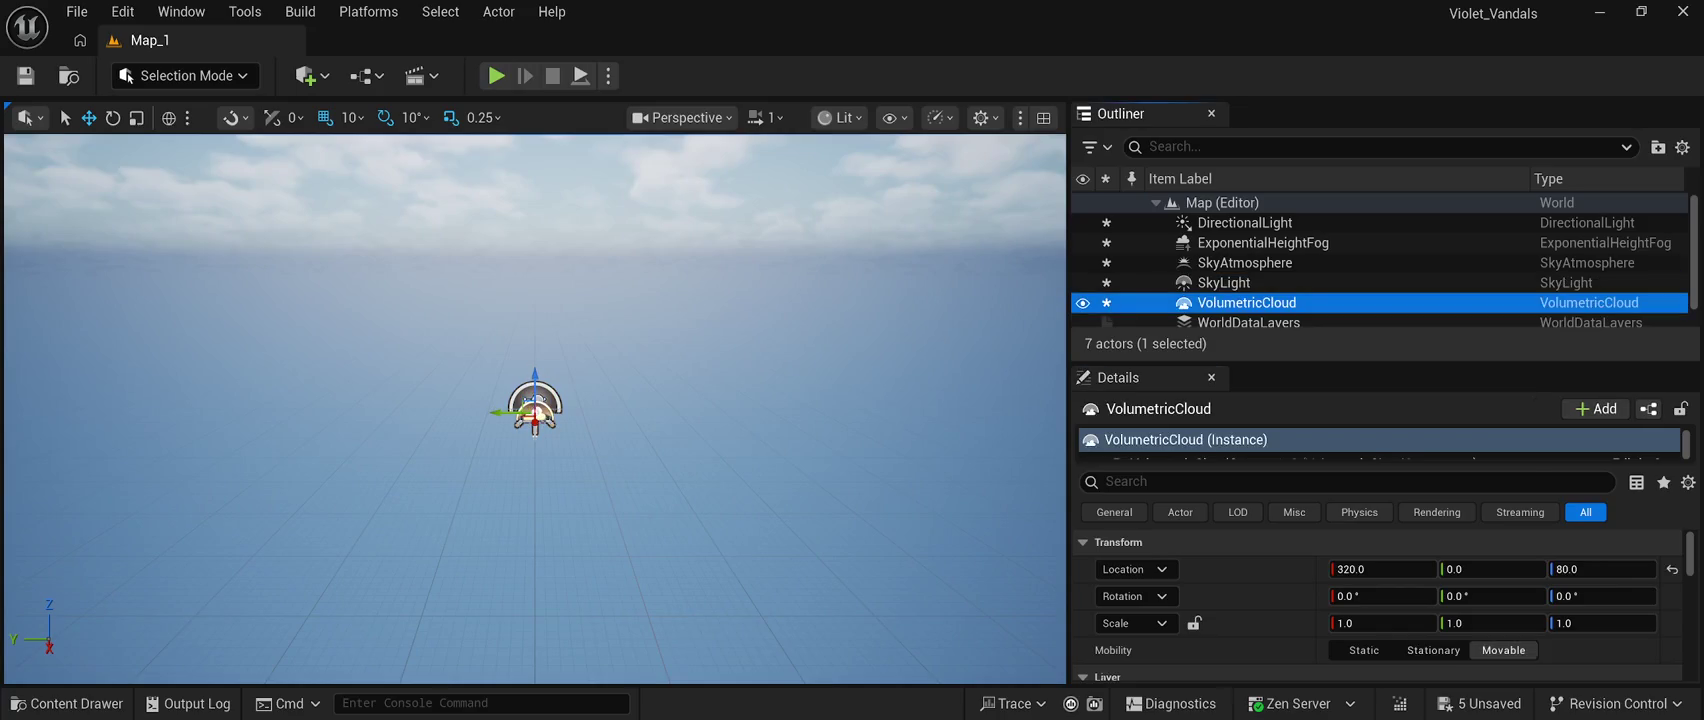
{"action": "left_click", "coordinate": [1672, 569]}
Inspect the WorldPartitionMiniMap's properties in the Outliner.
{"action": "scroll", "coordinate": [1380, 260], "scroll_direction": "down", "scroll_amount": 1}
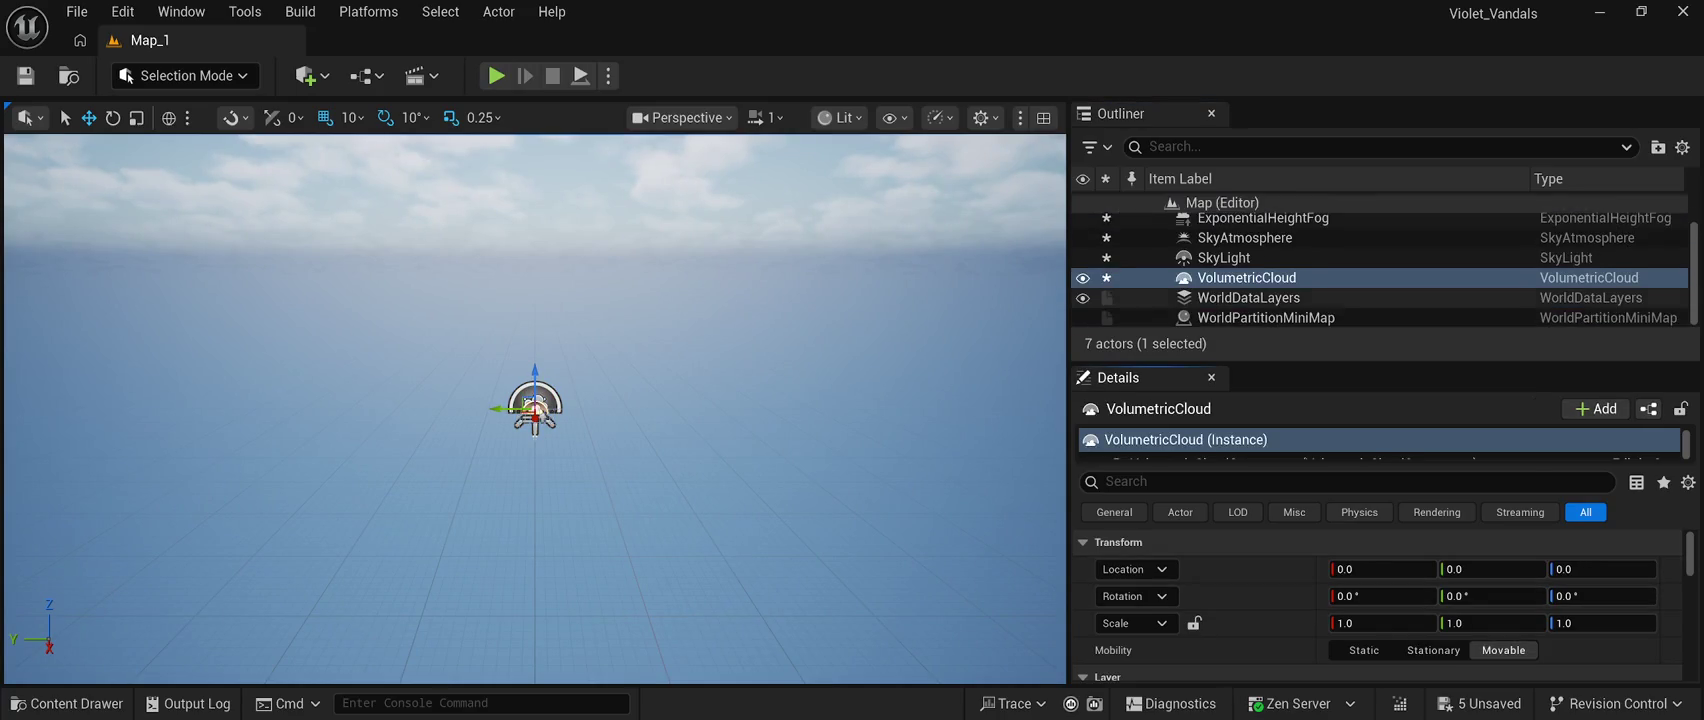
{"action": "left_click", "coordinate": [1248, 297]}
{"action": "left_click", "coordinate": [1265, 317]}
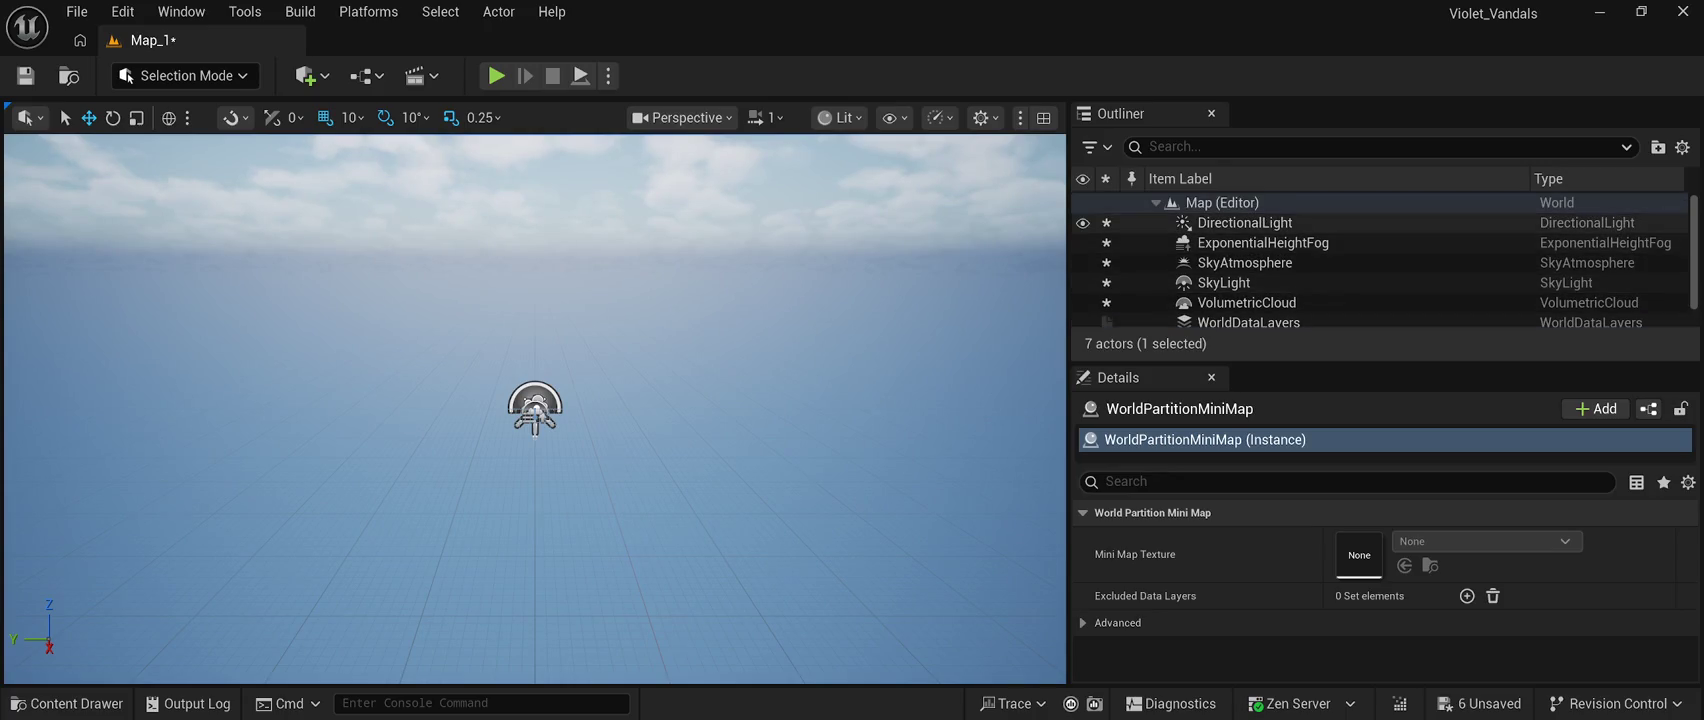
{"action": "left_click", "coordinate": [1245, 222]}
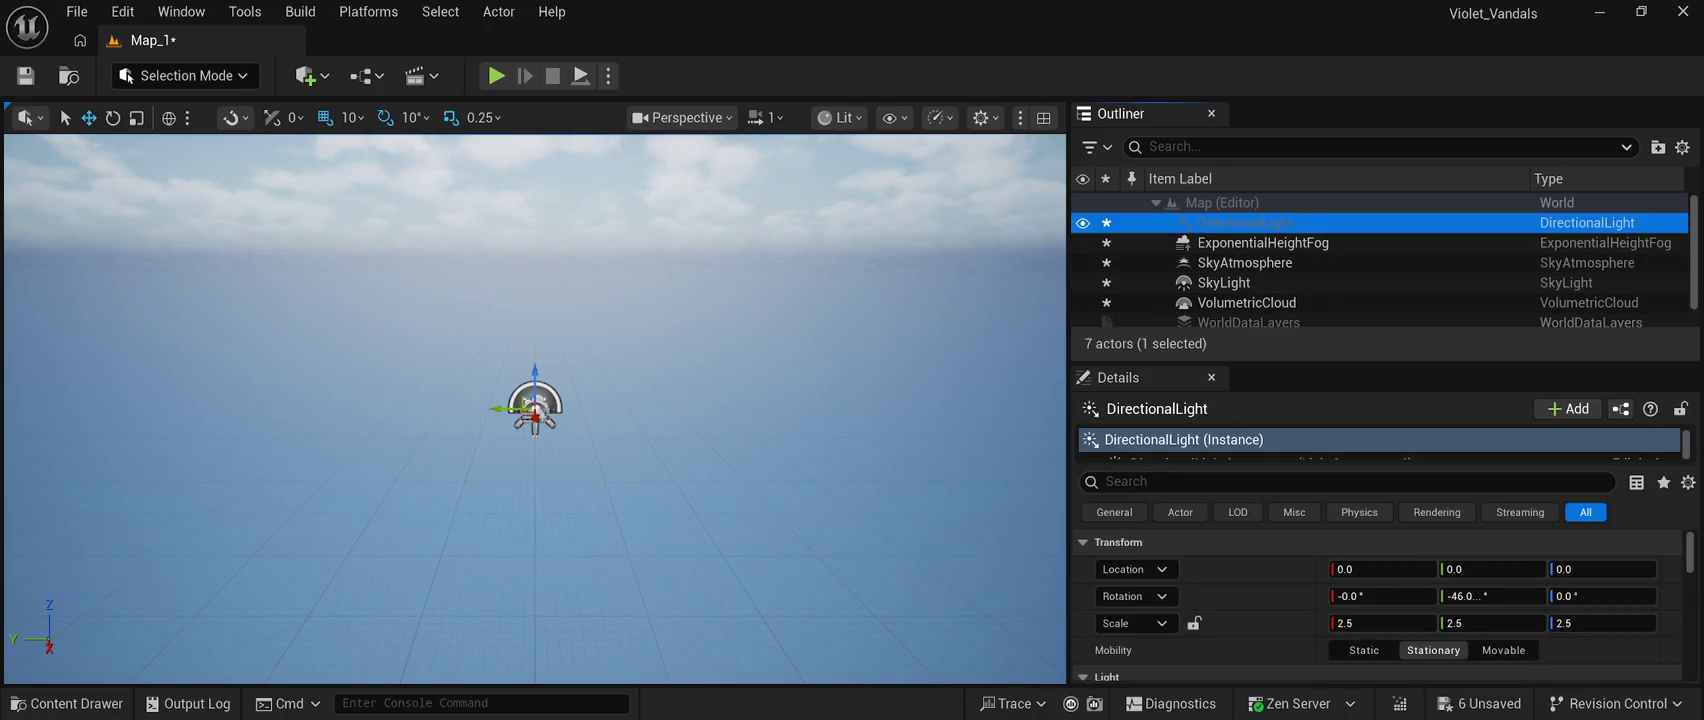